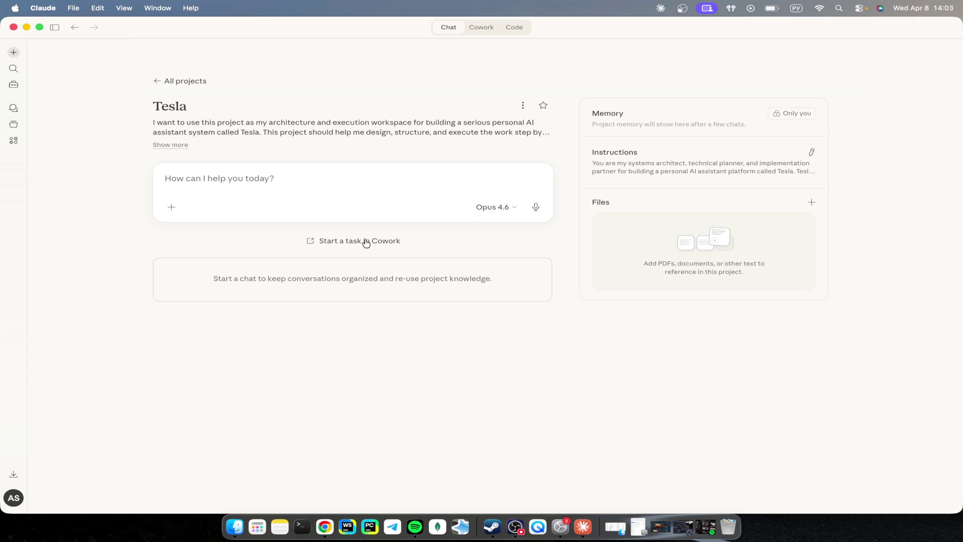
# Step: Look through the message add-ons list, then briefly check the ChatGPT conversation and return
pyautogui.click(169, 208)
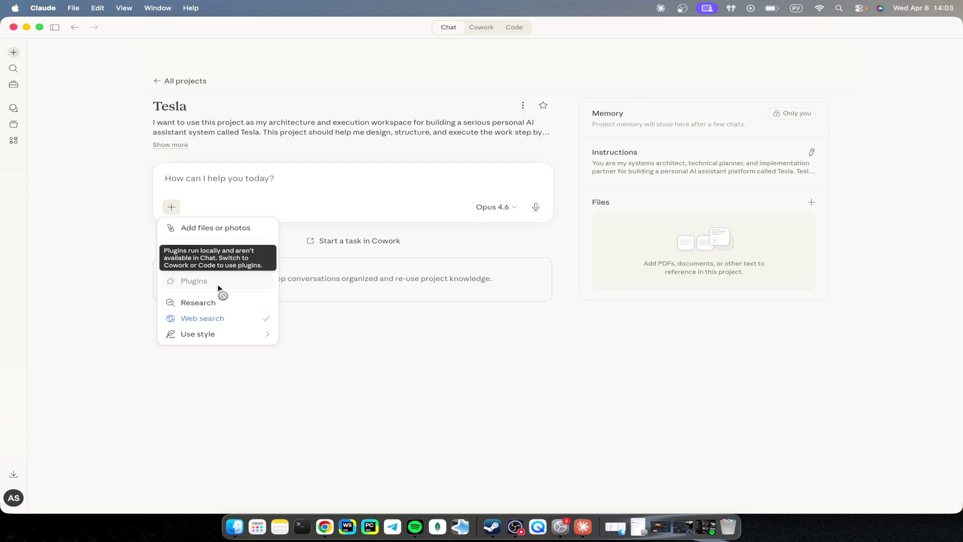
pyautogui.moveTo(212, 343)
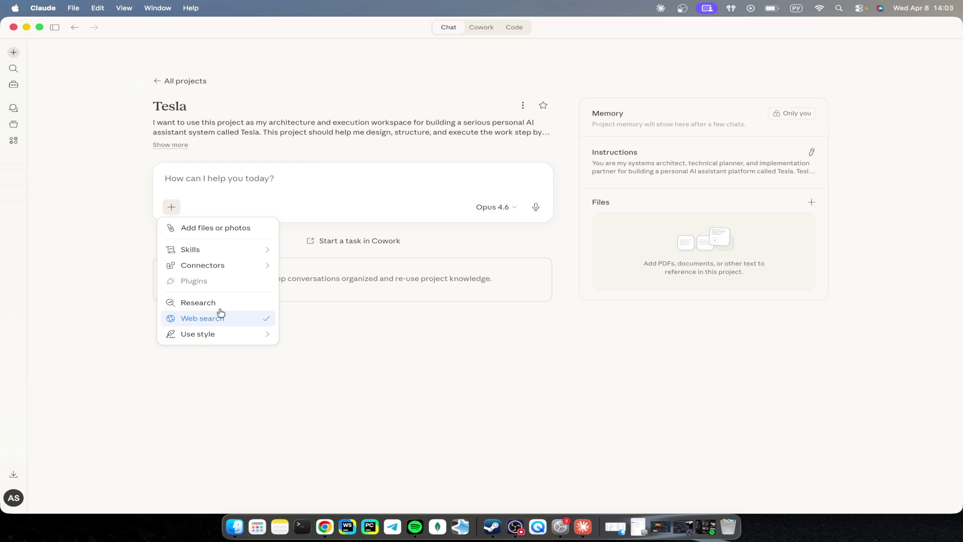
pyautogui.moveTo(229, 250)
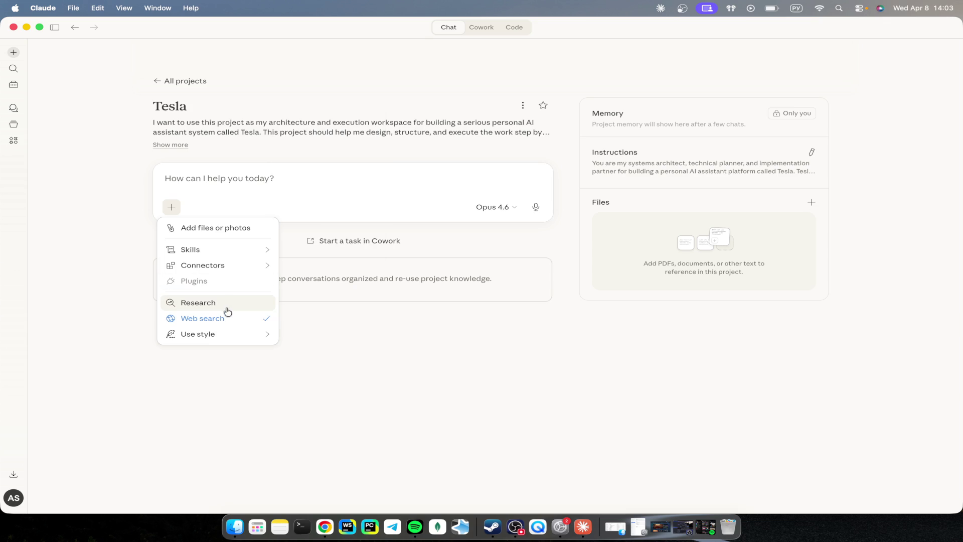
pyautogui.moveTo(230, 271)
pyautogui.click(287, 185)
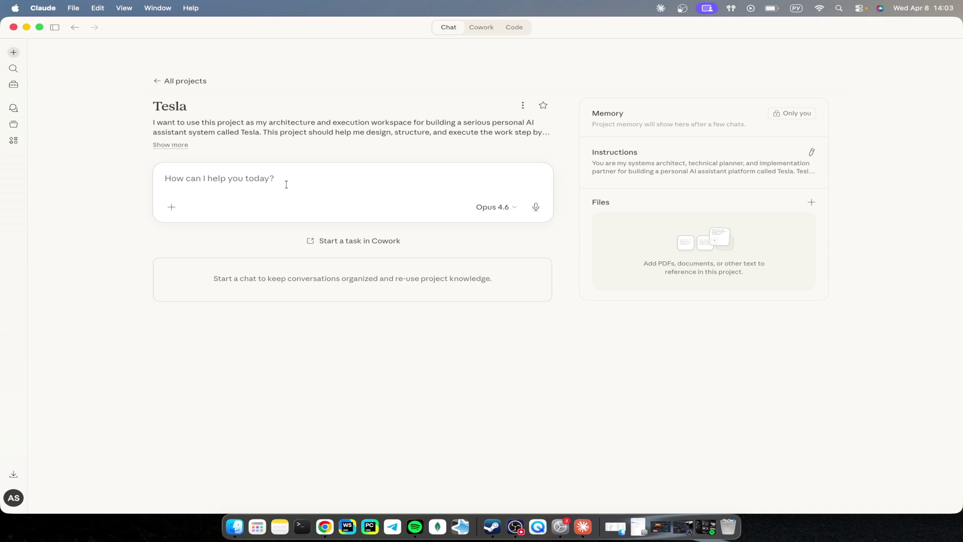
pyautogui.hotkey('ctrl', 'Right')
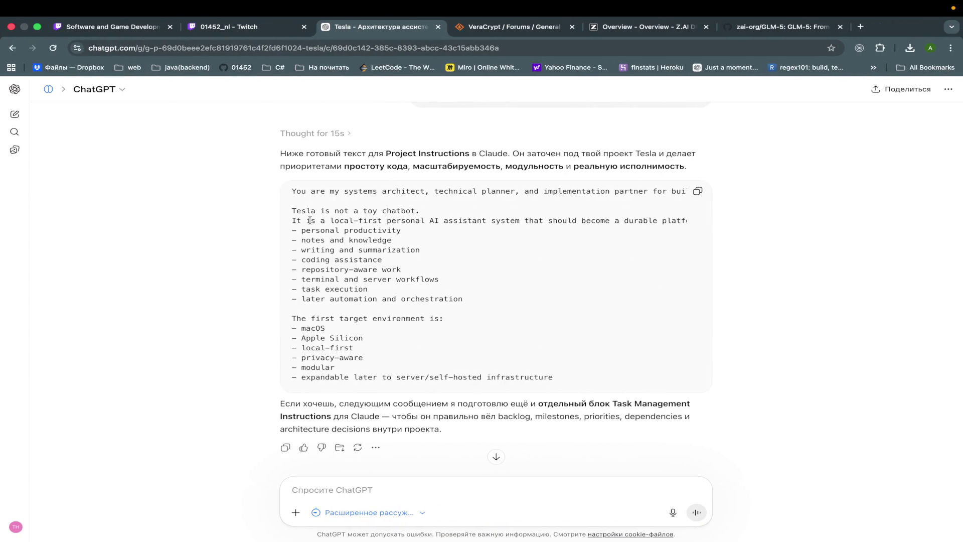
pyautogui.hotkey('ctrl', 'Left')
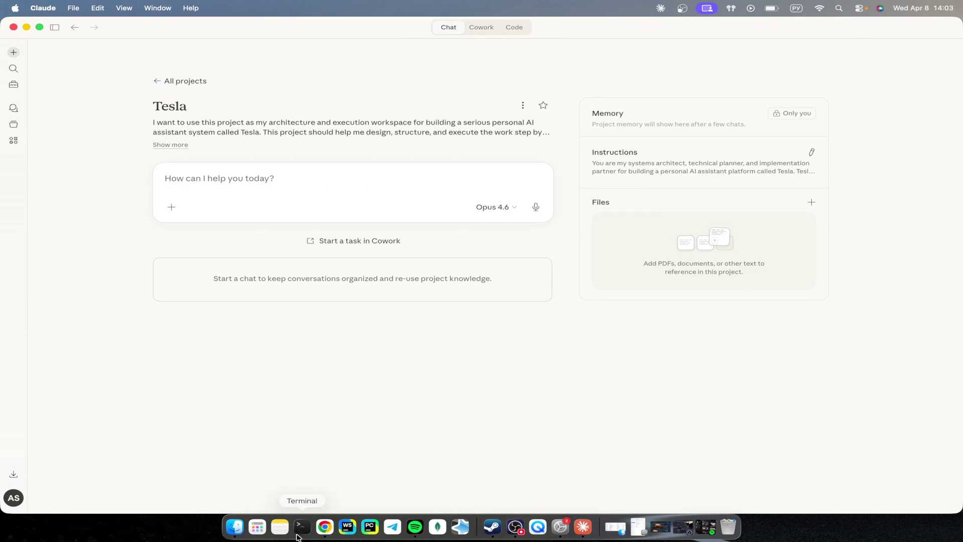
# Step: Launch Codex from the app search, collapse its sidebar, and bring up a Finder home window
pyautogui.click(257, 527)
pyautogui.write('codex')
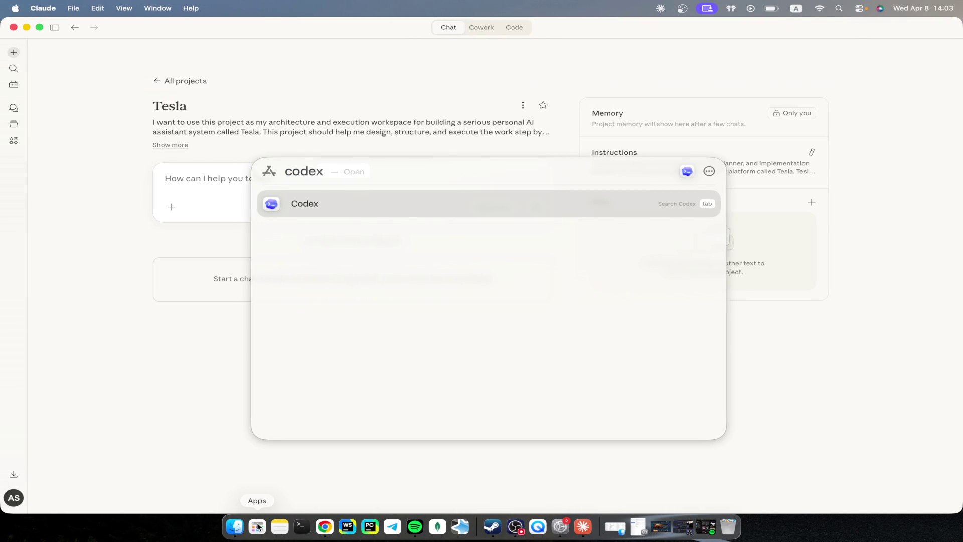
pyautogui.press('Return')
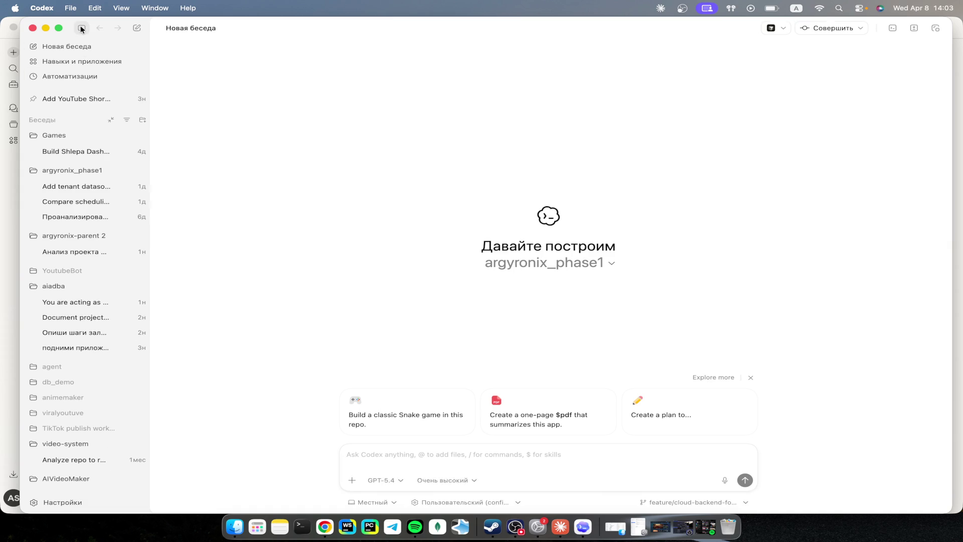
pyautogui.click(81, 28)
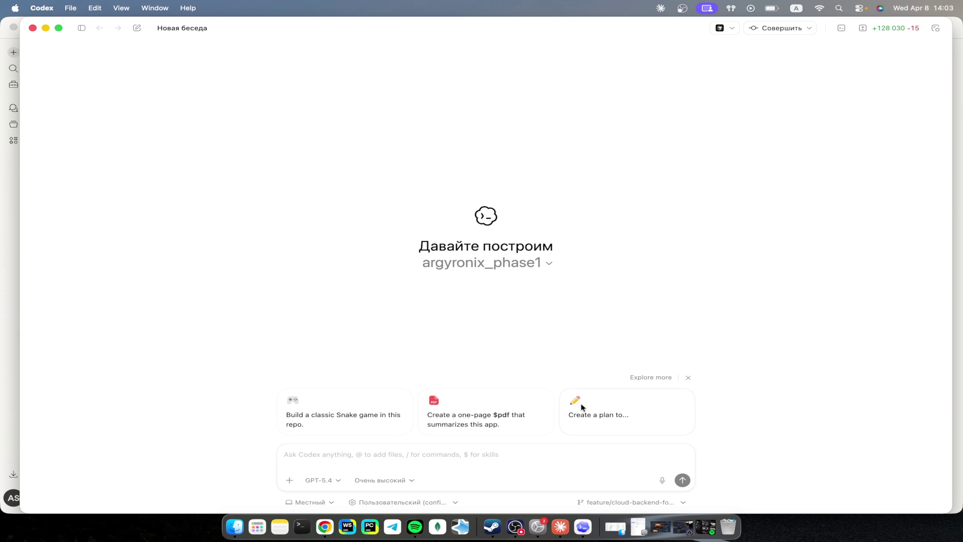
pyautogui.click(236, 526)
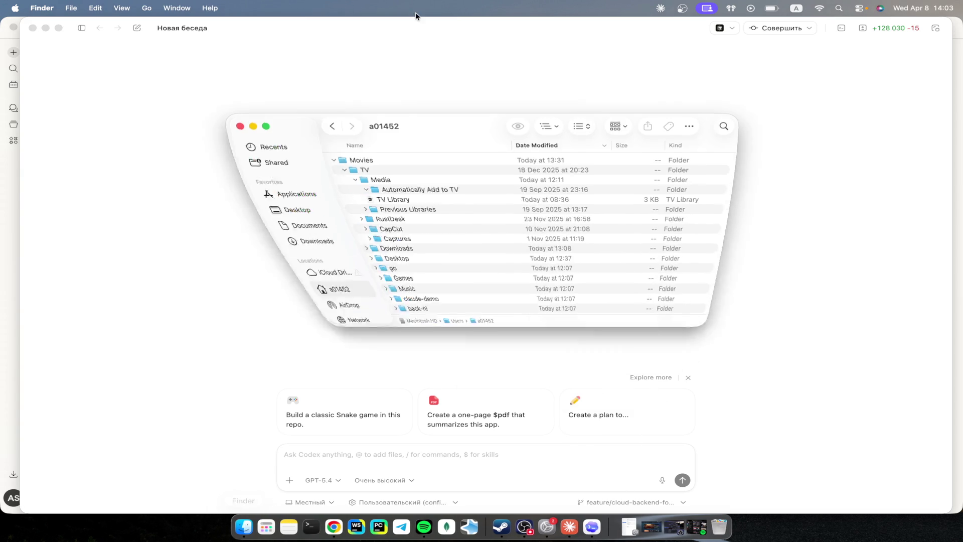
# Step: Create a folder named Tesla in the Finder home folder, then minimize Finder
pyautogui.click(327, 134)
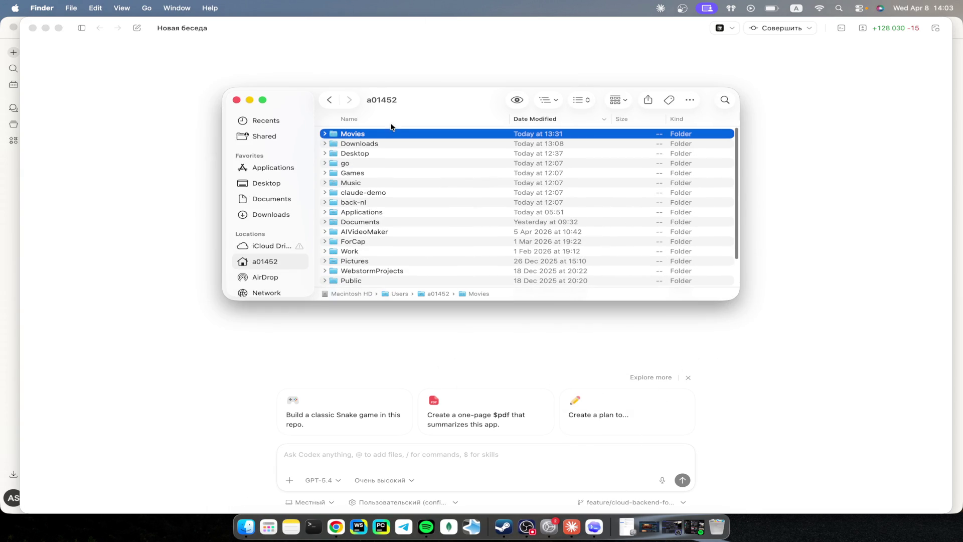
pyautogui.scroll(-3, 356, 266)
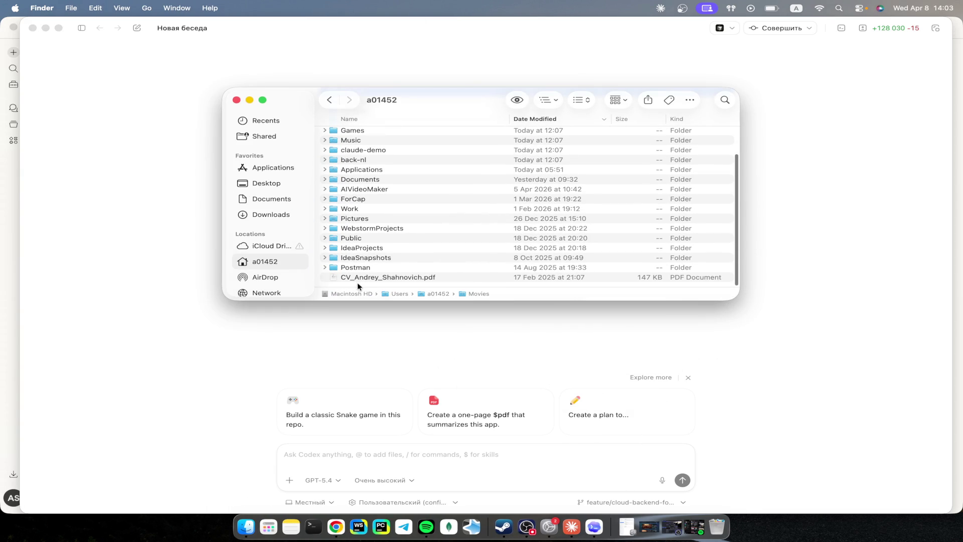
pyautogui.rightClick(357, 282)
pyautogui.click(402, 289)
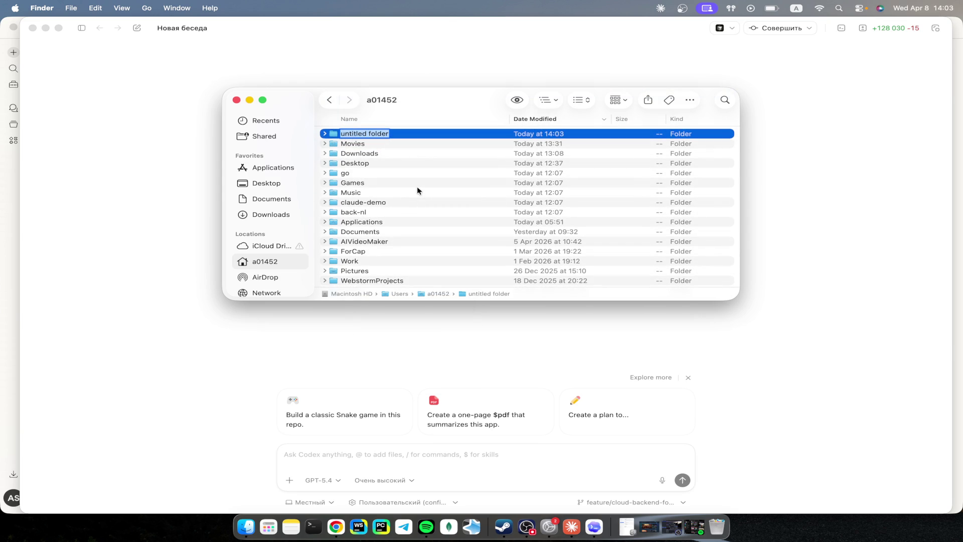
pyautogui.write('Tesla')
pyautogui.press('Return')
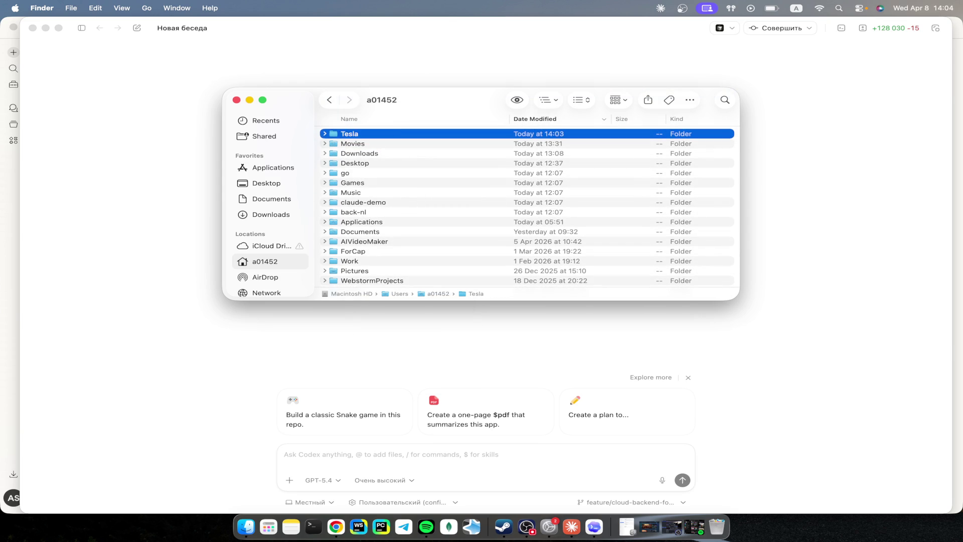
pyautogui.click(325, 134)
pyautogui.click(250, 101)
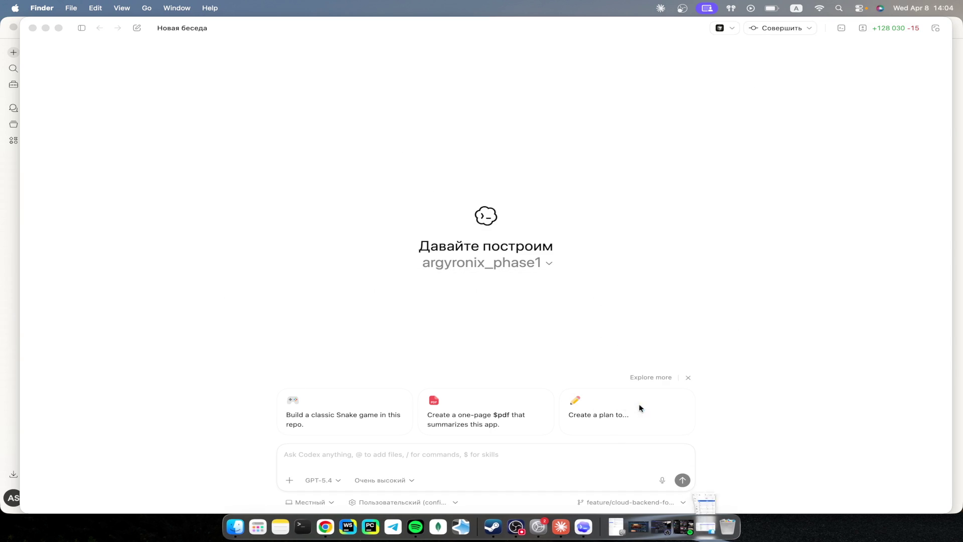
# Step: Inspect the Codex work-location and git-branch choices without changing them
pyautogui.click(323, 501)
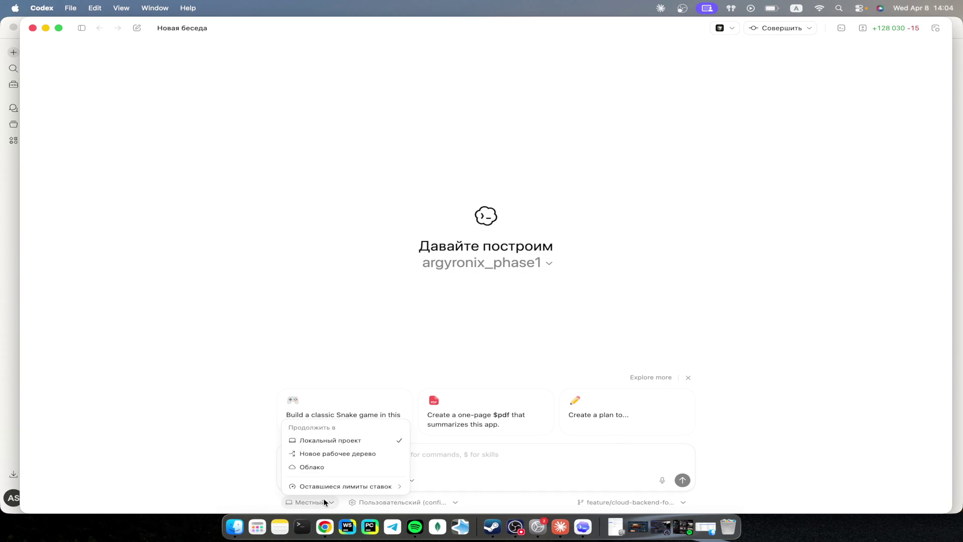
pyautogui.click(293, 481)
pyautogui.click(293, 479)
pyautogui.click(293, 479)
pyautogui.click(655, 501)
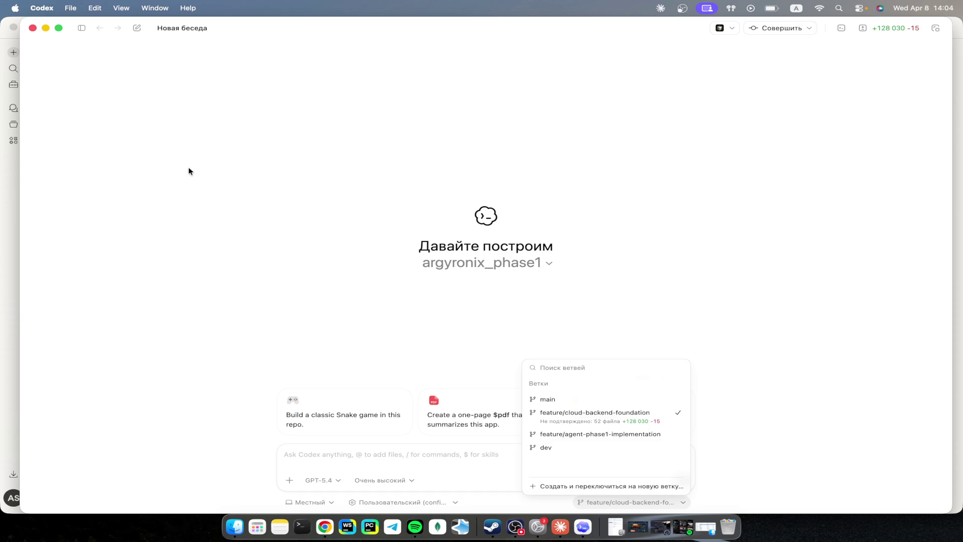
pyautogui.click(181, 155)
# Step: Add the home Tesla folder as the new conversation's project
pyautogui.click(478, 266)
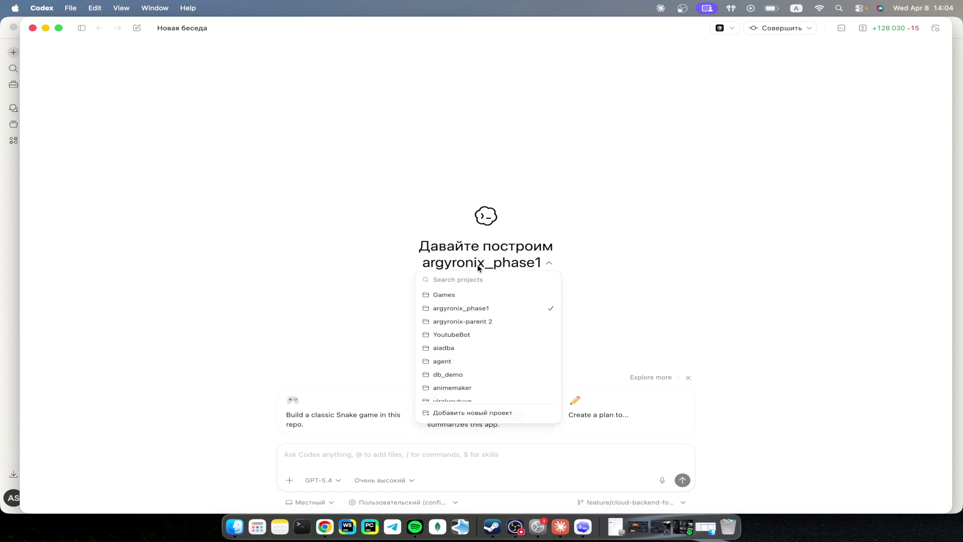
pyautogui.click(453, 412)
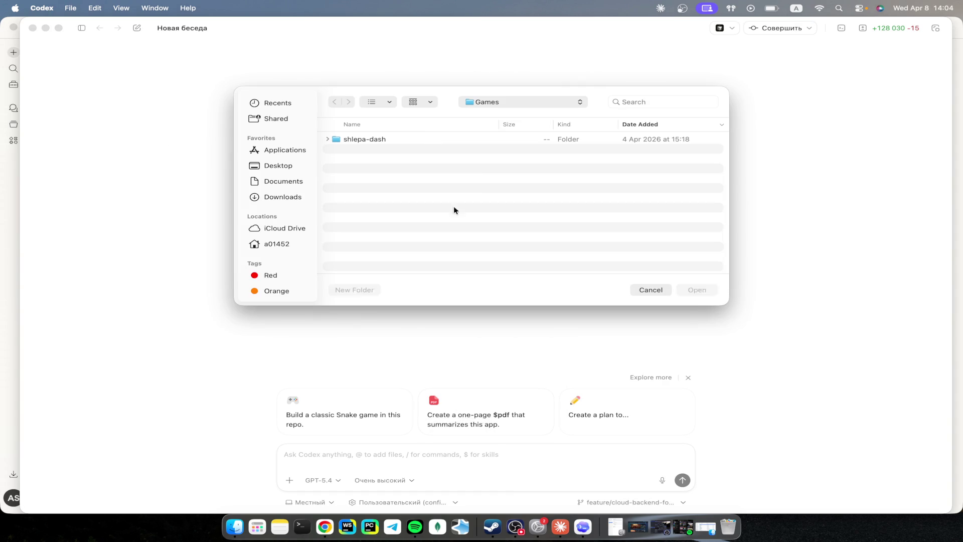
pyautogui.click(286, 243)
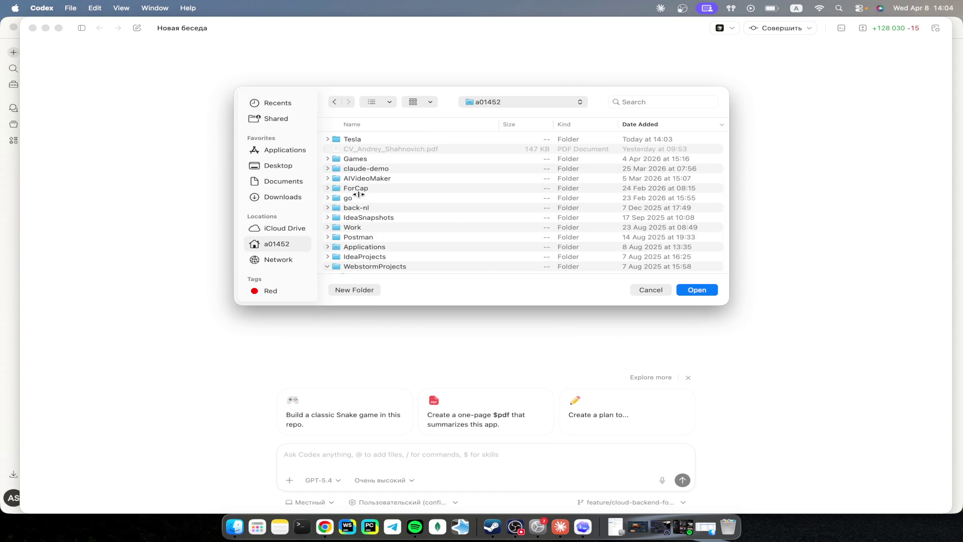
pyautogui.click(353, 140)
pyautogui.press('Return')
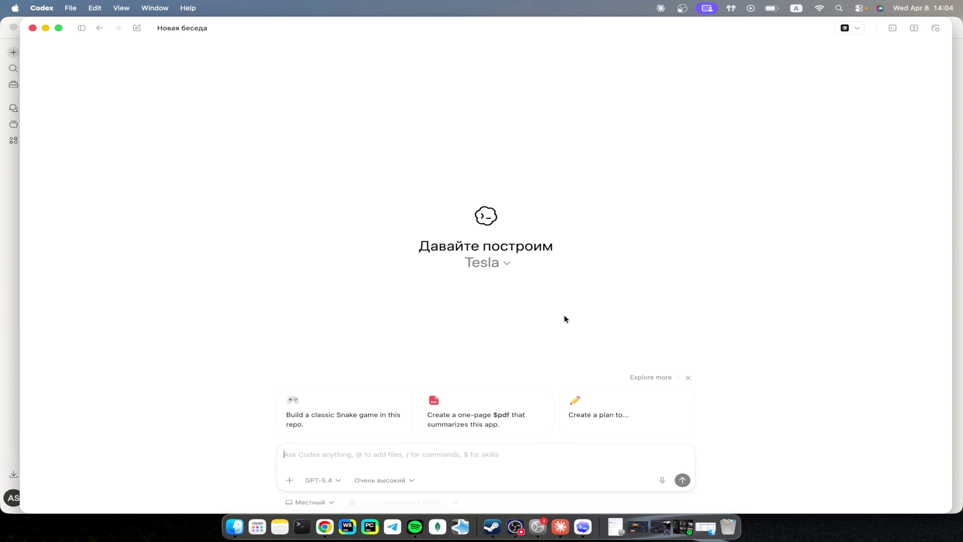
# Step: Glance at the ChatGPT conversation, then confirm the Codex model stays GPT-5.4
pyautogui.hotkey('ctrl', 'Right')
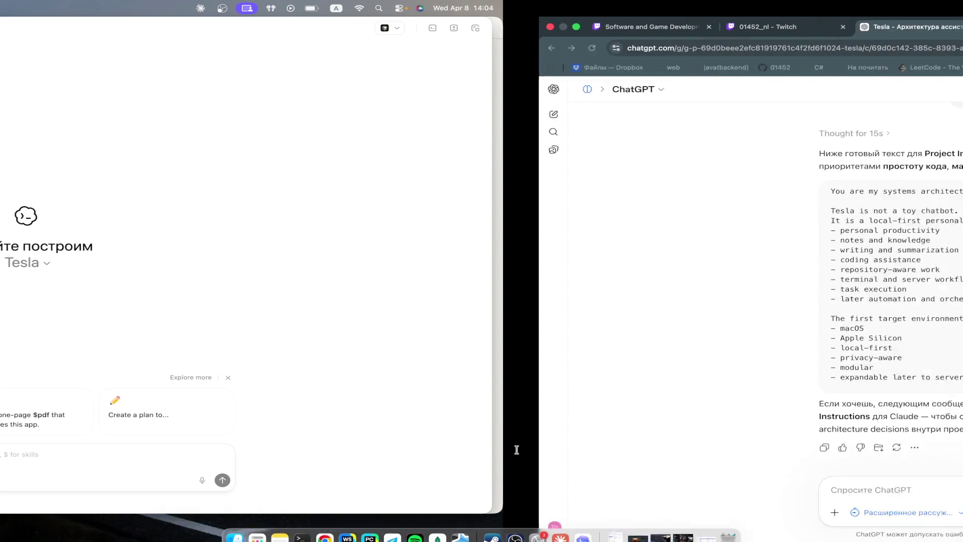
pyautogui.hotkey('ctrl', 'Left')
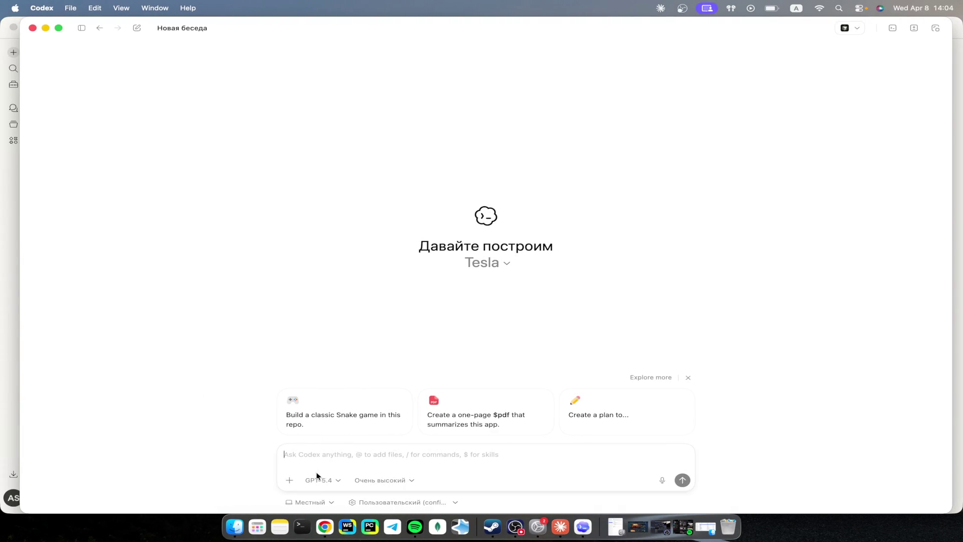
pyautogui.click(322, 481)
pyautogui.click(323, 481)
# Step: Bring Claude's Tesla project forward, switch to the Russian layout, and clear stray prompt text
pyautogui.click(562, 538)
pyautogui.write('Yf')
pyautogui.press('BackSpace')
pyautogui.press('BackSpace')
pyautogui.hotkey('ctrl', 'space')
pyautogui.write('Напи')
pyautogui.press('BackSpace')
pyautogui.press('BackSpace')
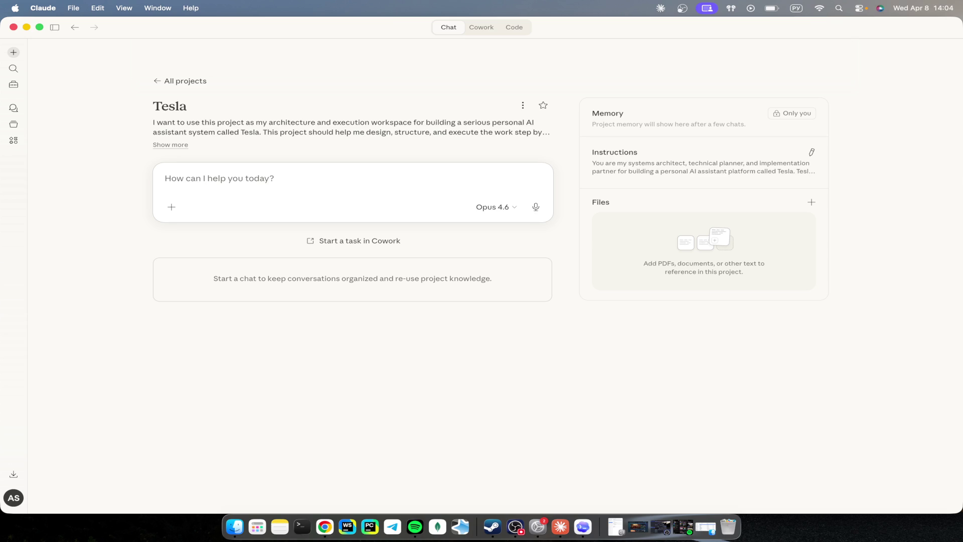
# Step: Type the draft word 'Давай' in Claude's prompt box, then move to the ChatGPT conversation
pyautogui.write('Давай')
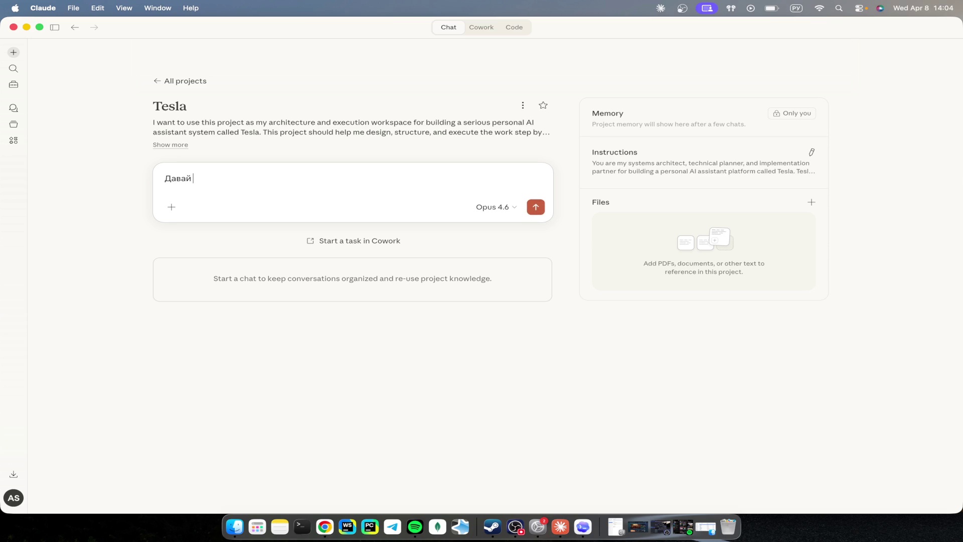
pyautogui.hotkey('ctrl', 'Right')
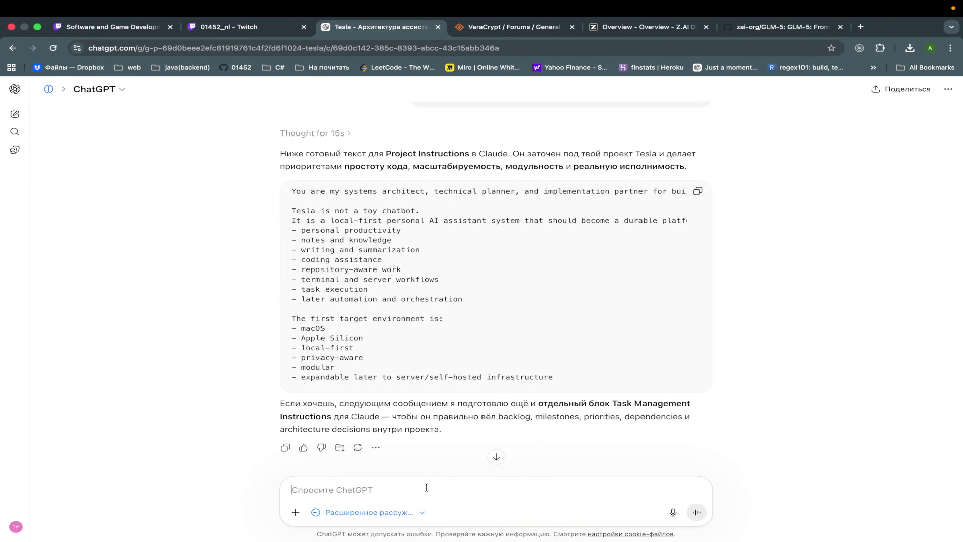
pyautogui.hotkey('ctrl', 'Left')
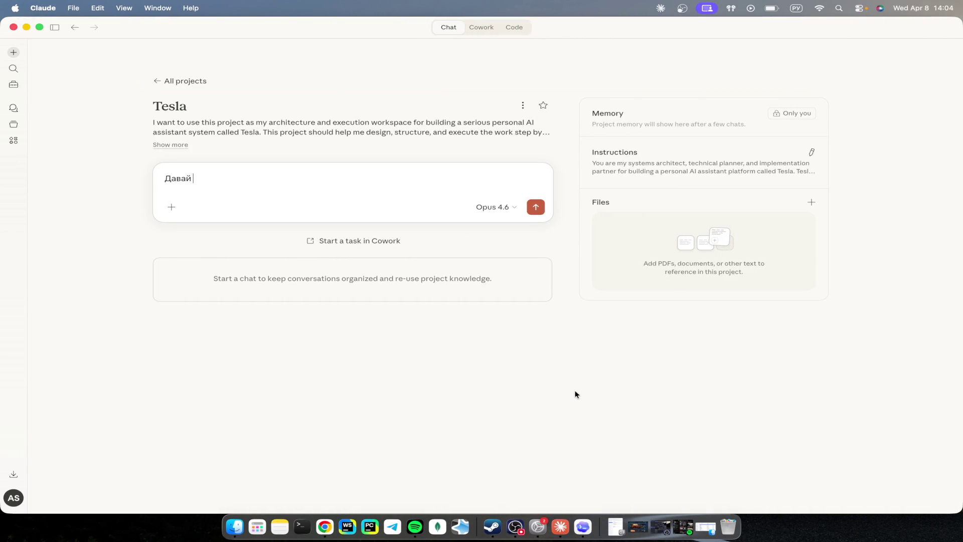
pyautogui.hotkey('ctrl', 'Right')
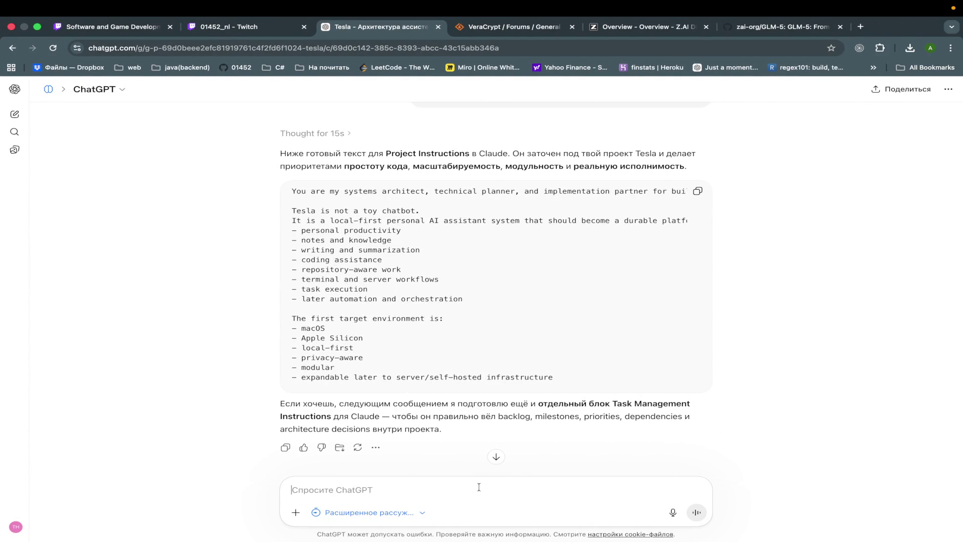
# Step: Start a ChatGPT request for a quality Claude prompt that yields Codex prompts
pyautogui.write('Мне ну')
pyautogui.press('BackSpace')
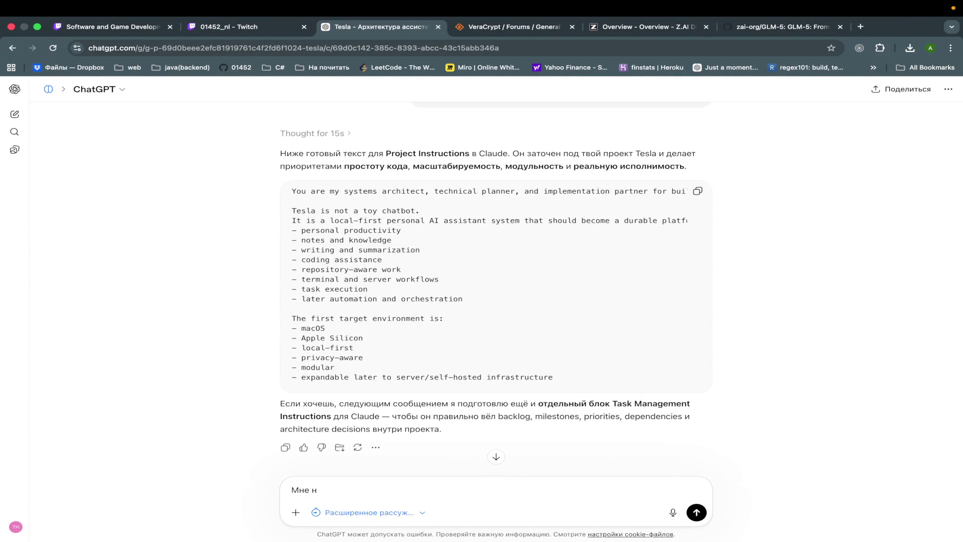
pyautogui.write('жно на')
pyautogui.press('BackSpace')
pyautogui.press('super+a')
pyautogui.write('Напиши')
pyautogui.write('мп')
pyautogui.write('первы')
pyautogui.write(' качественн')
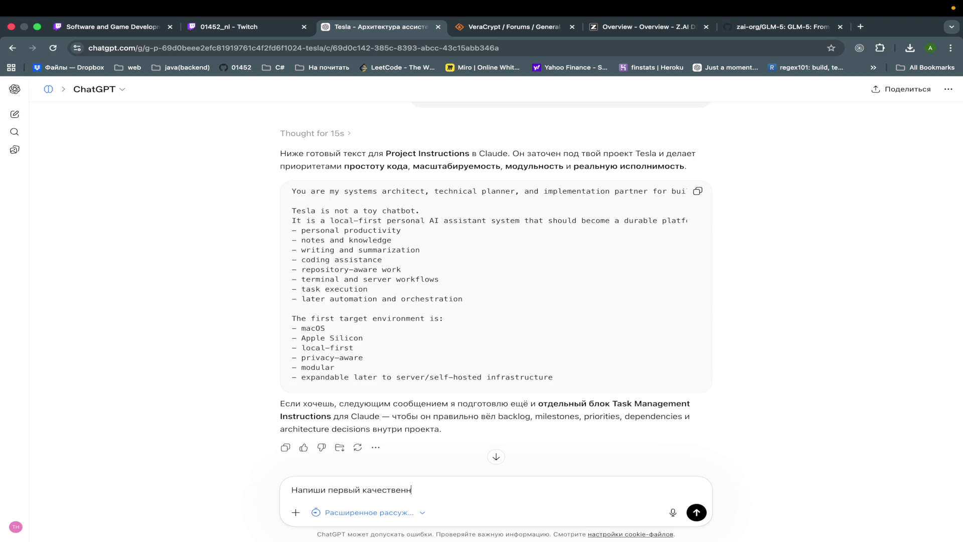
pyautogui.write('ый промпт для Op')
pyautogui.write('en')
pyautogui.press('BackSpace')
pyautogui.press('BackSpace')
pyautogui.press('BackSpace')
pyautogui.write('Clo')
pyautogui.write('ude')
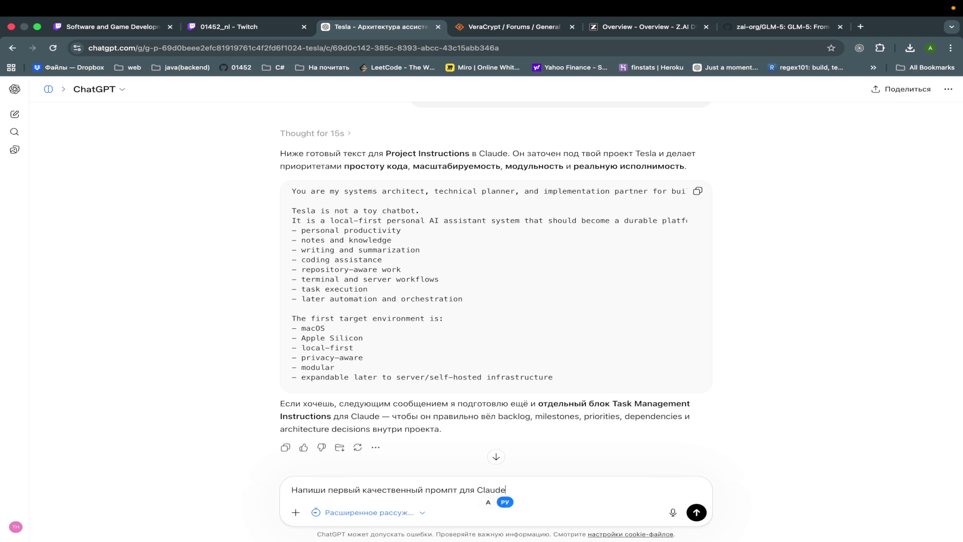
pyautogui.write('чтобы ')
pyautogui.write('он дал')
pyautogui.write(' пром')
pyautogui.write('пты ')
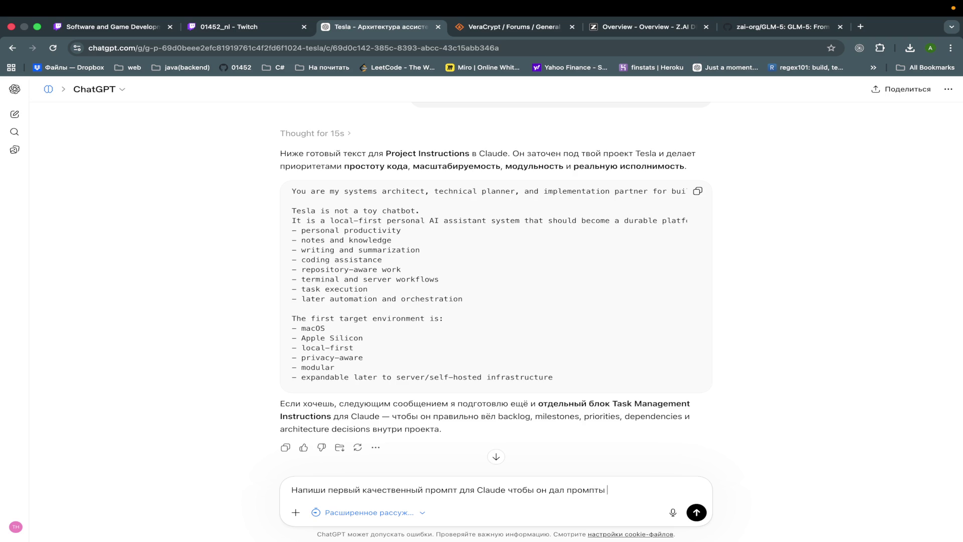
pyautogui.write('для выполнят')
pyautogui.write('ни')
pyautogui.write('промпты дл')
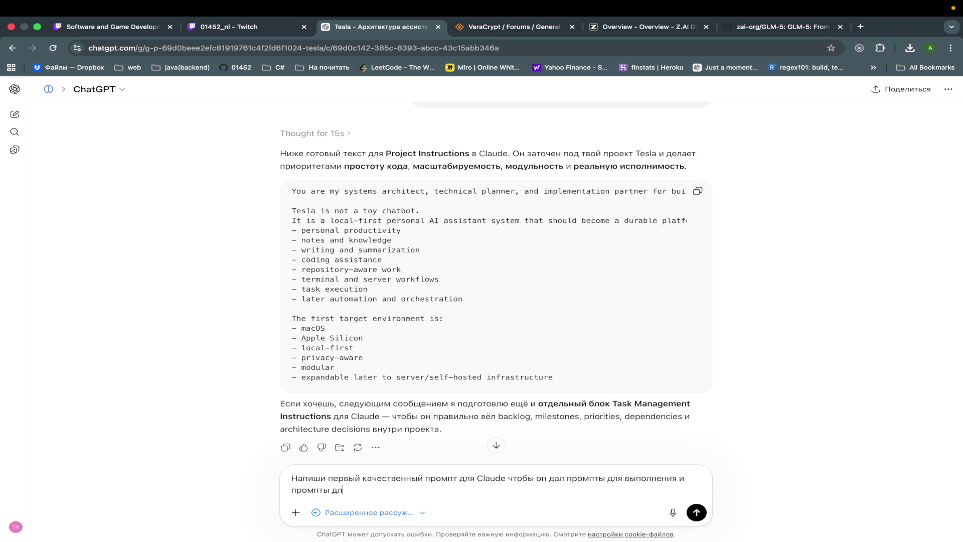
# Step: Finish the request with Codex task-execution and code-review prompts, send it, then open the VeraCrypt thread
pyautogui.hotkey('alt', 'Right')
pyautogui.hotkey('alt', 'Right')
pyautogui.write('тасков')
pyautogui.write('с помощью со')
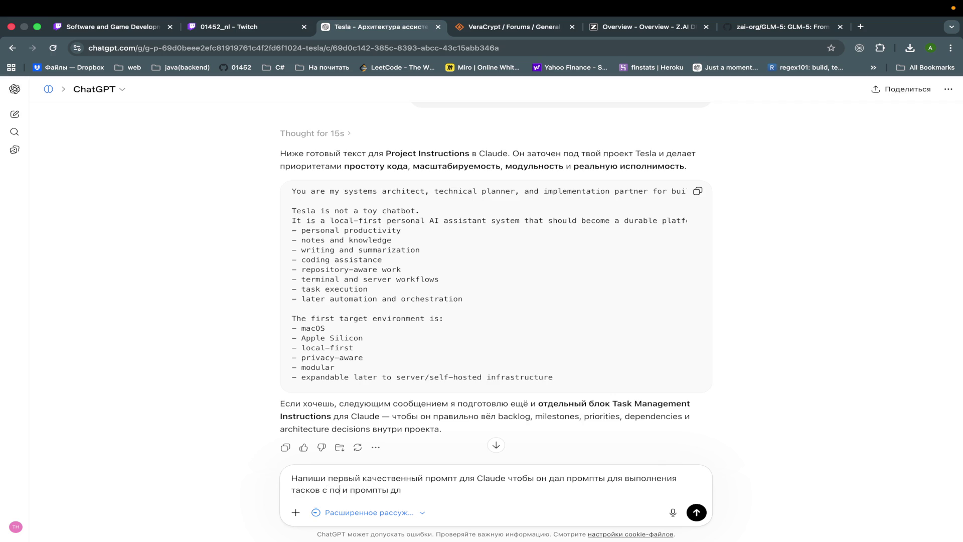
pyautogui.write('dex')
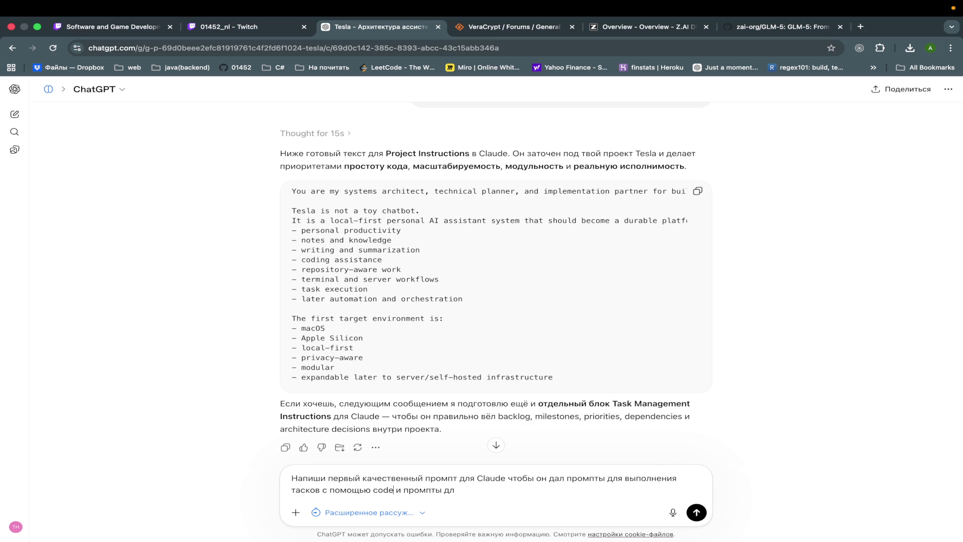
pyautogui.write('я ')
pyautogui.write('про')
pyautogui.press('BackSpace')
pyautogui.press('BackSpace')
pyautogui.write('провед')
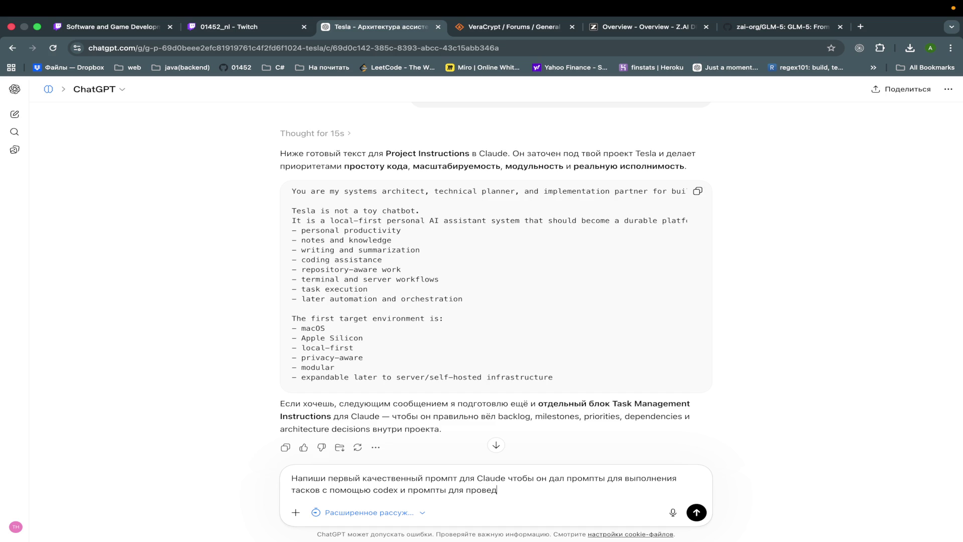
pyautogui.write('ения ревью кода ')
pyautogui.write('с помощью')
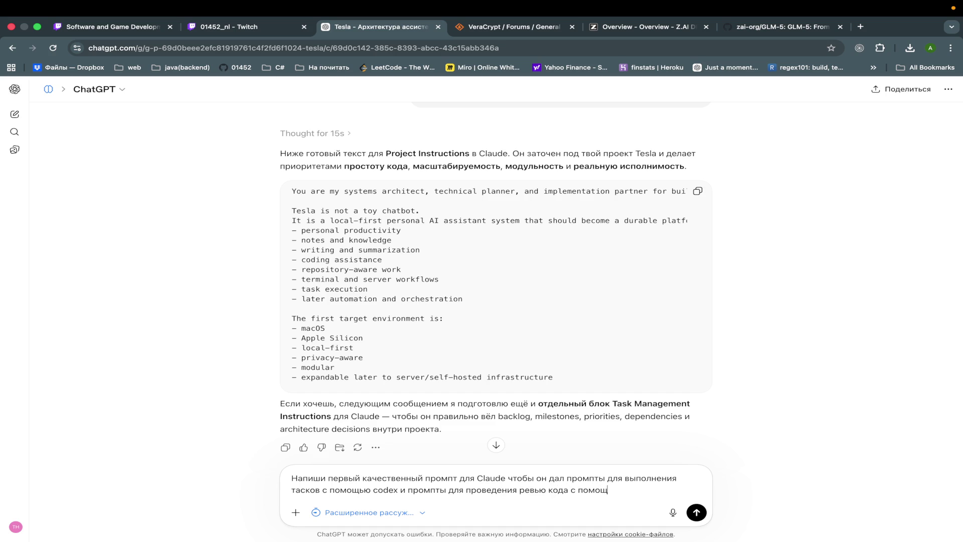
pyautogui.write(' codex')
pyautogui.press('Return')
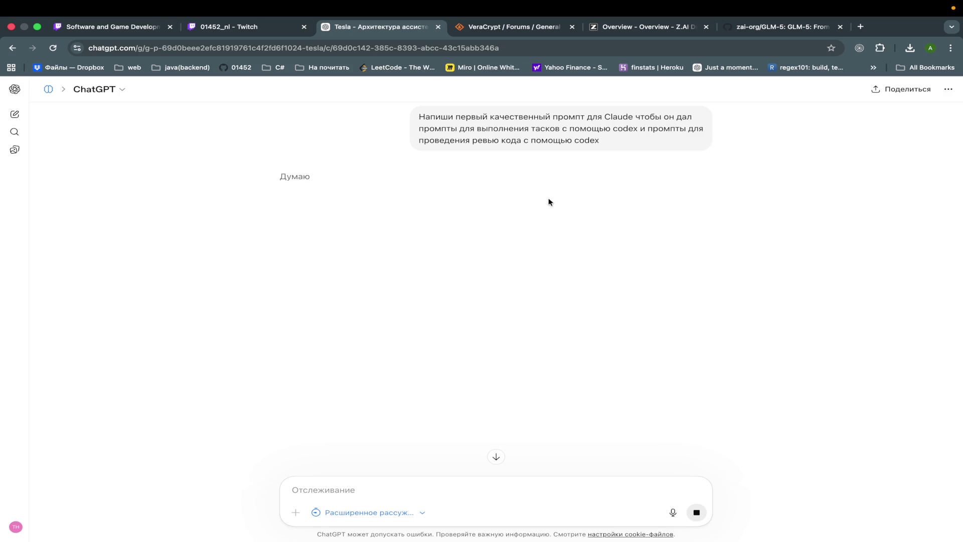
pyautogui.click(513, 27)
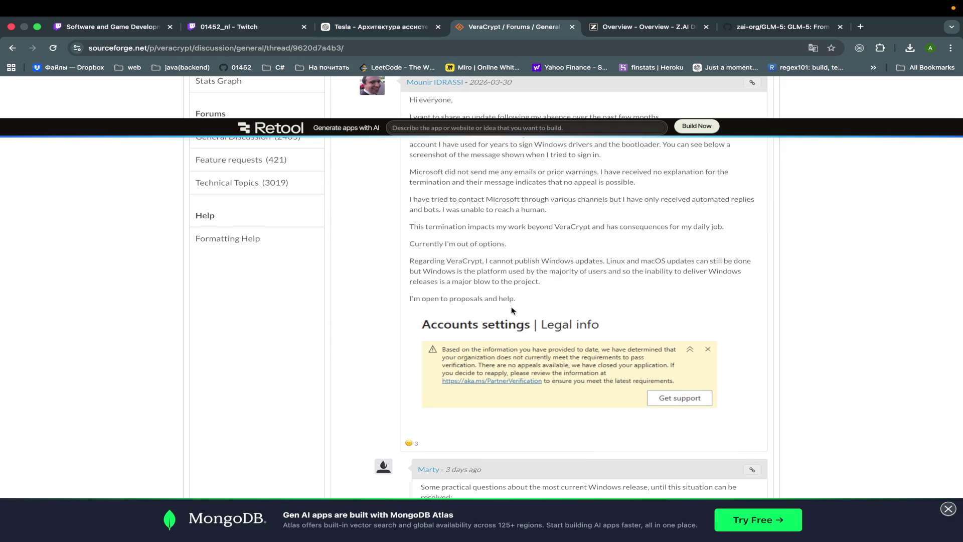
# Step: Skim the VeraCrypt thread, then open the 'I've sold out' article from Hacker News
pyautogui.scroll(-3, 512, 311)
pyautogui.scroll(-2, 512, 309)
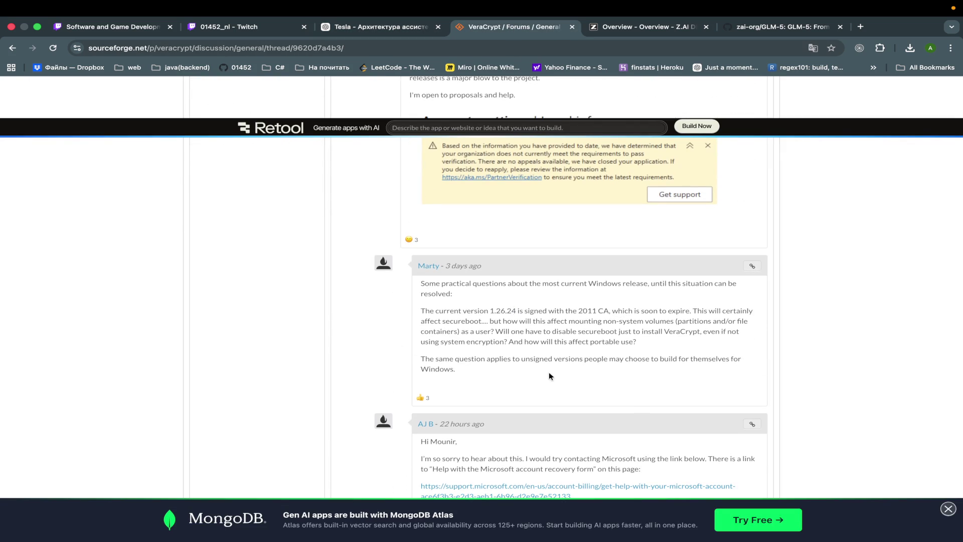
pyautogui.press('Home')
pyautogui.scroll(-5, 549, 372)
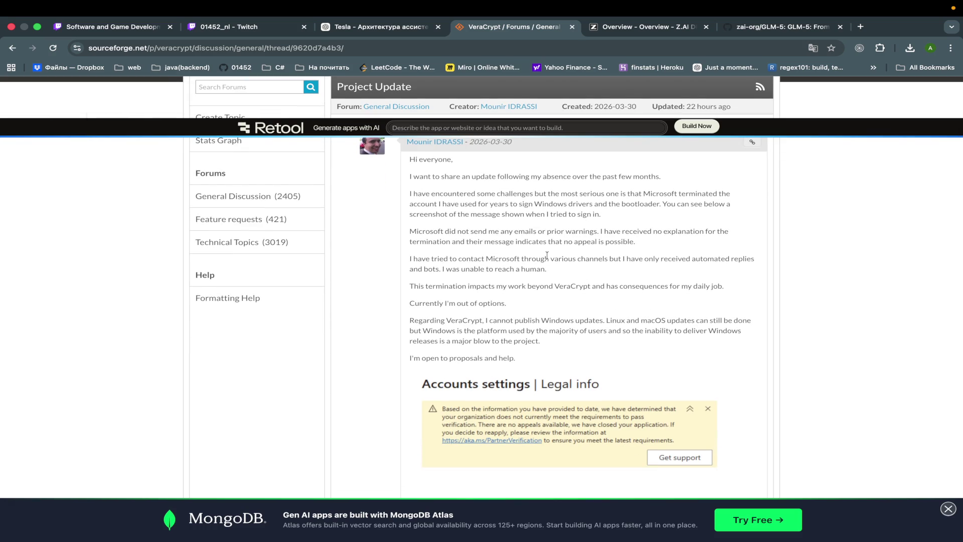
pyautogui.click(12, 48)
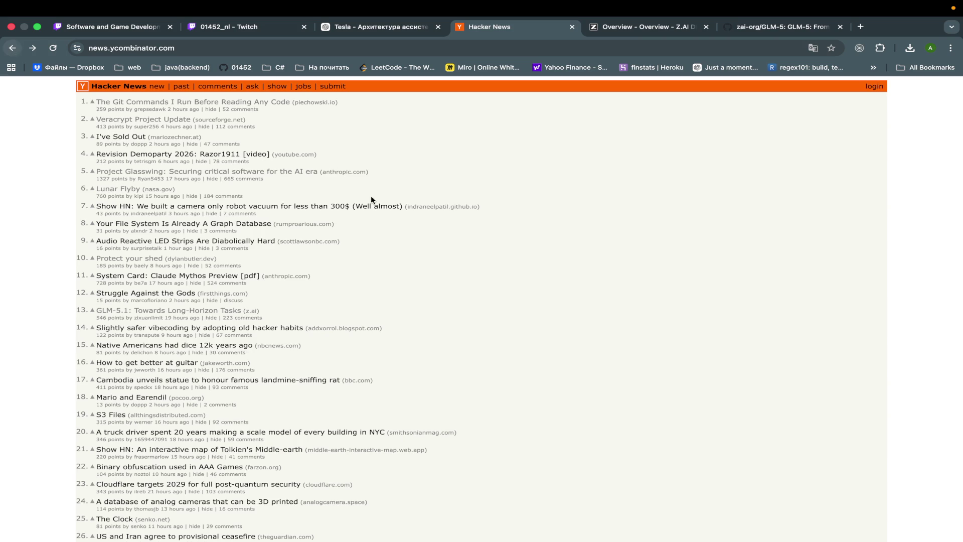
pyautogui.click(130, 140)
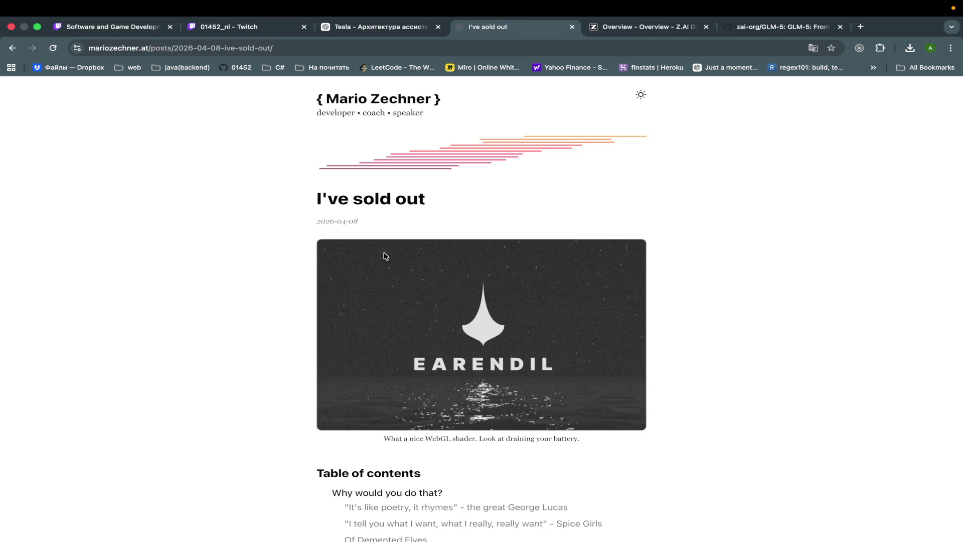
# Step: Translate the 'I've sold out' article into Russian
pyautogui.scroll(-5, 393, 265)
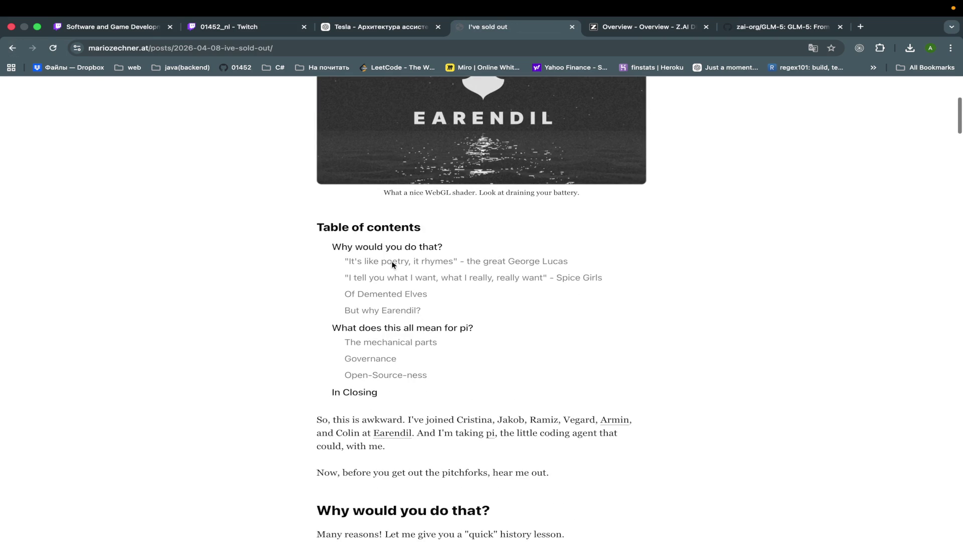
pyautogui.scroll(-7, 593, 368)
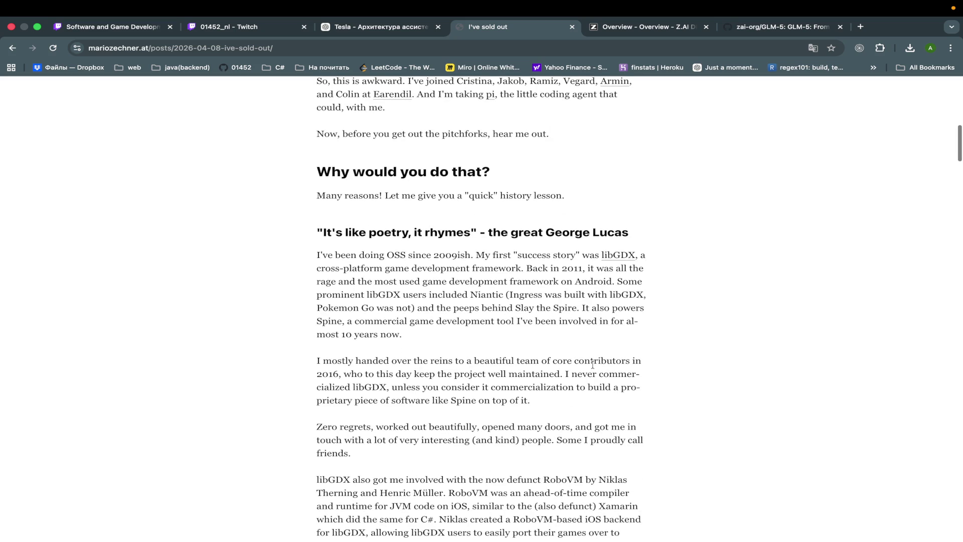
pyautogui.rightClick(681, 326)
pyautogui.click(705, 489)
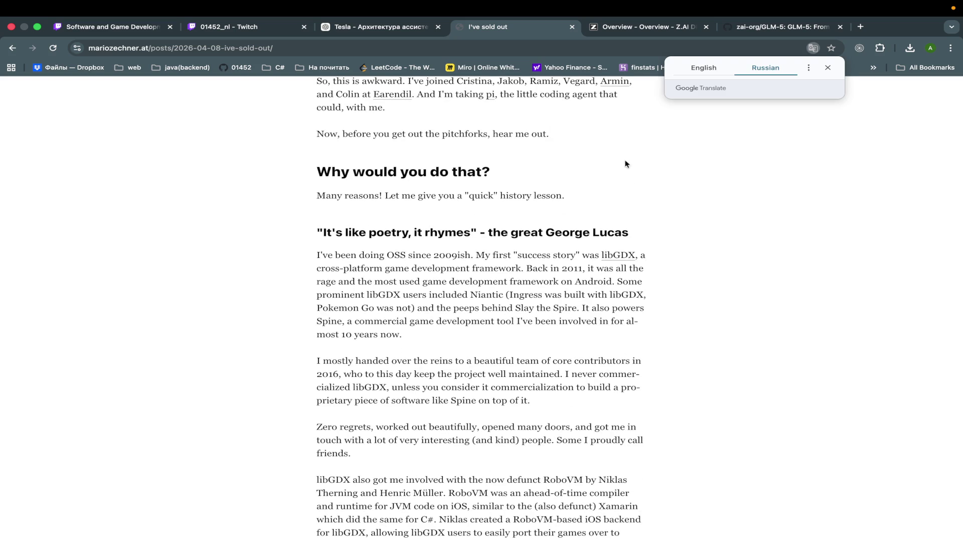
# Step: Read down the translated article and follow its pi link to the pi.dev site
pyautogui.scroll(-3, 625, 161)
pyautogui.scroll(-2, 625, 163)
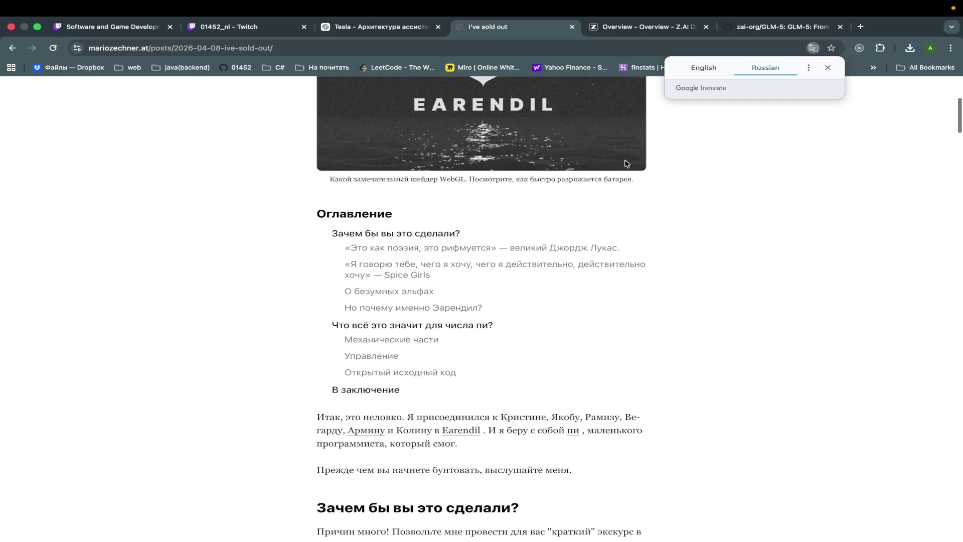
pyautogui.scroll(-3, 663, 250)
pyautogui.scroll(-3, 663, 251)
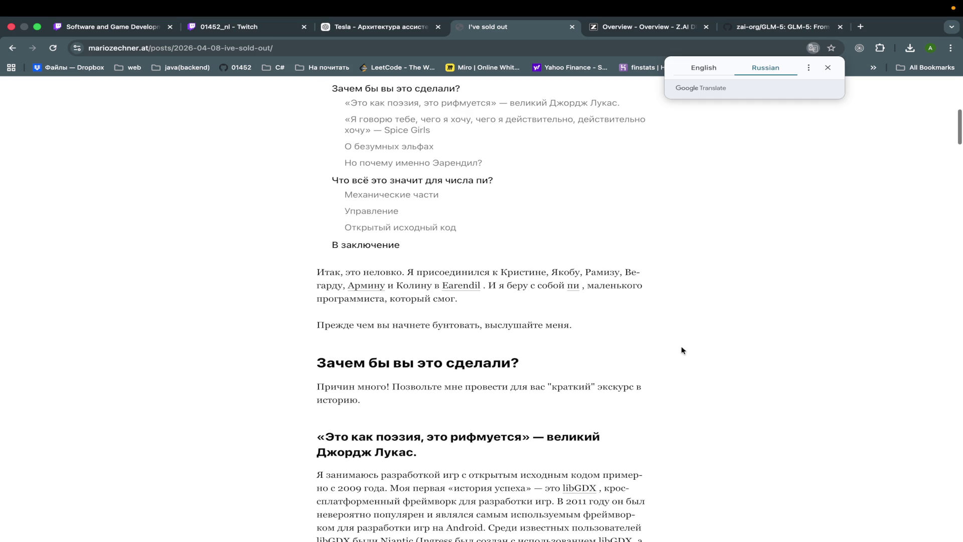
pyautogui.scroll(-1, 682, 347)
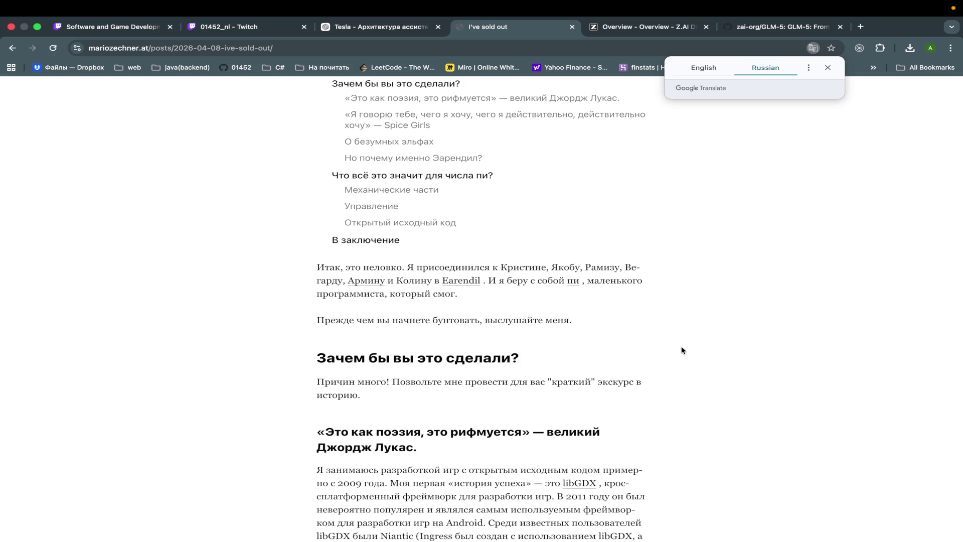
pyautogui.scroll(-1, 682, 350)
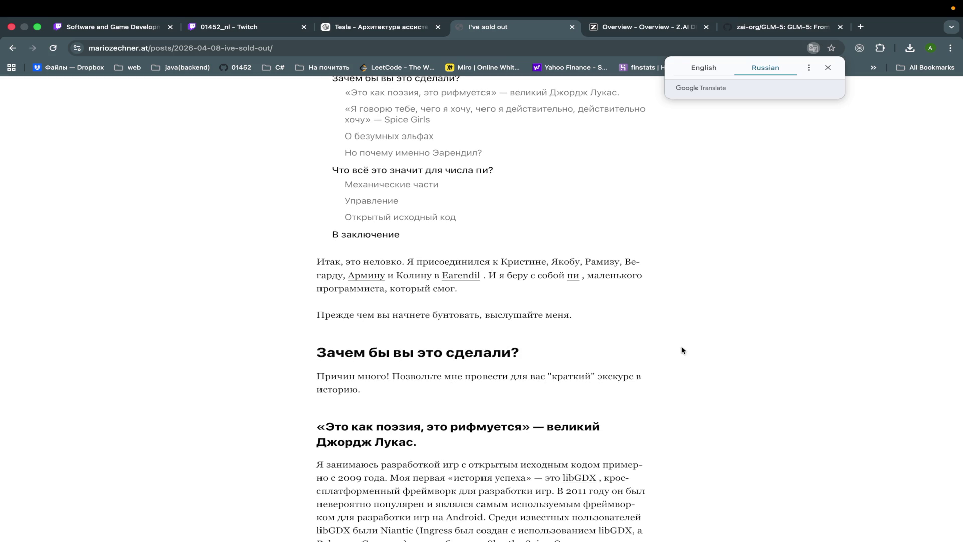
pyautogui.scroll(-5, 682, 350)
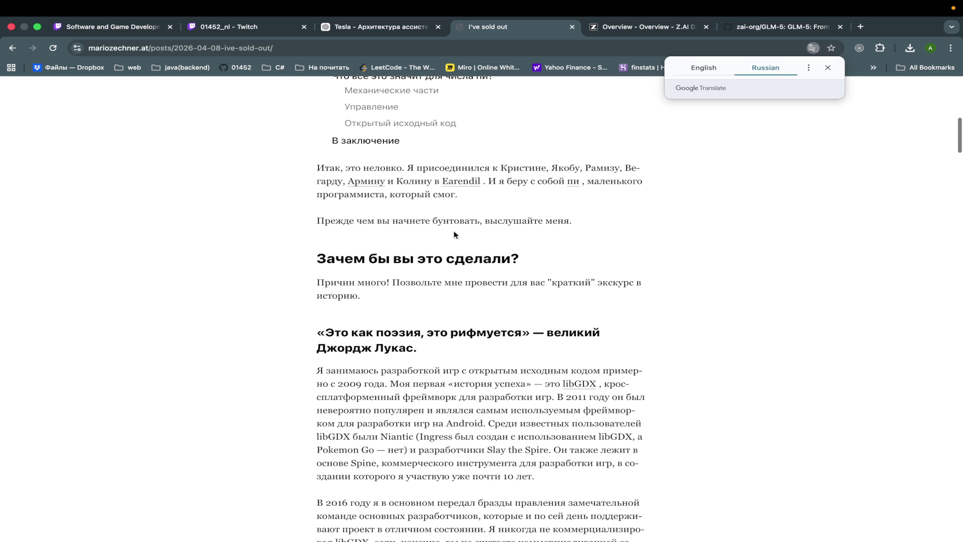
pyautogui.click(572, 181)
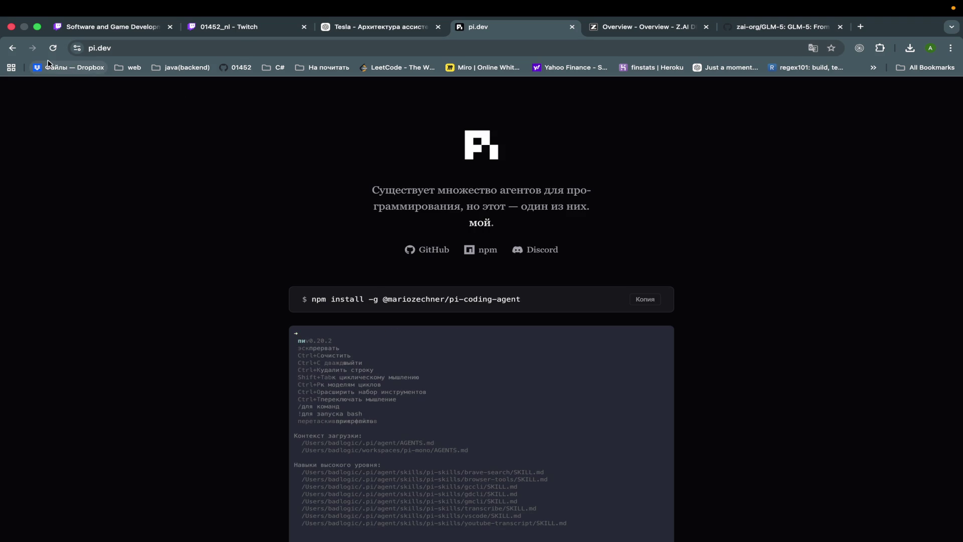
pyautogui.scroll(-3, 202, 280)
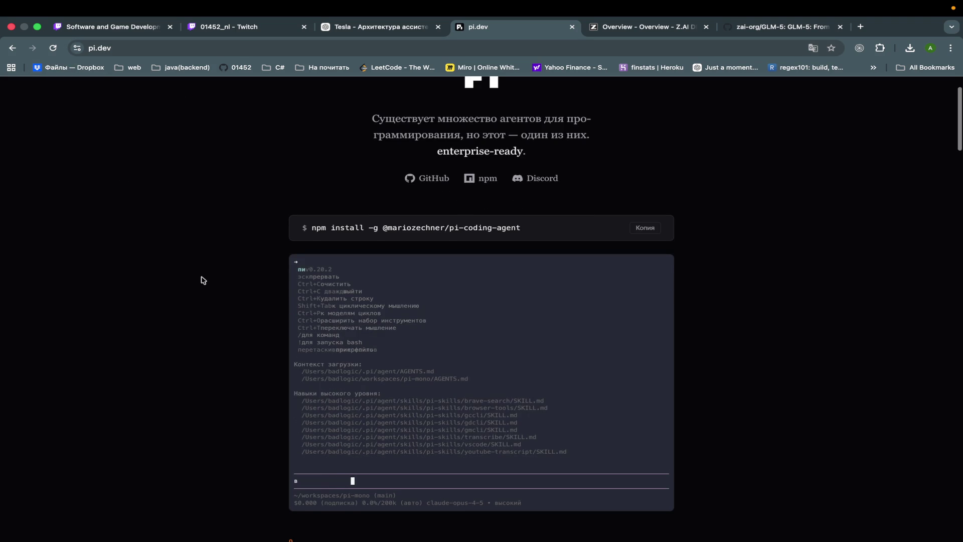
pyautogui.scroll(-5, 202, 280)
pyautogui.scroll(-4, 203, 280)
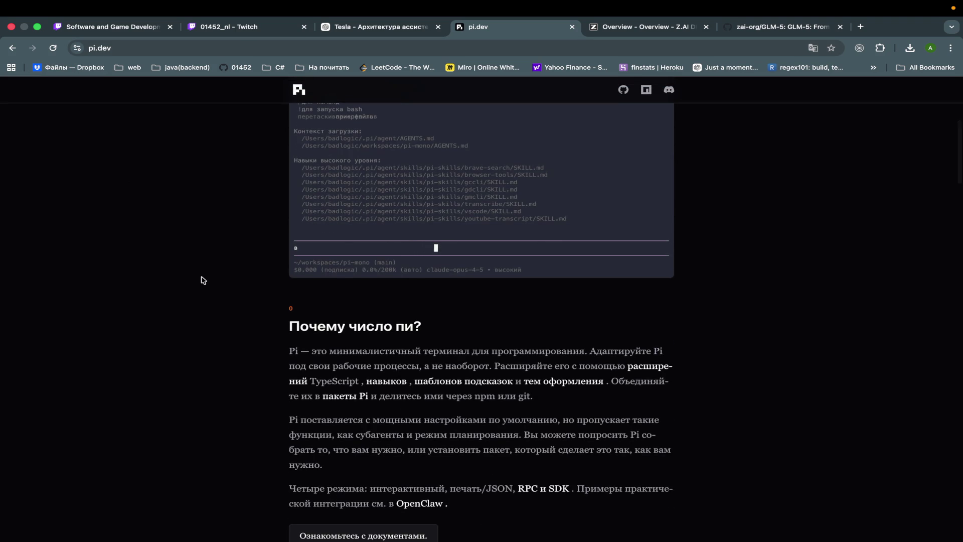
pyautogui.scroll(-10, 202, 280)
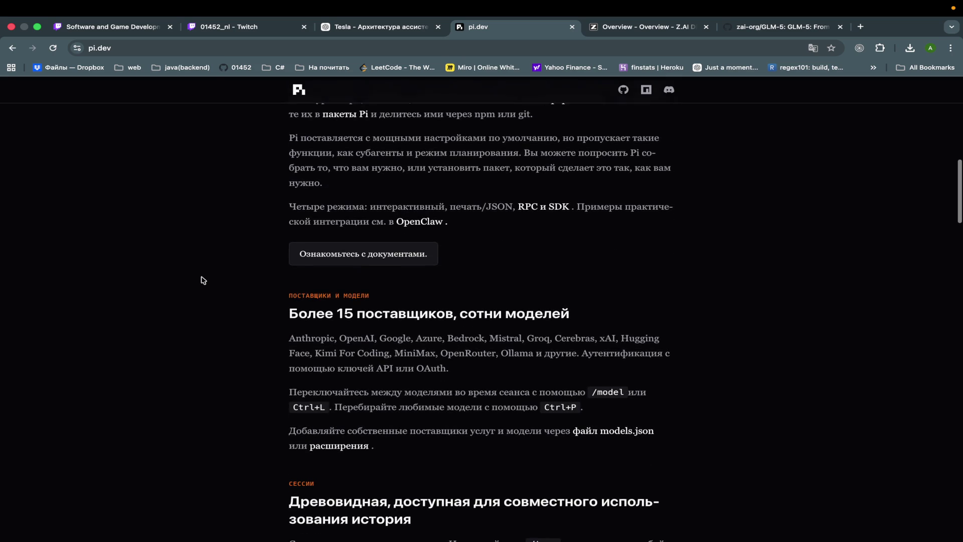
pyautogui.press('Home')
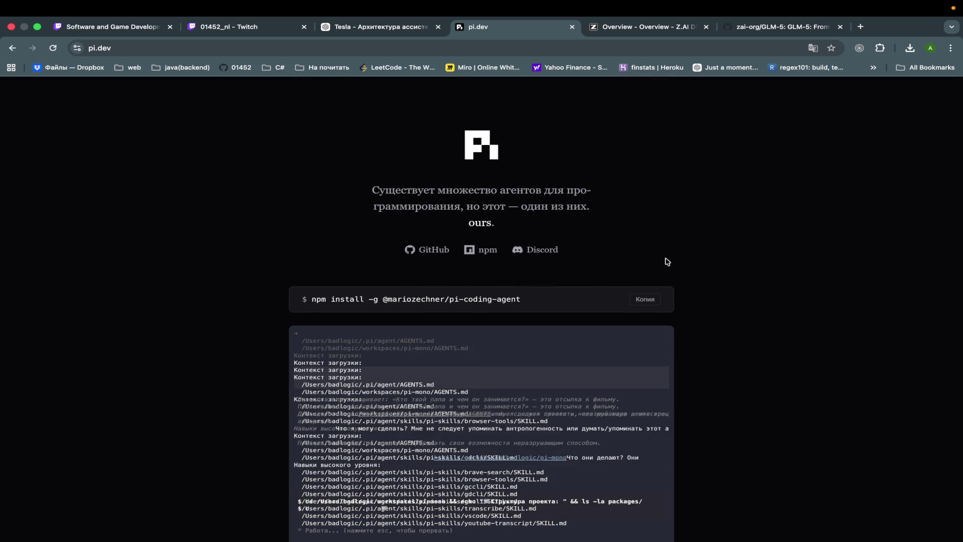
pyautogui.scroll(-2, 666, 261)
pyautogui.scroll(-1, 735, 316)
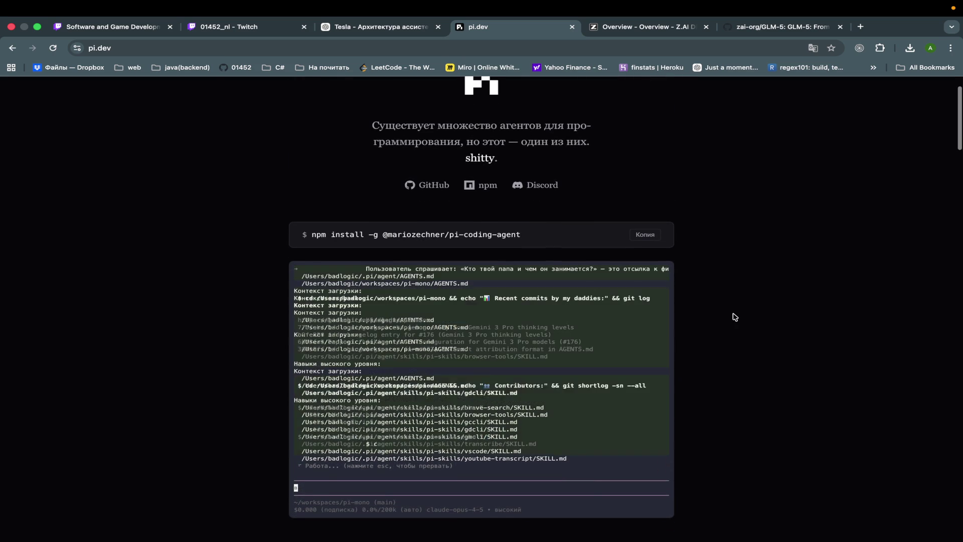
pyautogui.scroll(-2, 735, 316)
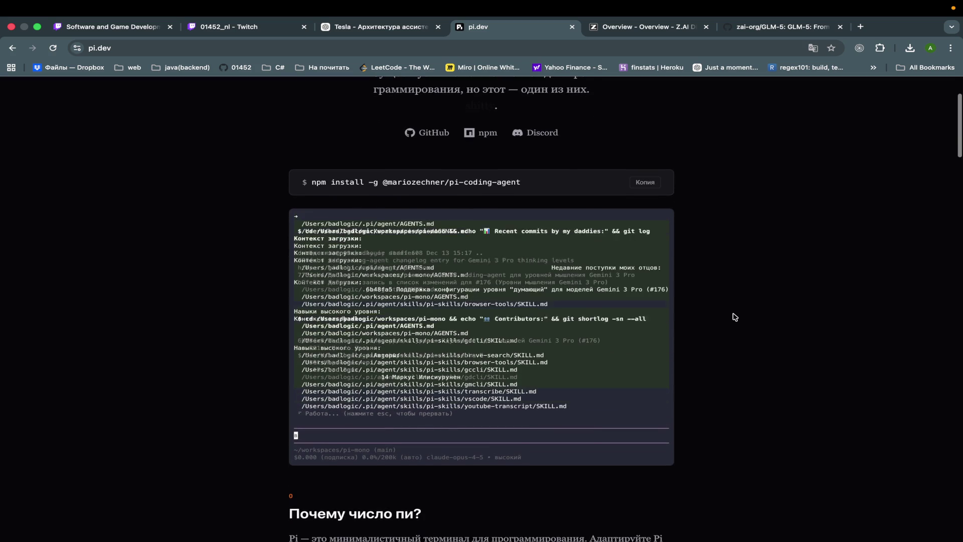
pyautogui.scroll(5, 735, 316)
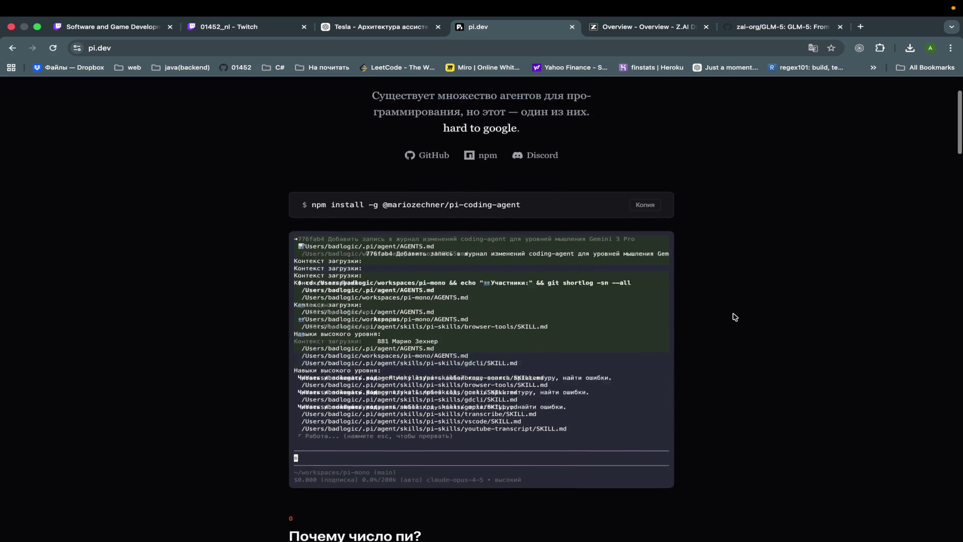
pyautogui.scroll(-9, 735, 317)
pyautogui.scroll(-10, 735, 317)
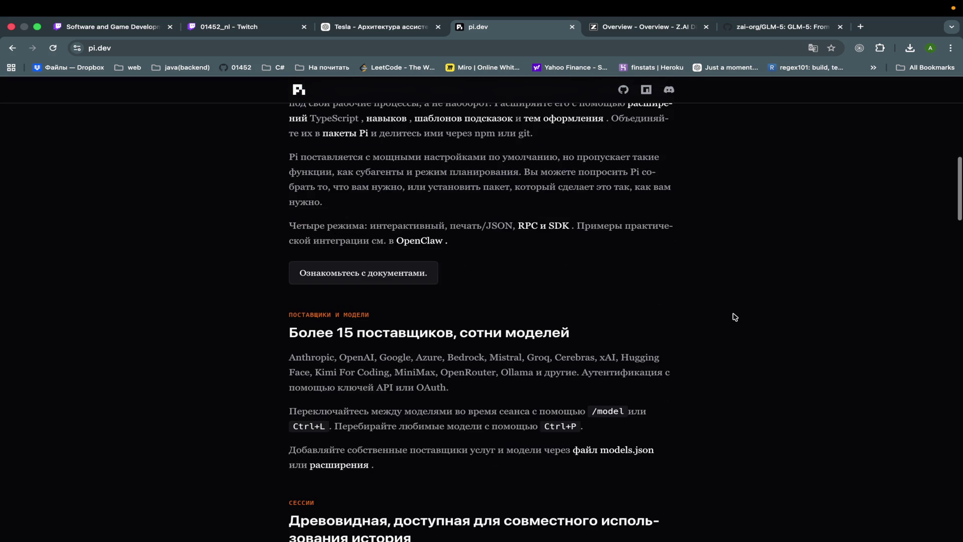
pyautogui.scroll(-5, 735, 317)
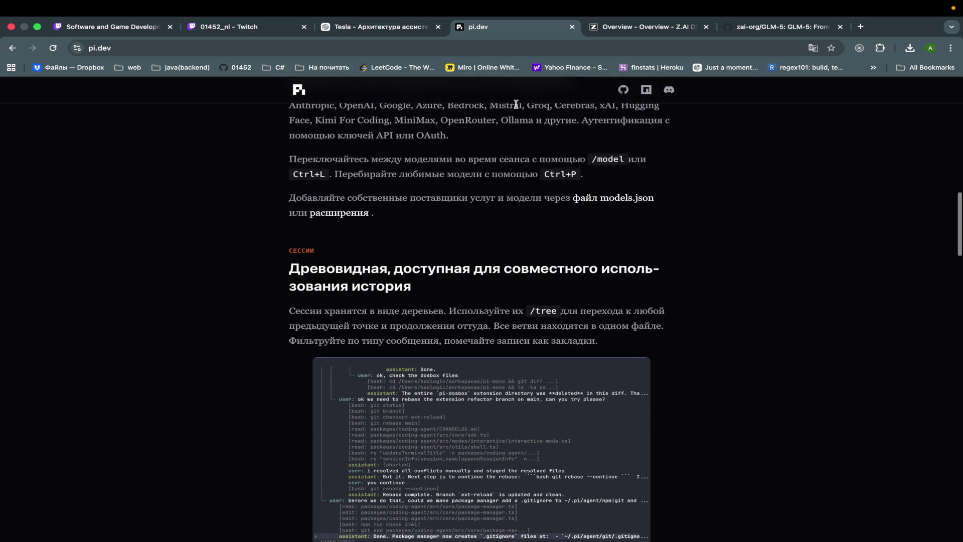
pyautogui.click(406, 29)
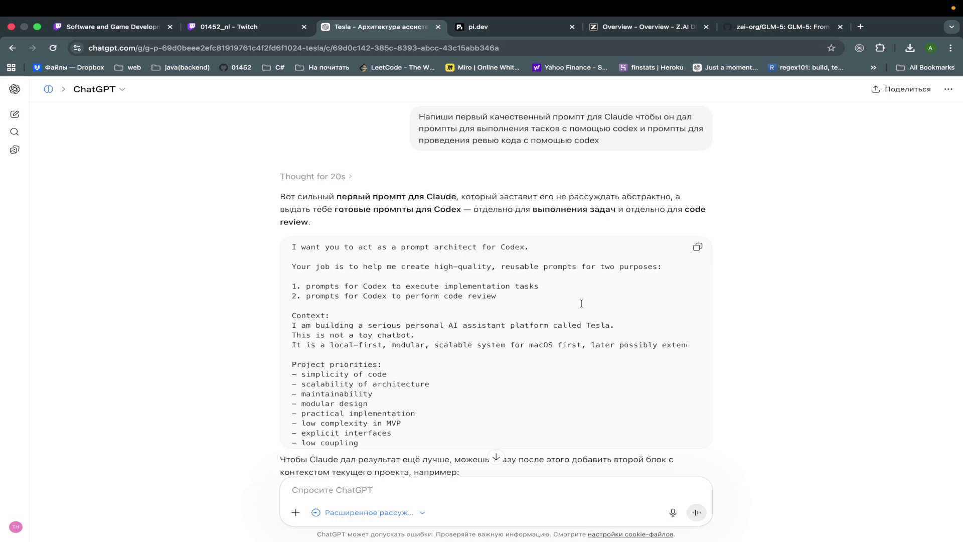
# Step: Scroll through ChatGPT's English prompt for Claude down to its output format and 'Be opinionated' rules
pyautogui.scroll(-15, 582, 304)
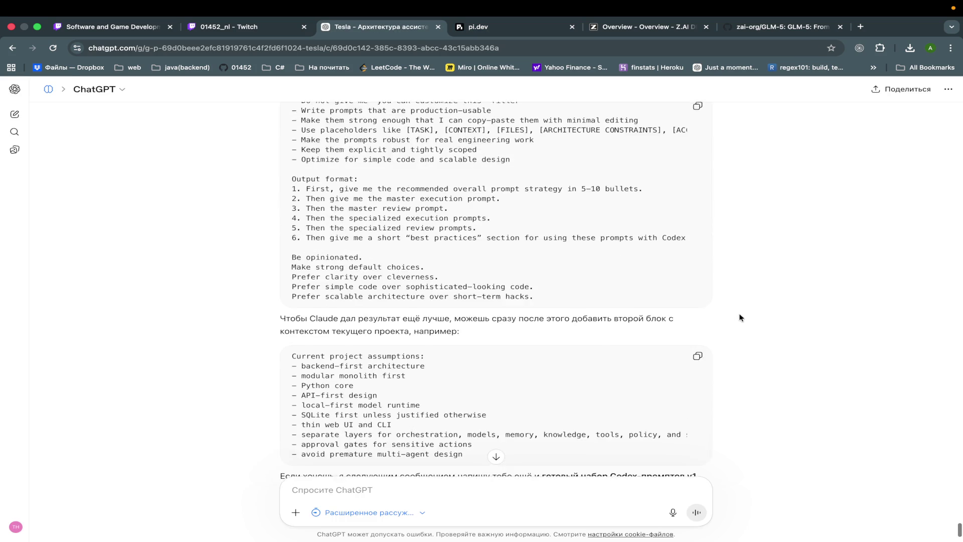
pyautogui.scroll(-3, 740, 317)
pyautogui.scroll(4, 739, 317)
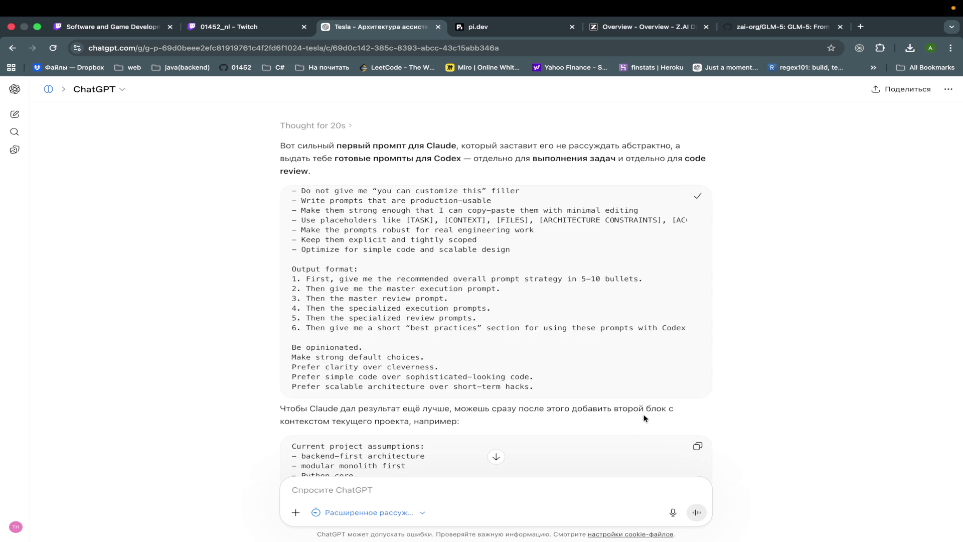
pyautogui.scroll(-3, 643, 419)
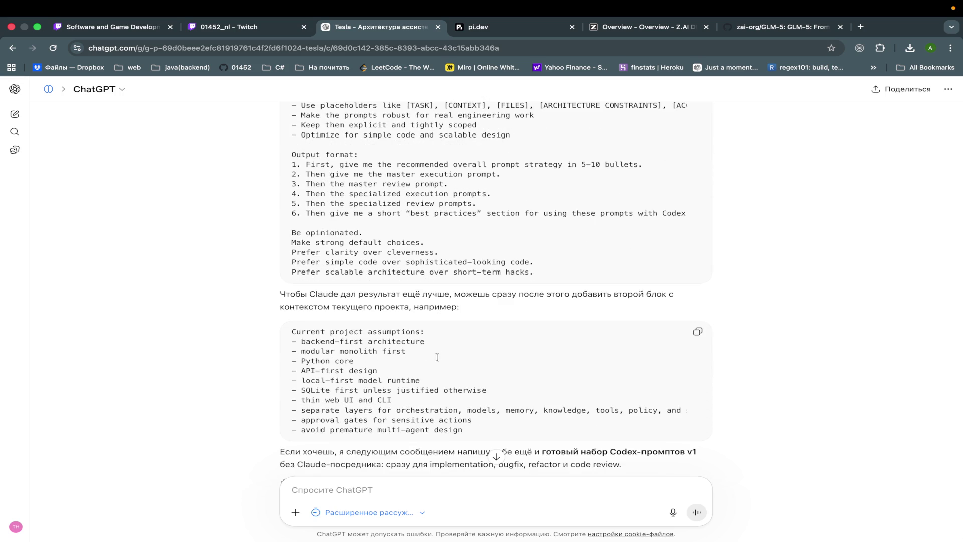
pyautogui.scroll(10, 465, 276)
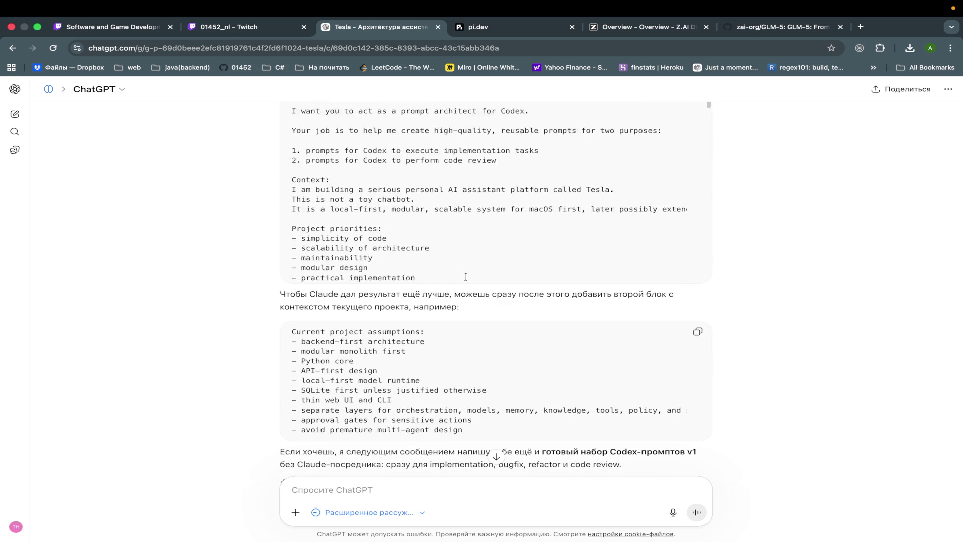
pyautogui.scroll(1, 774, 278)
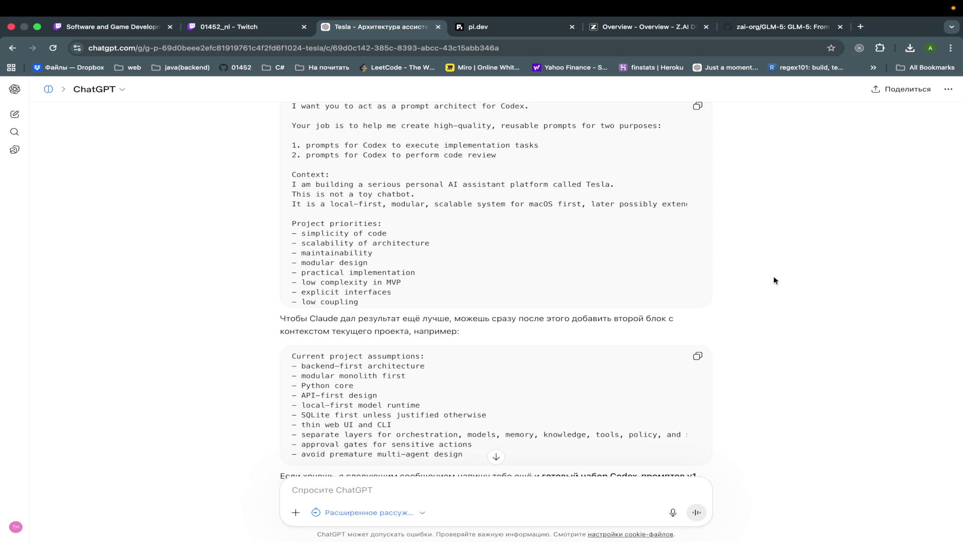
pyautogui.scroll(4, 774, 280)
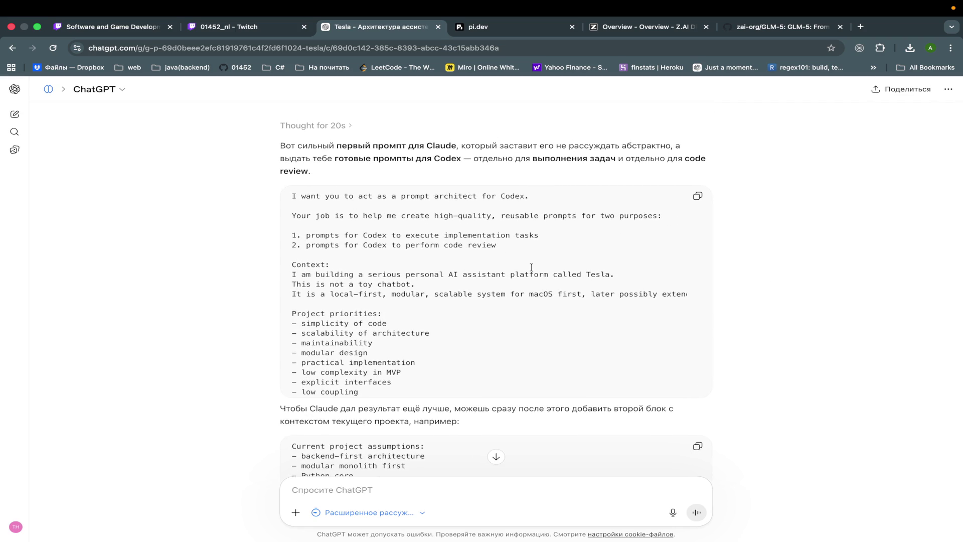
pyautogui.scroll(-2, 554, 288)
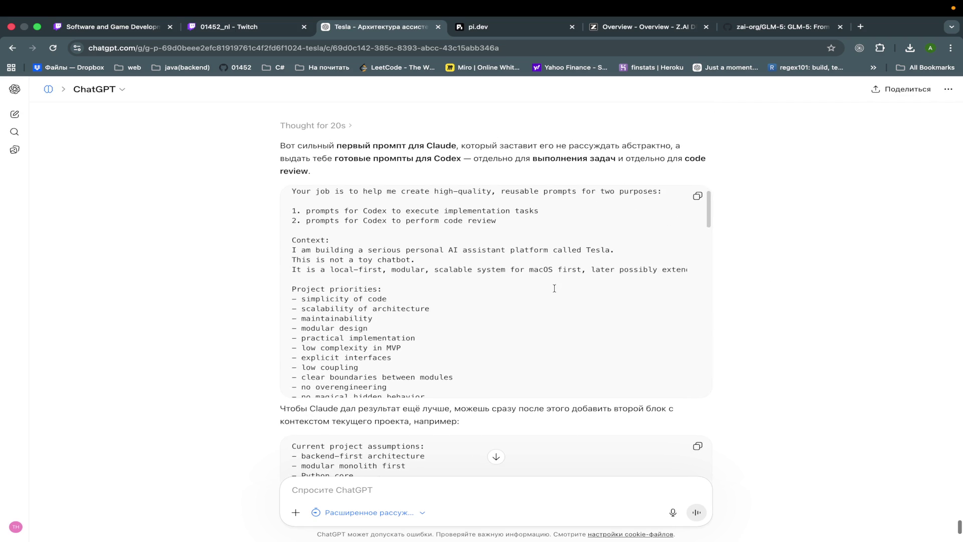
pyautogui.scroll(-1, 555, 288)
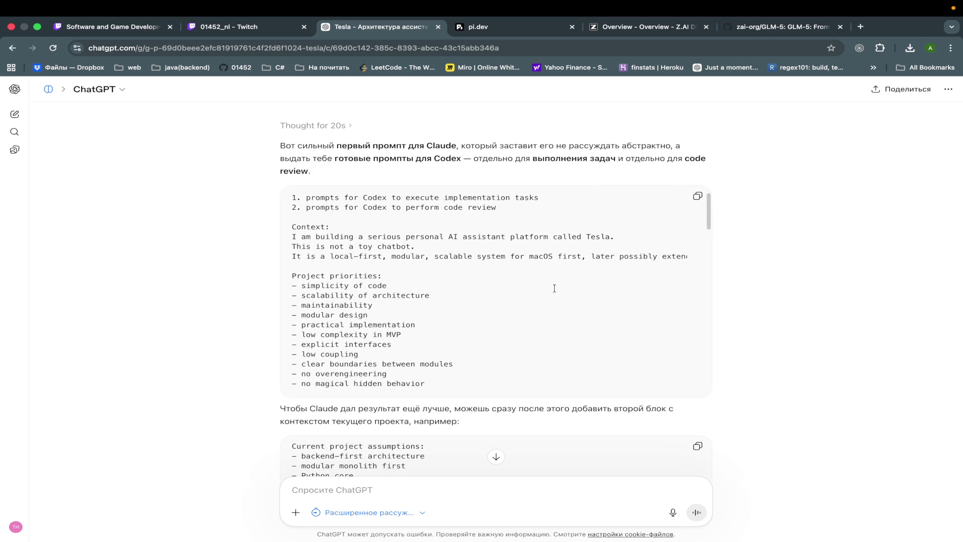
pyautogui.scroll(-4, 555, 288)
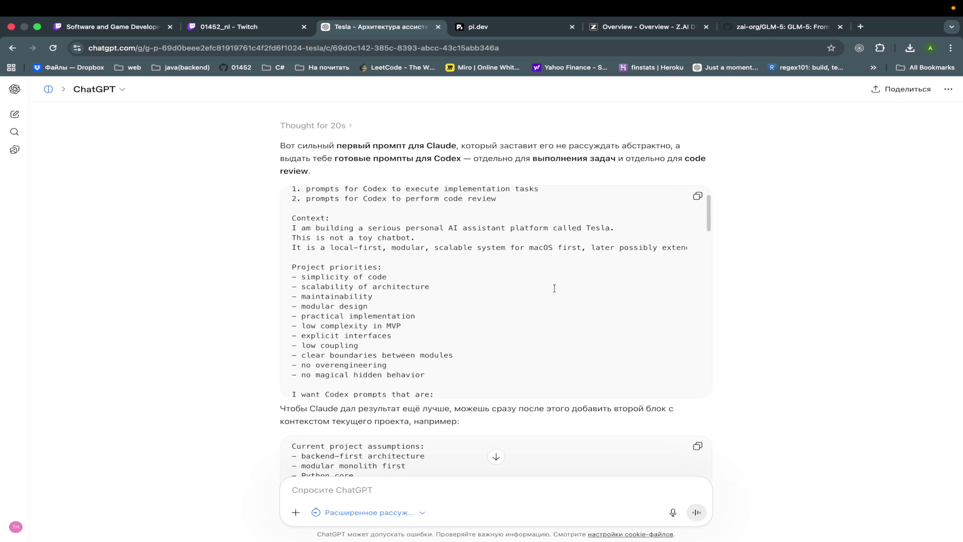
pyautogui.scroll(-5, 554, 288)
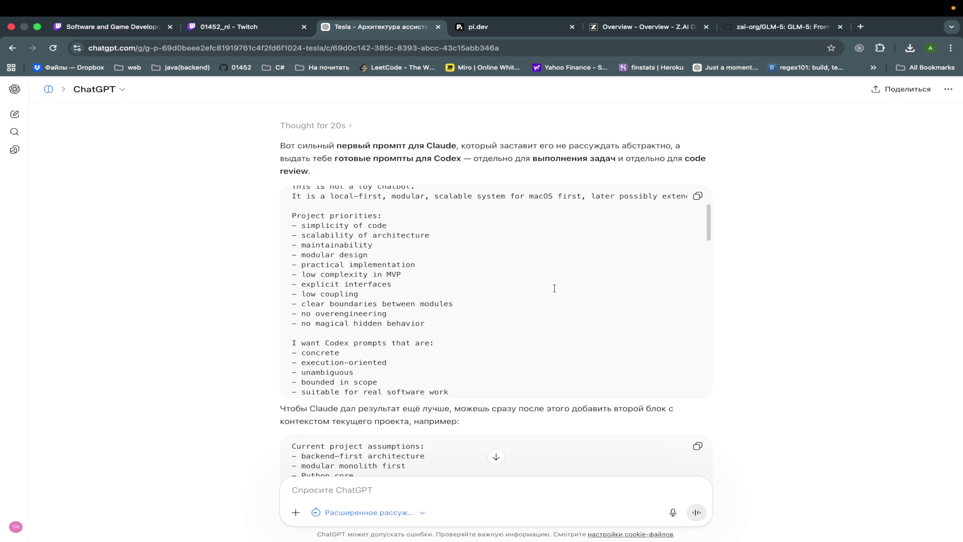
pyautogui.scroll(-8, 554, 288)
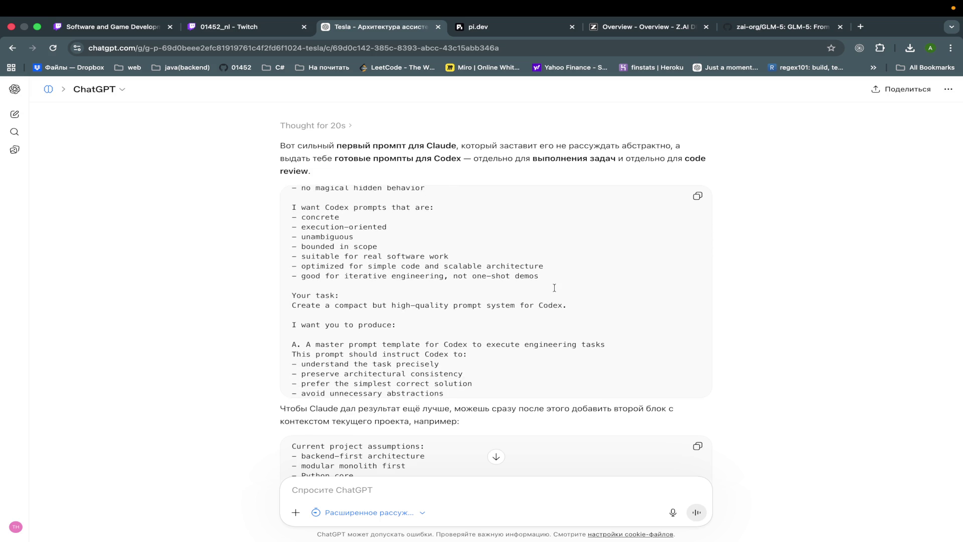
pyautogui.scroll(-12, 555, 288)
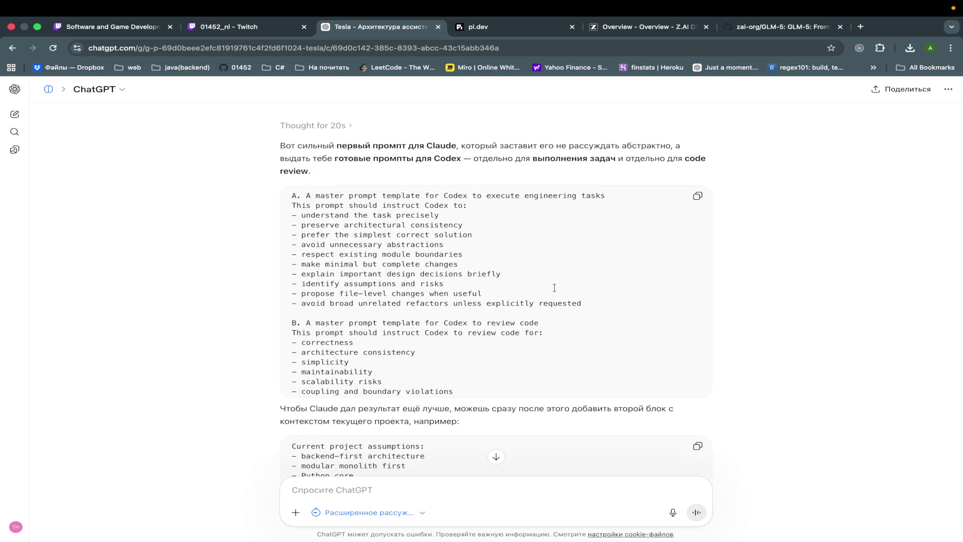
pyautogui.scroll(-8, 555, 288)
pyautogui.scroll(-20, 554, 288)
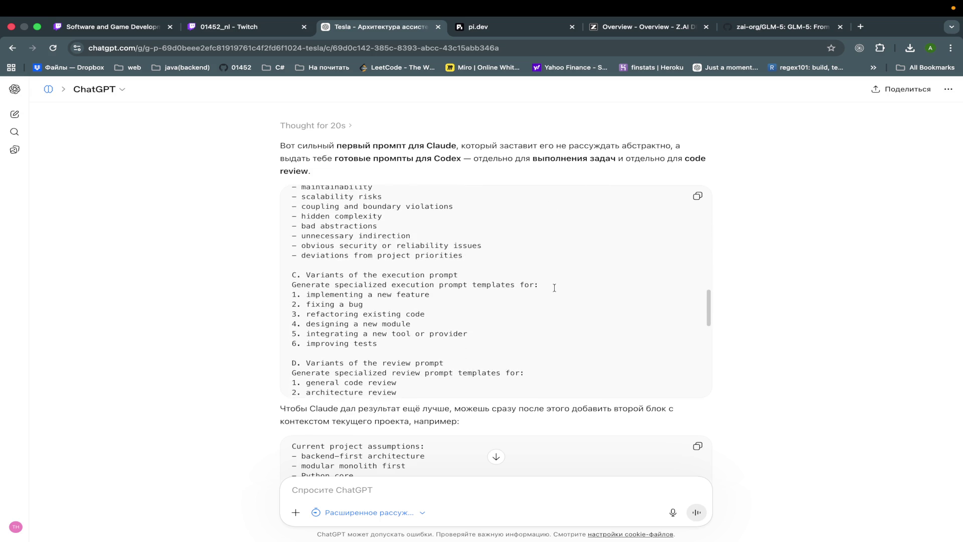
pyautogui.scroll(-14, 555, 288)
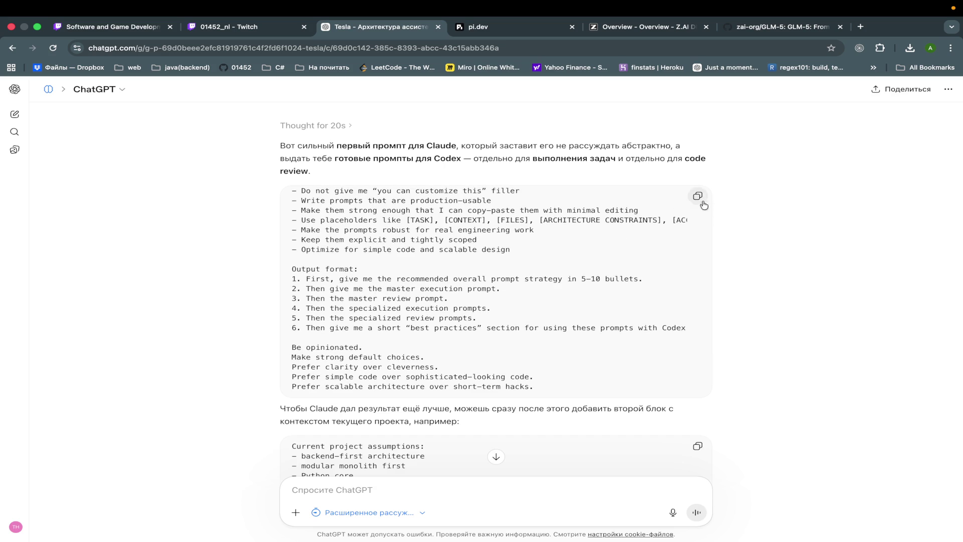
pyautogui.scroll(-10, 668, 322)
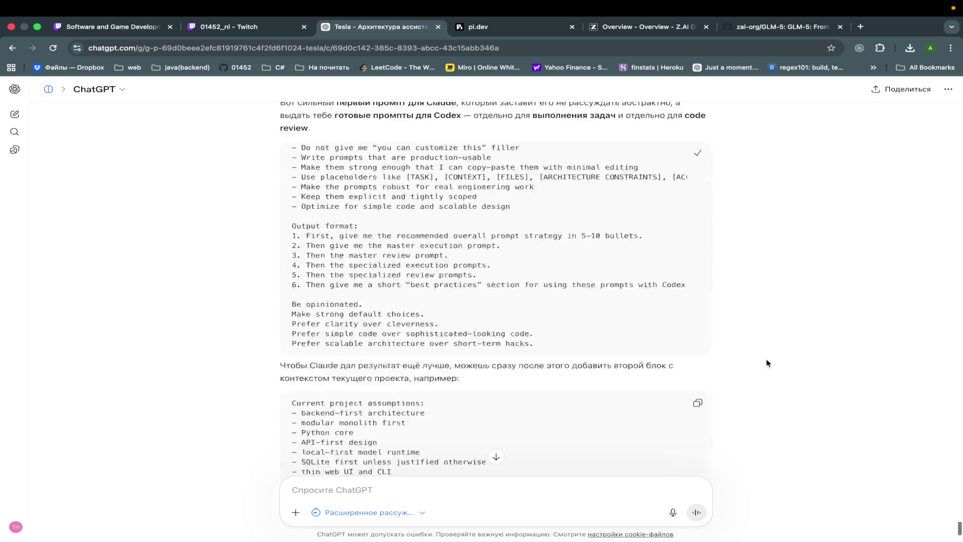
# Step: Paste the copied prompt over 'Давай' in Claude, append ChatGPT's project-assumptions block, and send
pyautogui.hotkey('ctrl', 'Left')
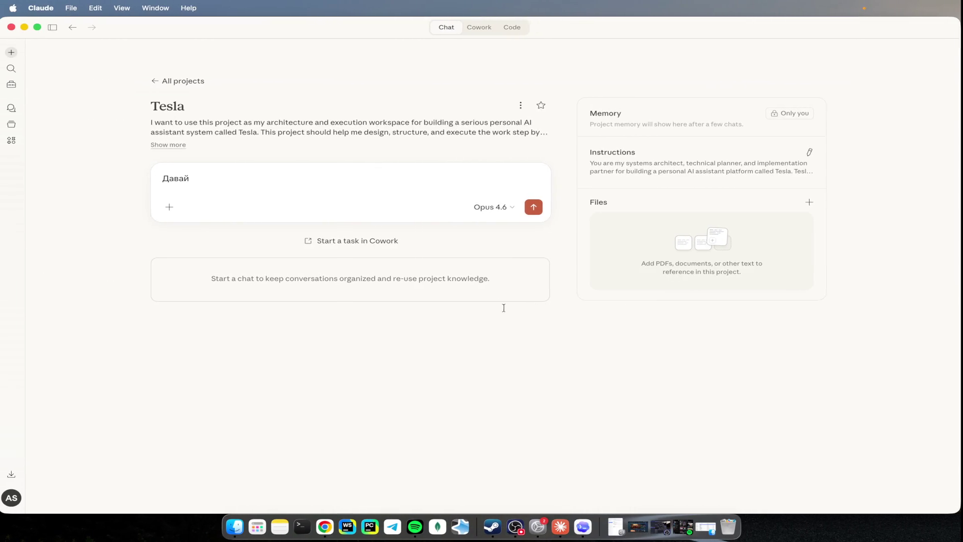
pyautogui.press('super+v')
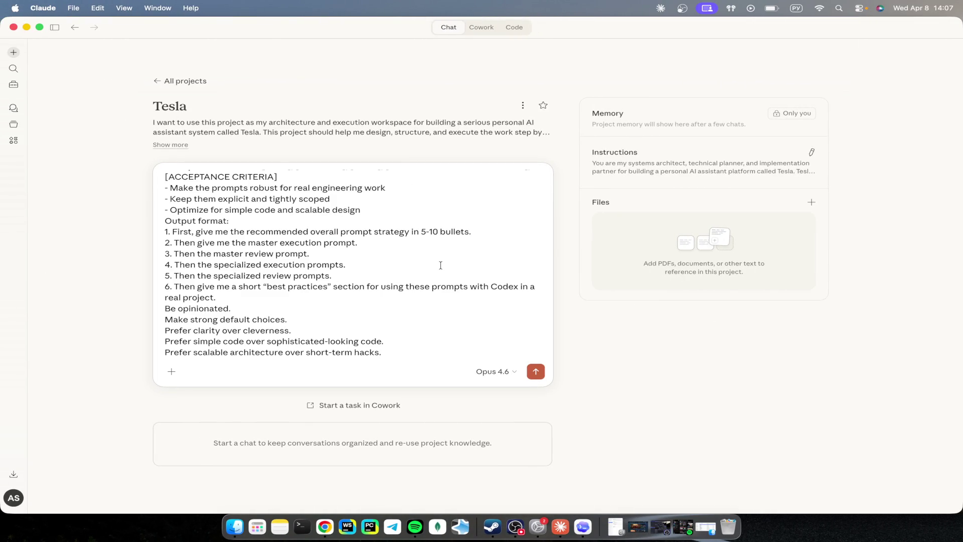
pyautogui.scroll(3, 441, 265)
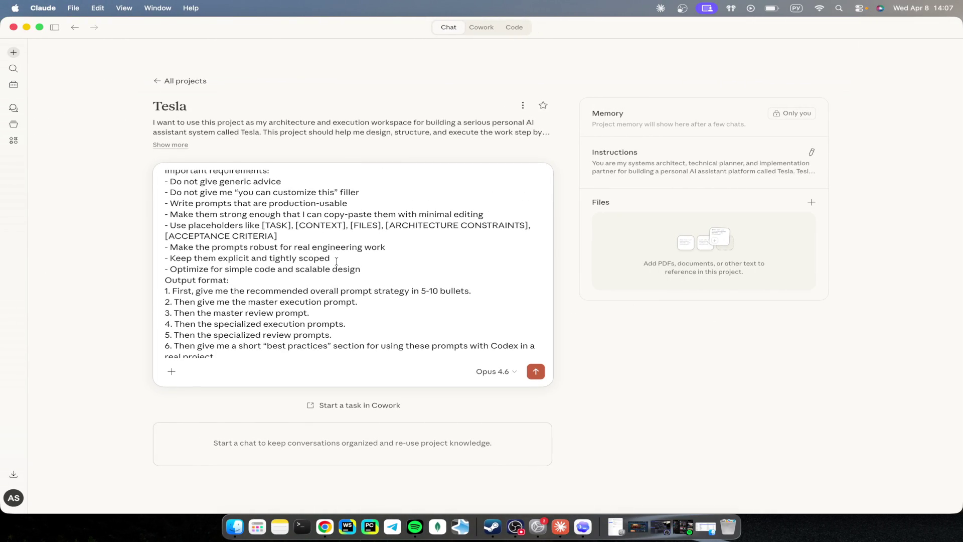
pyautogui.scroll(-3, 337, 261)
pyautogui.scroll(-1, 336, 261)
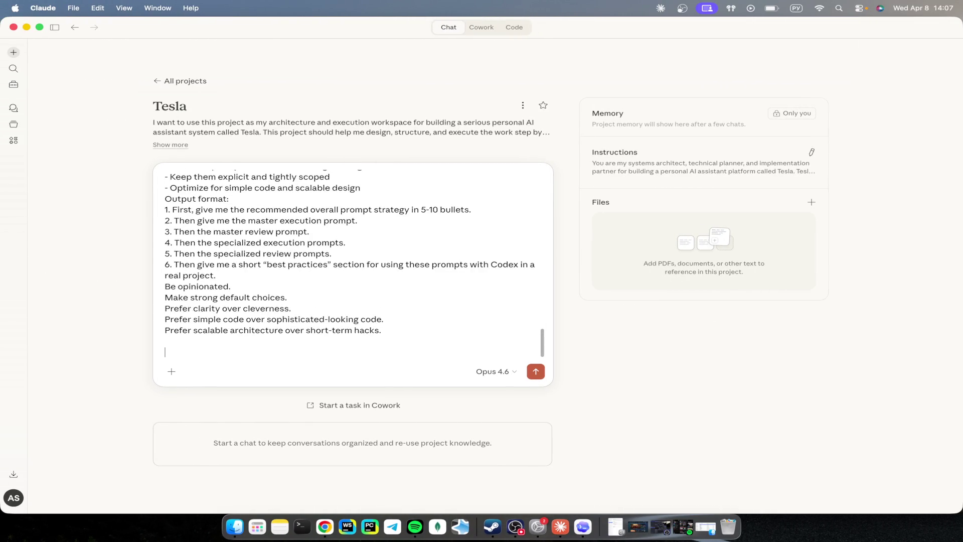
pyautogui.hotkey('ctrl', 'Right')
pyautogui.click(698, 306)
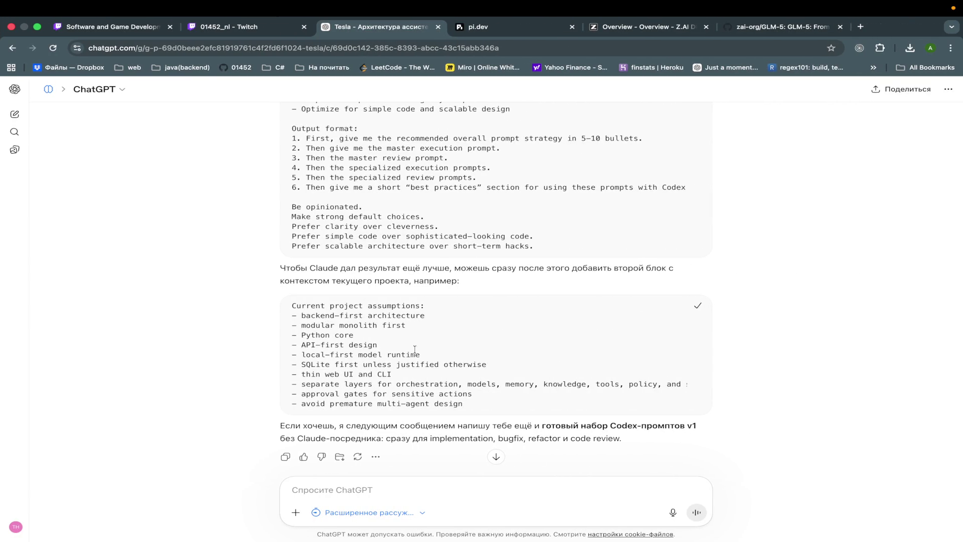
pyautogui.hotkey('ctrl', 'Left')
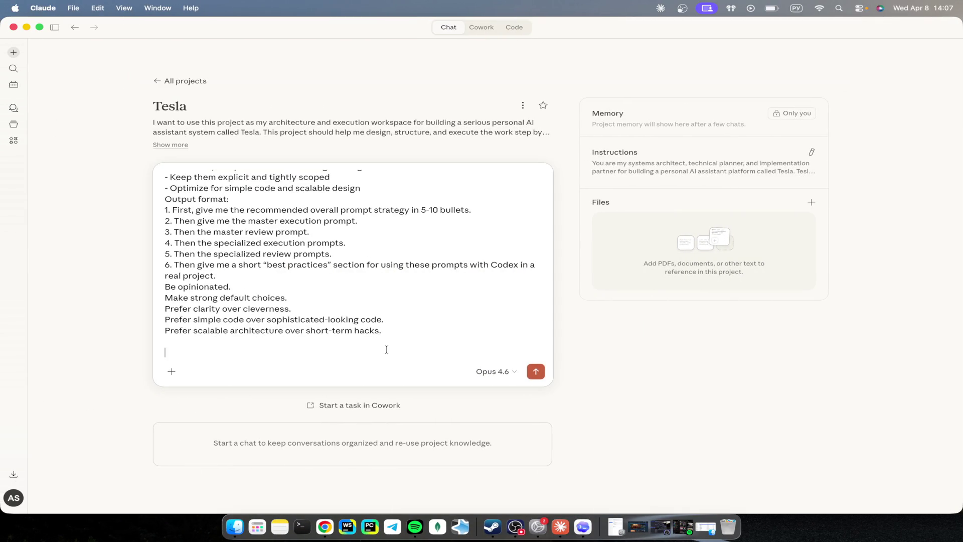
pyautogui.scroll(-5, 386, 349)
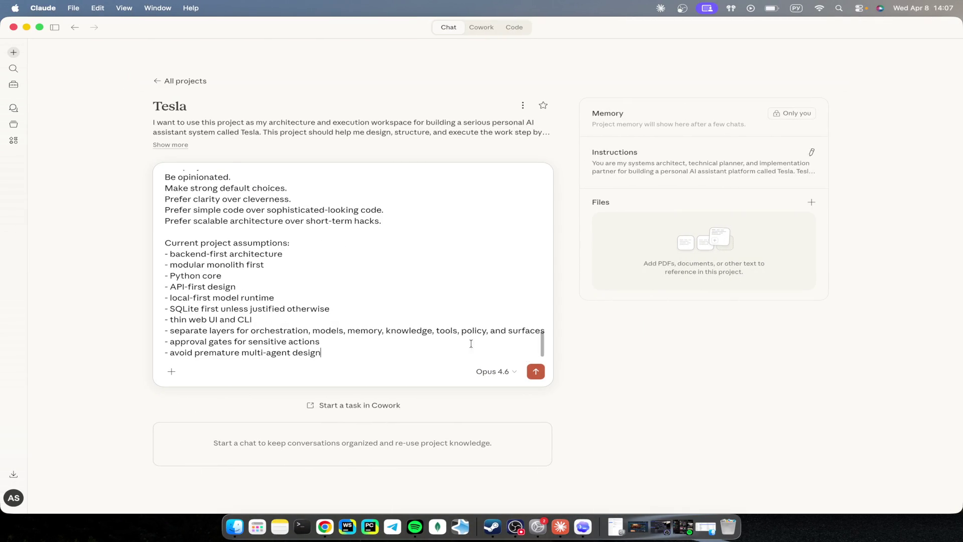
pyautogui.click(537, 377)
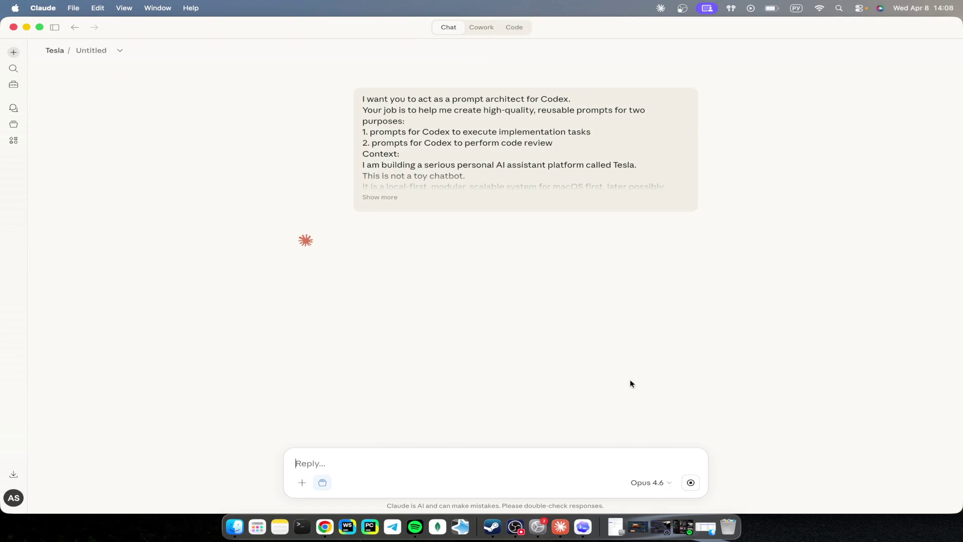
# Step: Read the pi.dev page and open the pi coding agent's GitHub repository
pyautogui.hotkey('ctrl', 'Right')
pyautogui.hotkey('ctrl', 'Tab')
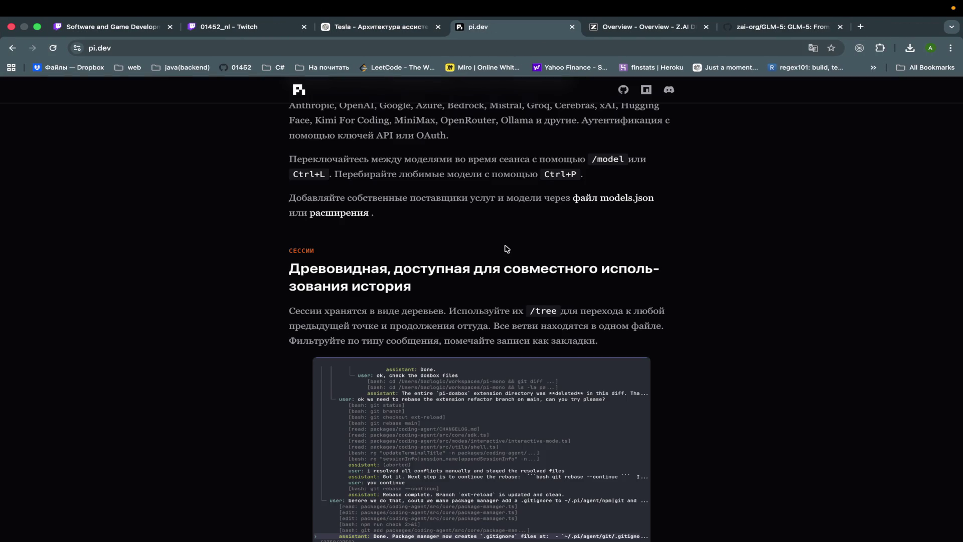
pyautogui.scroll(-3, 507, 249)
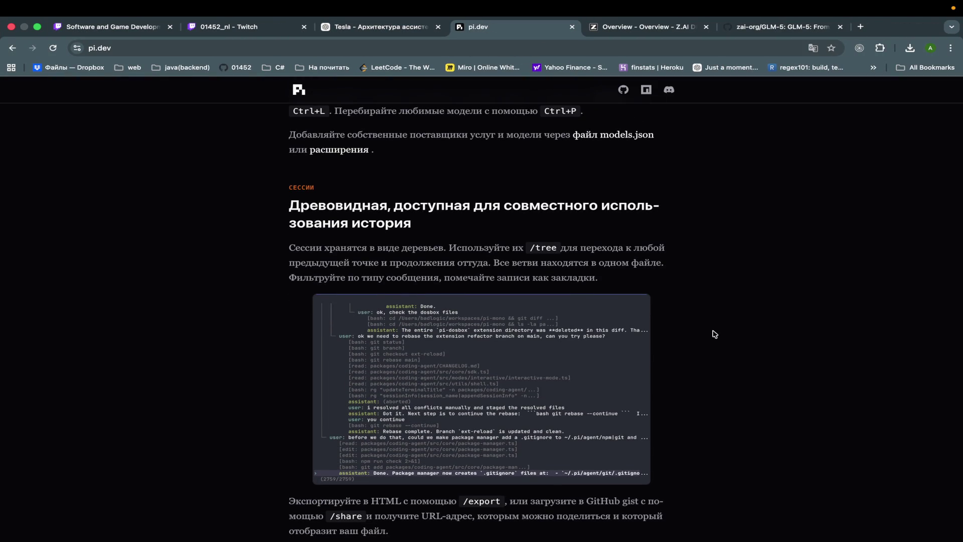
pyautogui.scroll(-13, 714, 333)
pyautogui.scroll(-9, 715, 334)
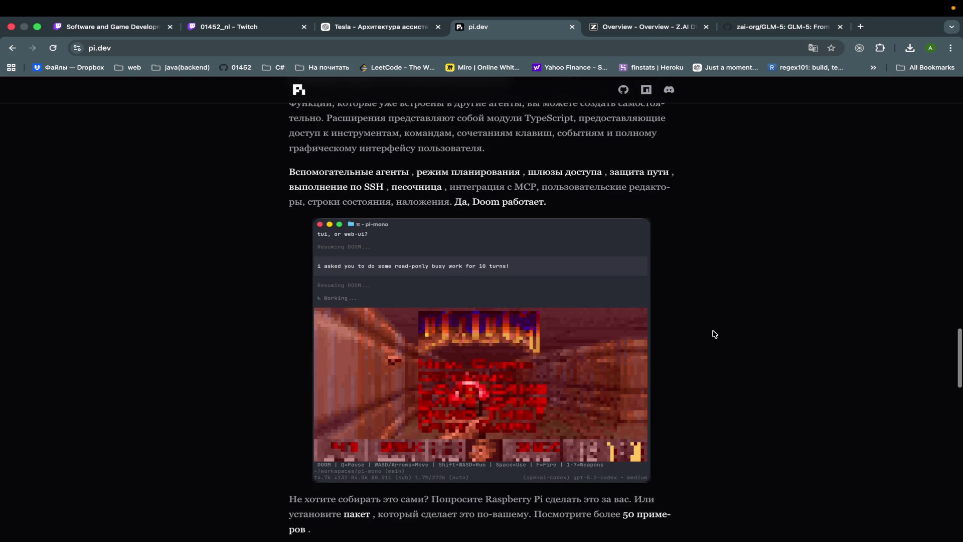
pyautogui.scroll(-1, 715, 334)
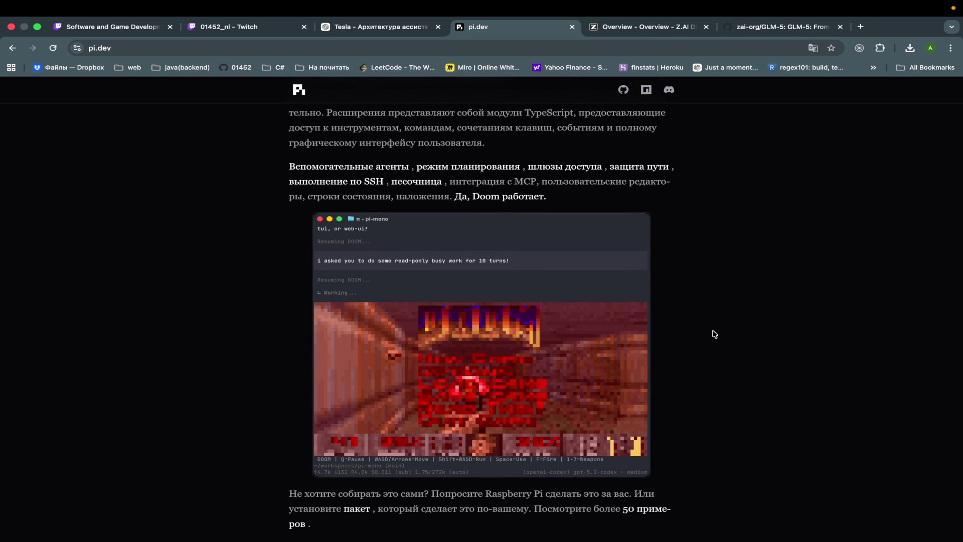
pyautogui.scroll(20, 714, 334)
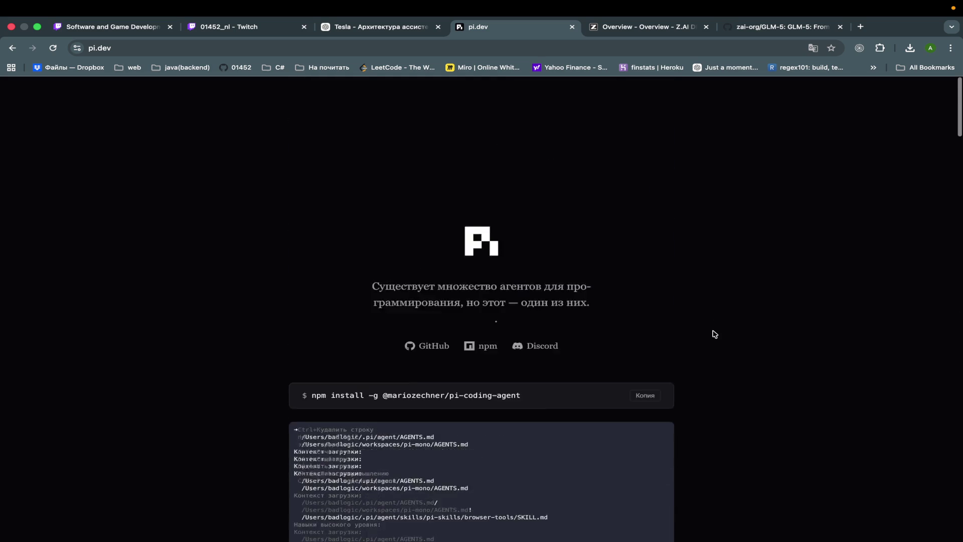
pyautogui.click(424, 251)
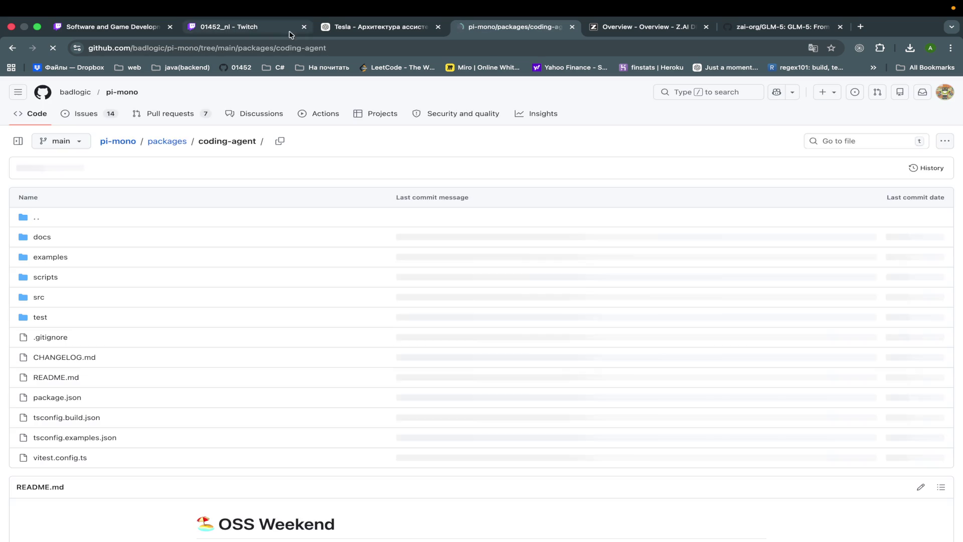
# Step: Try a Russian translation, revert to English, go up to the pi-mono root, and select its URL
pyautogui.click(295, 48)
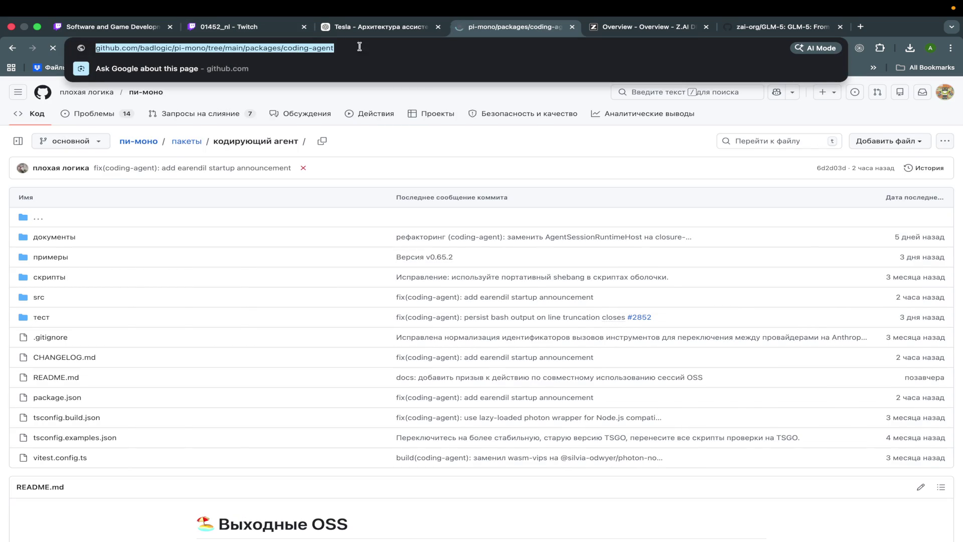
pyautogui.click(358, 29)
pyautogui.click(477, 28)
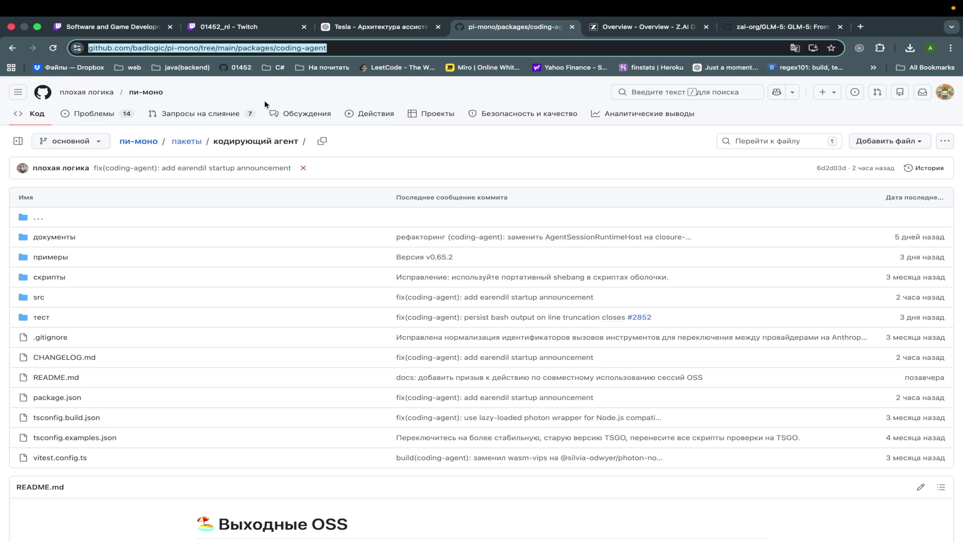
pyautogui.rightClick(361, 89)
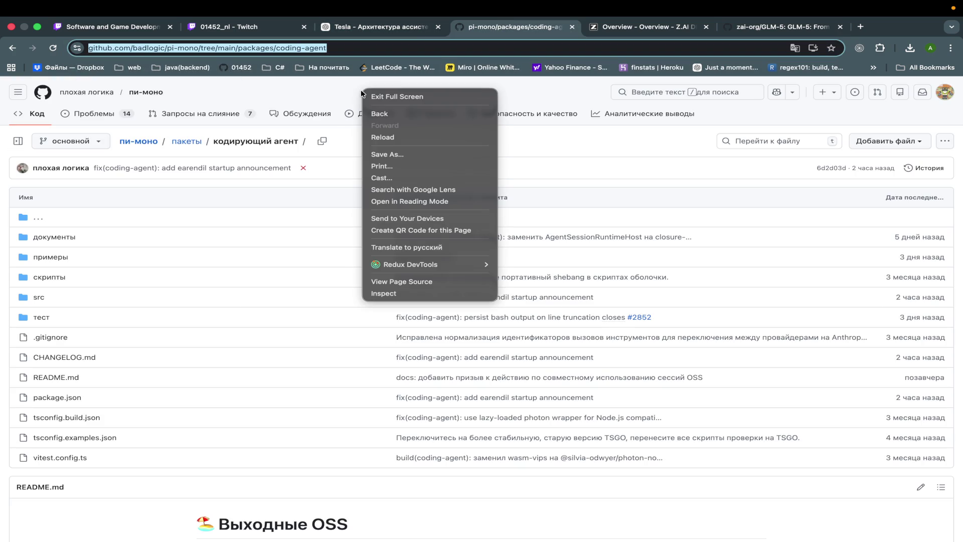
pyautogui.click(393, 242)
pyautogui.click(724, 67)
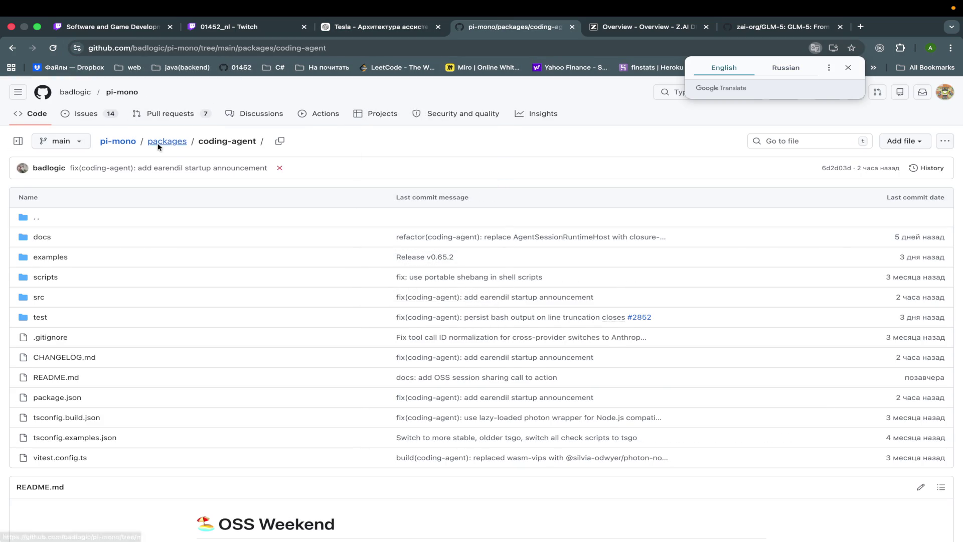
pyautogui.click(119, 143)
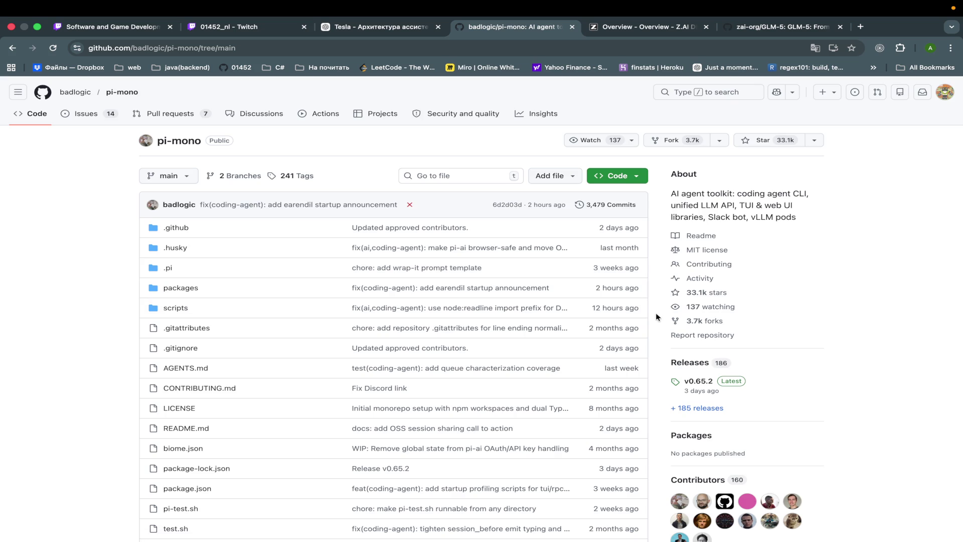
pyautogui.scroll(-10, 659, 315)
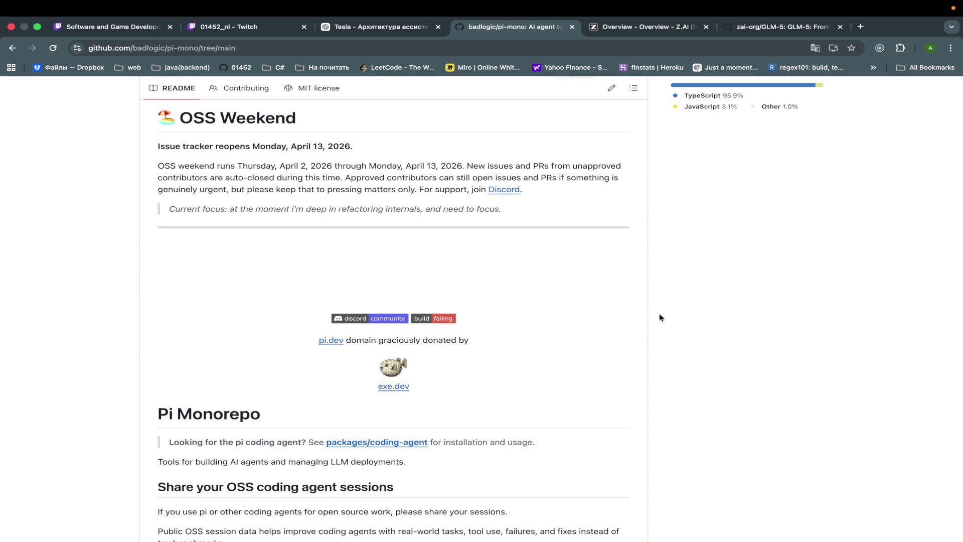
pyautogui.scroll(-7, 660, 314)
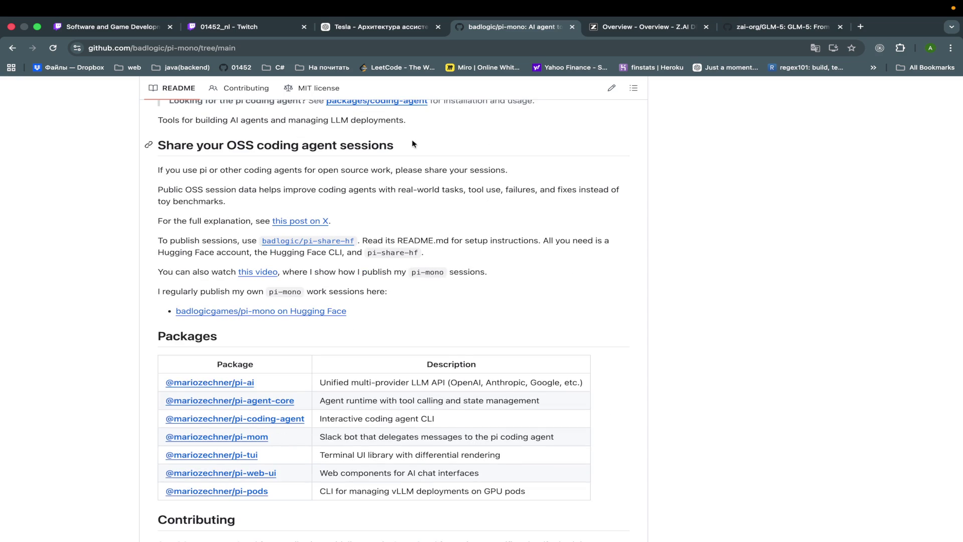
pyautogui.click(369, 48)
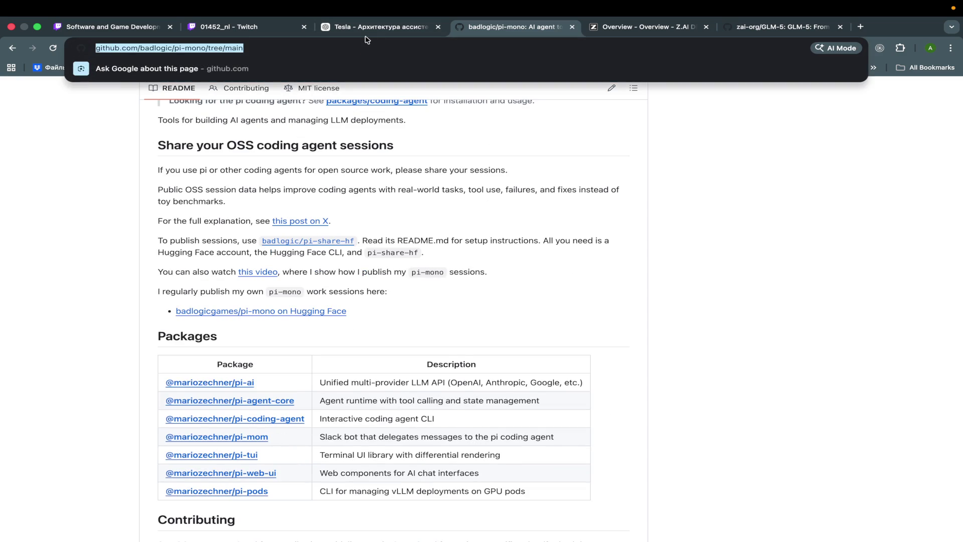
# Step: Send ChatGPT a note about another repository with the pasted pi-mono link, then return to GitHub
pyautogui.click(366, 32)
pyautogui.click(341, 486)
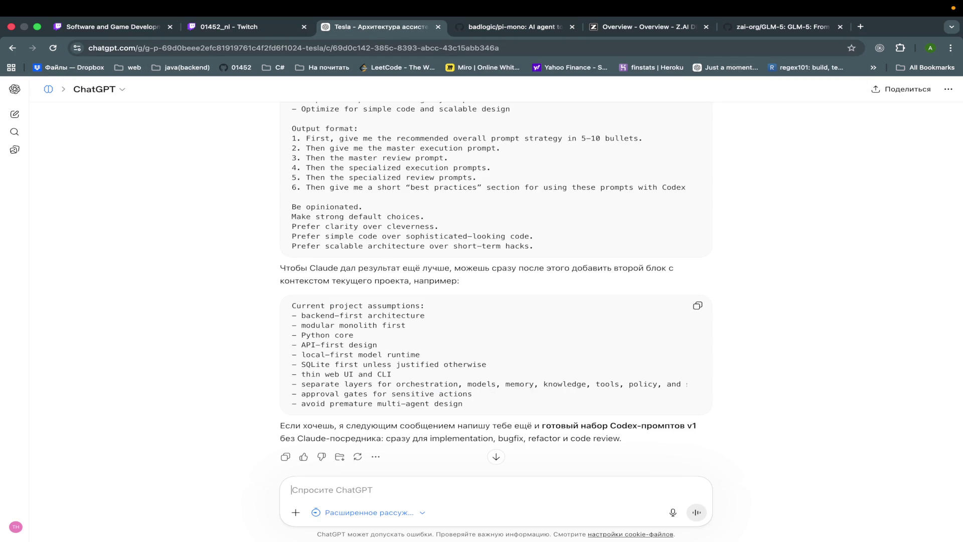
pyautogui.write('вот еще для анализа инте')
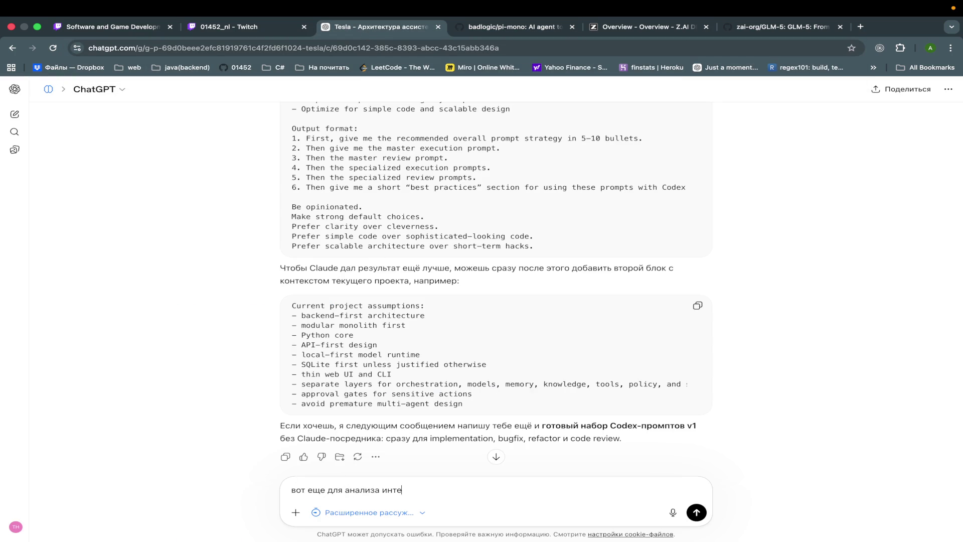
pyautogui.write('сн')
pyautogui.press('BackSpace')
pyautogui.press('BackSpace')
pyautogui.write('ый р')
pyautogui.write('епозиторий')
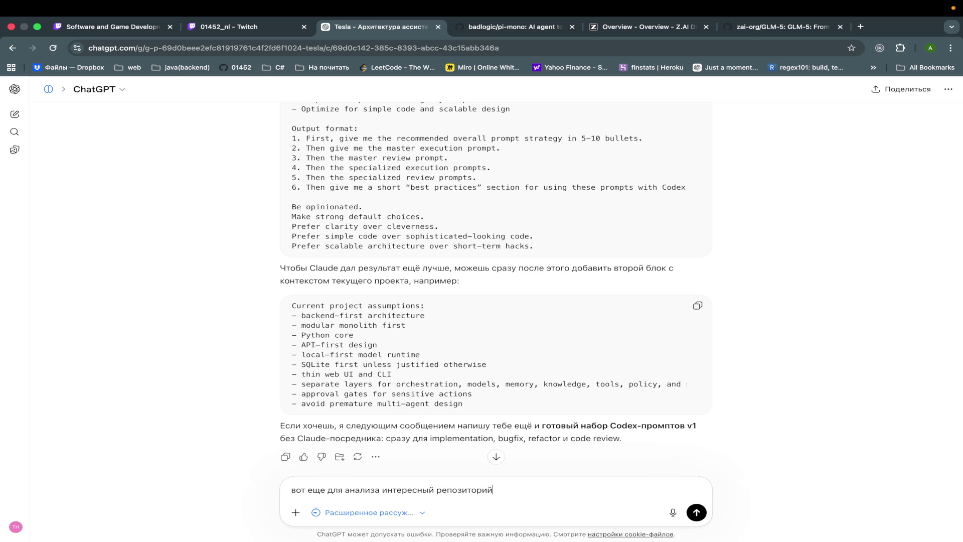
pyautogui.write('https://github.com/badlogic/pi-mono/tree/main')
pyautogui.press('Return')
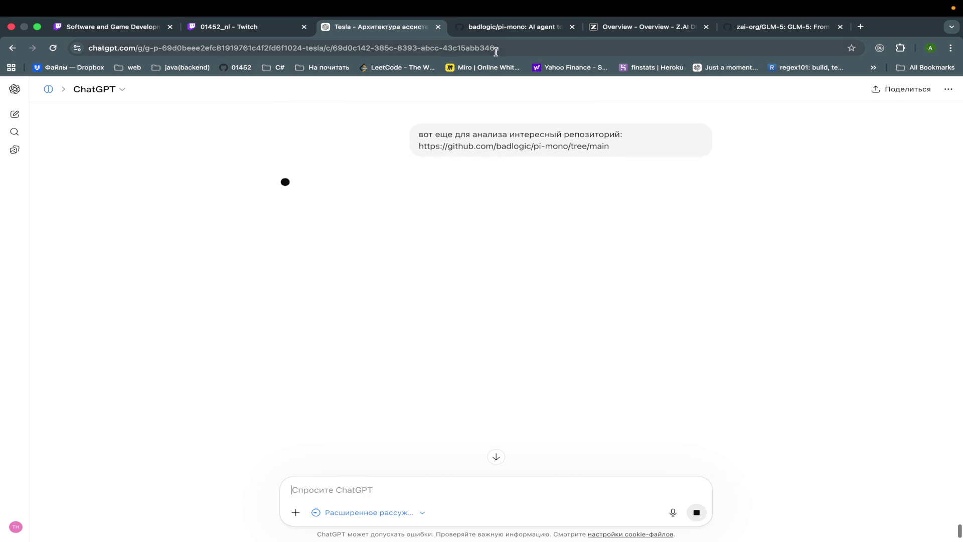
pyautogui.click(476, 26)
pyautogui.scroll(-5, 439, 285)
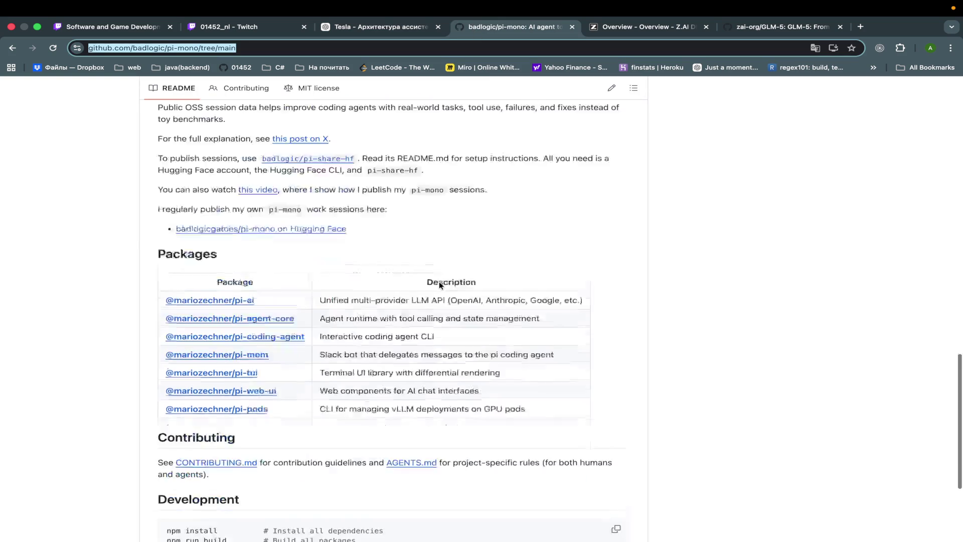
# Step: View the pi-mono README translated into Russian, then restore it to English
pyautogui.scroll(20, 440, 283)
pyautogui.scroll(-7, 324, 373)
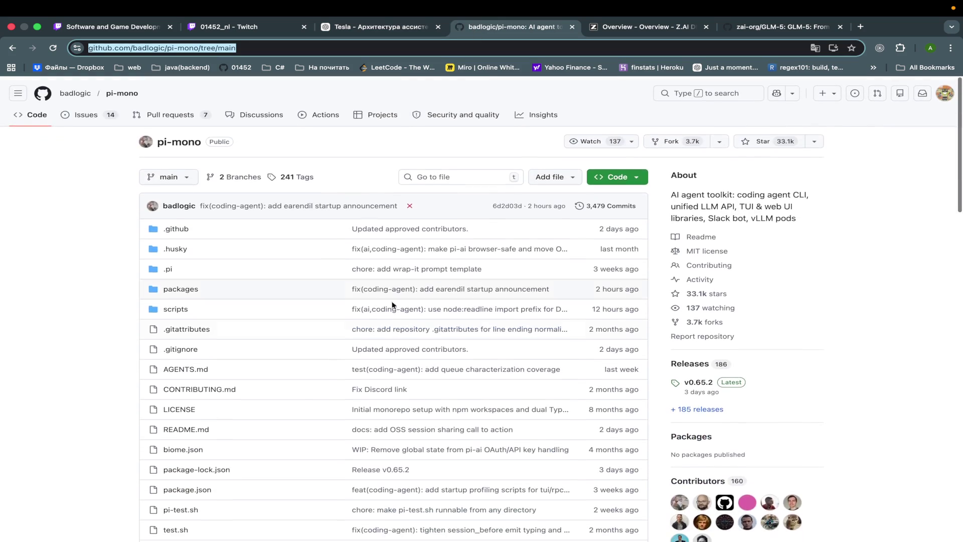
pyautogui.scroll(-12, 324, 379)
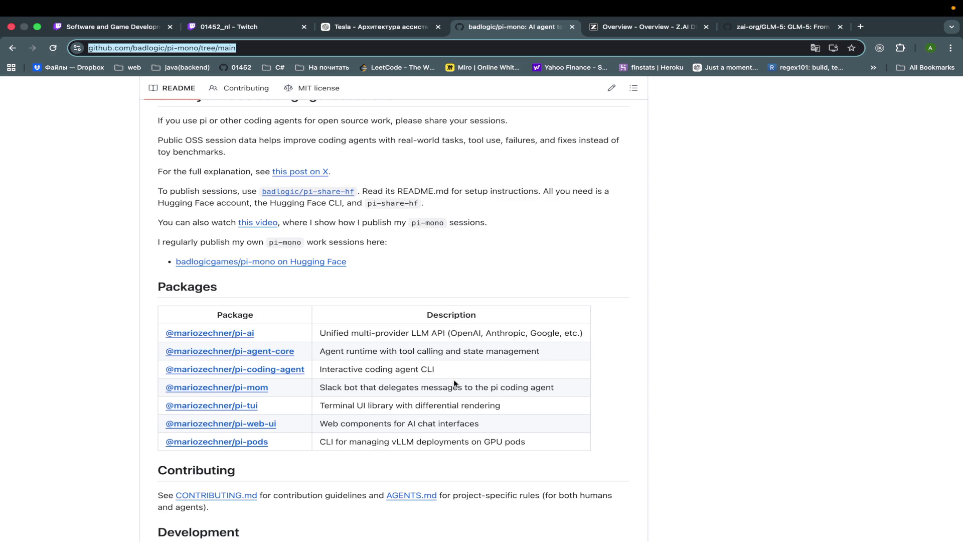
pyautogui.rightClick(610, 355)
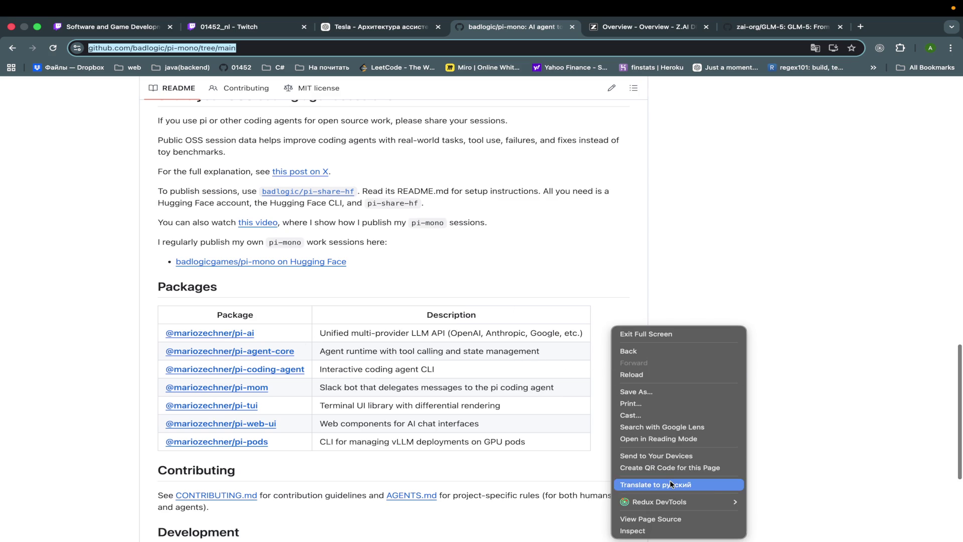
pyautogui.click(682, 482)
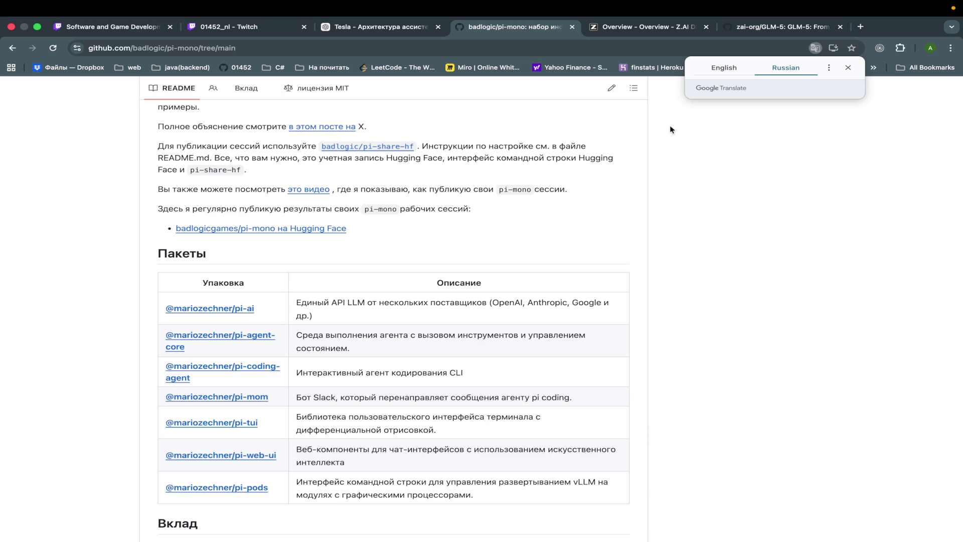
pyautogui.click(717, 72)
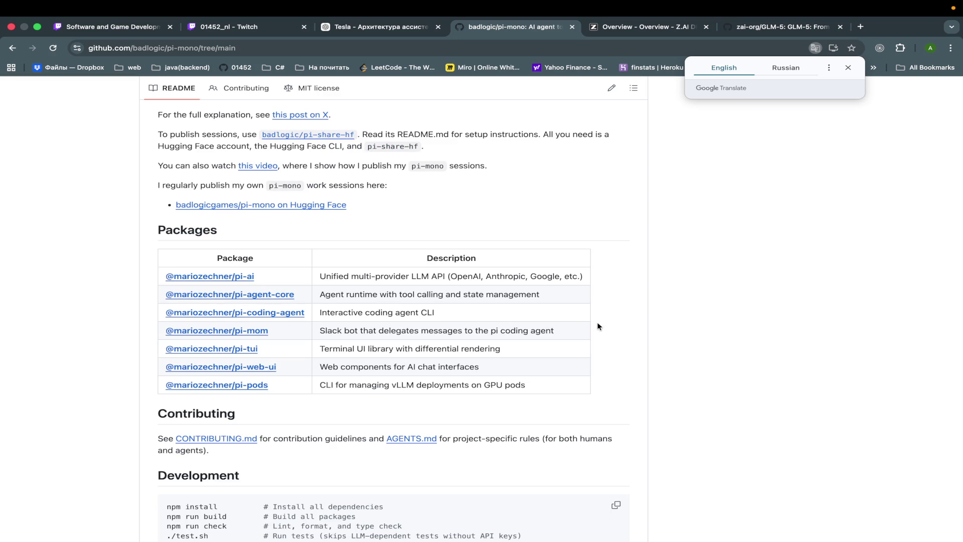
pyautogui.scroll(5, 459, 376)
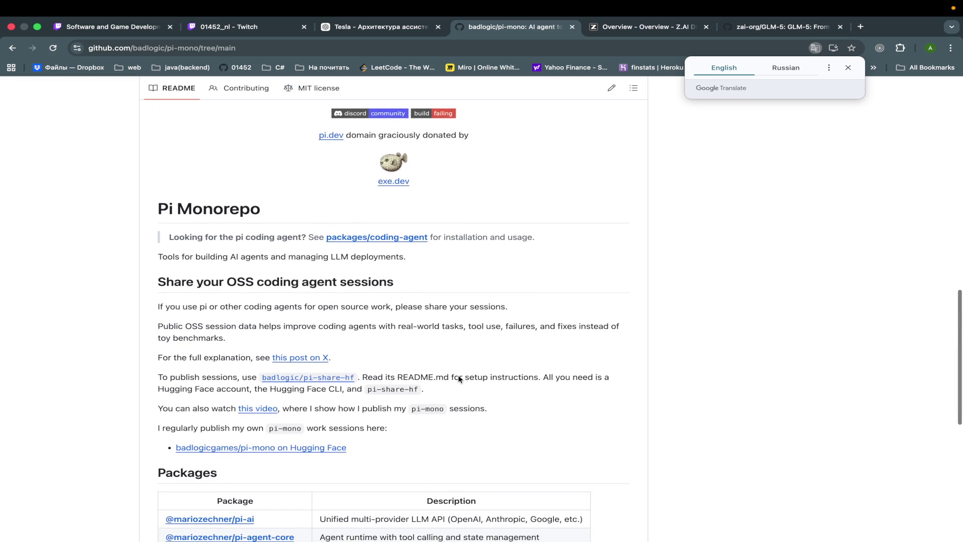
pyautogui.scroll(-1, 459, 376)
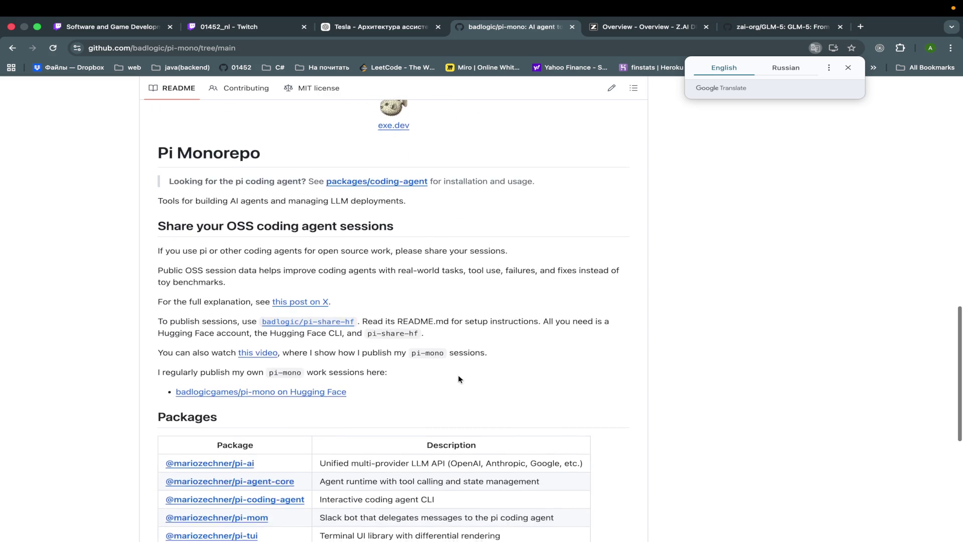
pyautogui.scroll(1, 459, 378)
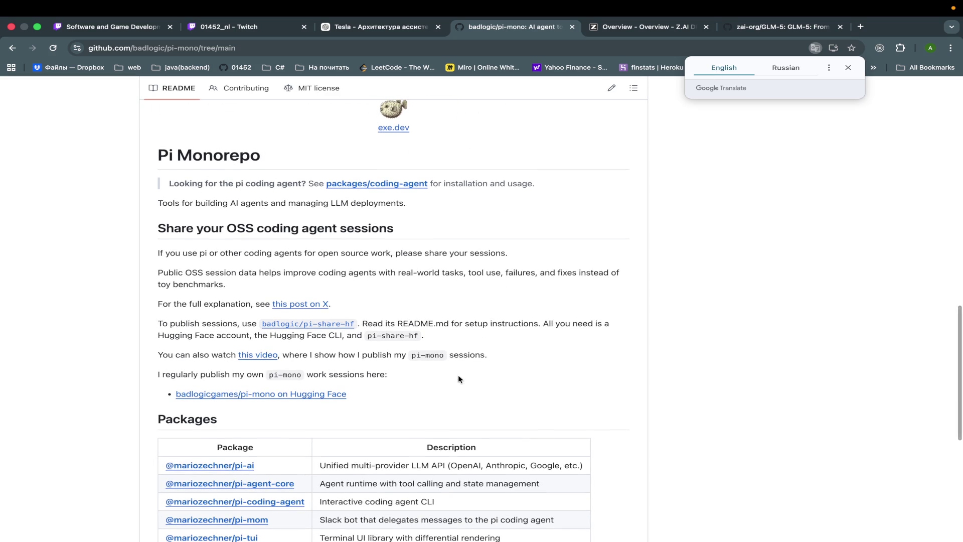
pyautogui.scroll(-1, 458, 379)
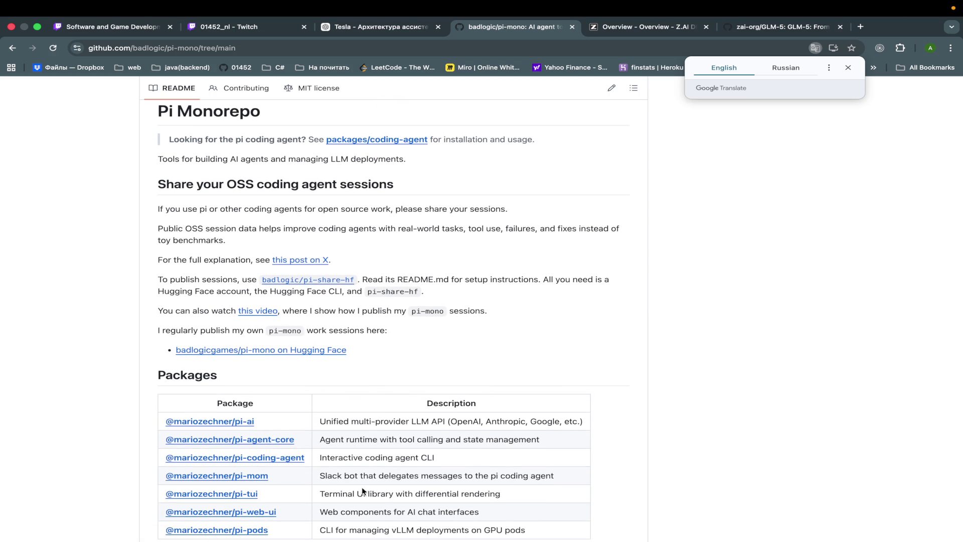
pyautogui.click(275, 454)
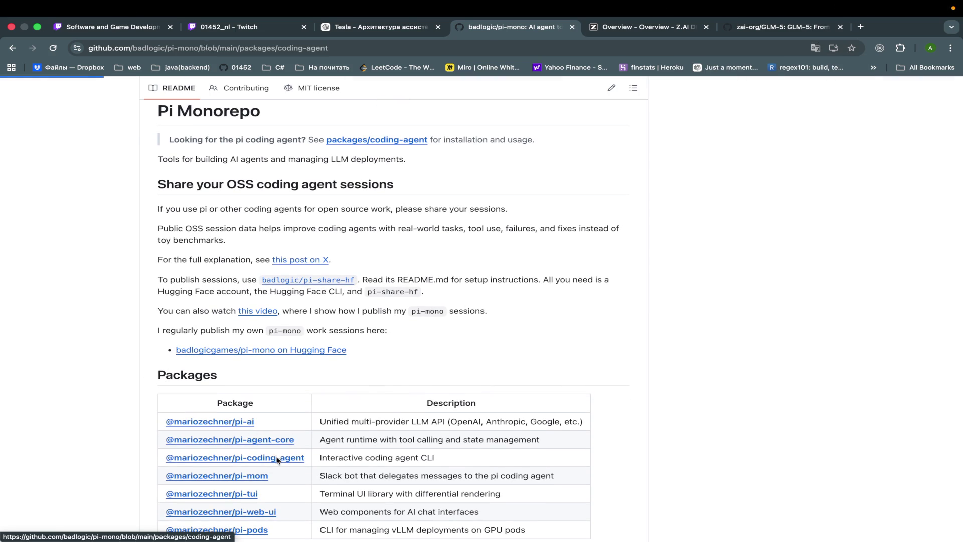
# Step: Browse into coding-agent's src/core folder and open bash-executor.ts
pyautogui.scroll(5, 334, 453)
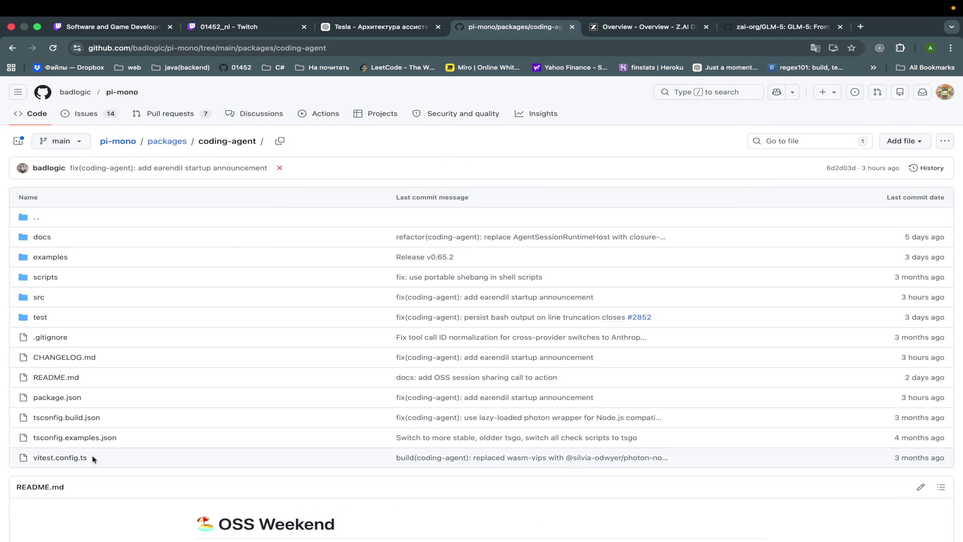
pyautogui.click(42, 298)
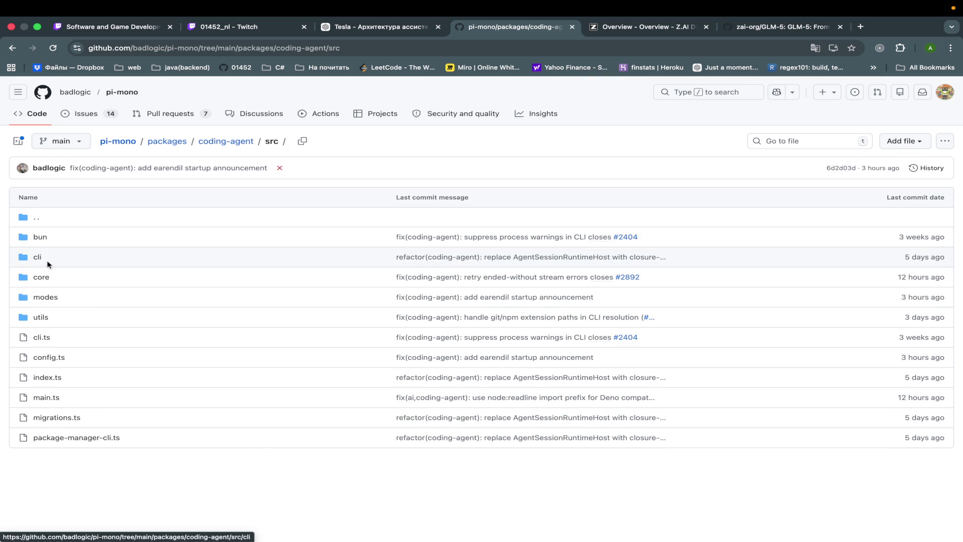
pyautogui.click(41, 278)
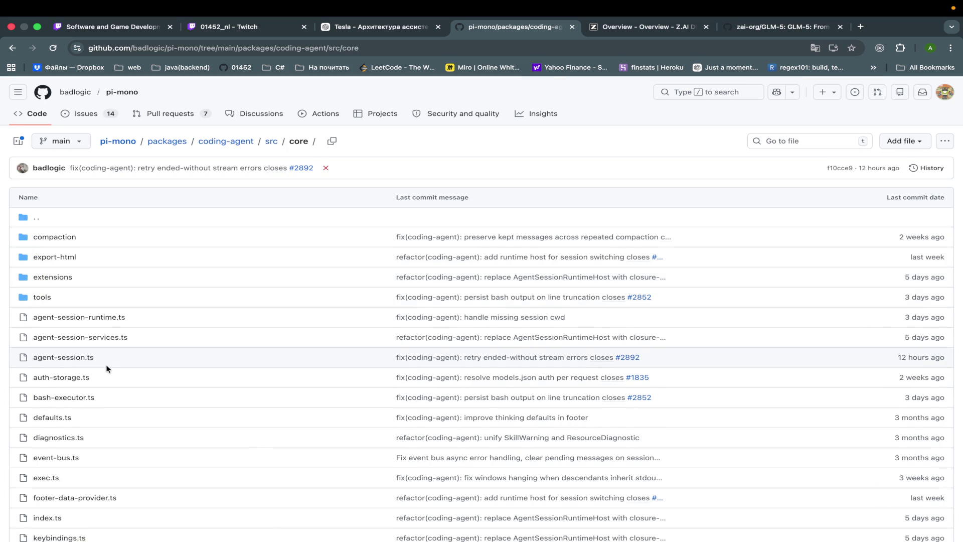
pyautogui.scroll(-7, 61, 318)
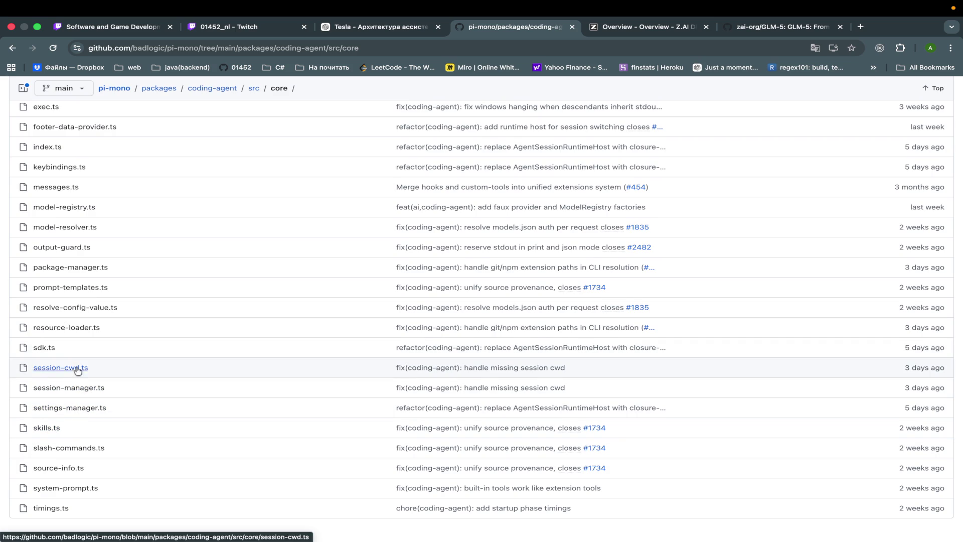
pyautogui.scroll(2, 85, 456)
pyautogui.scroll(10, 85, 456)
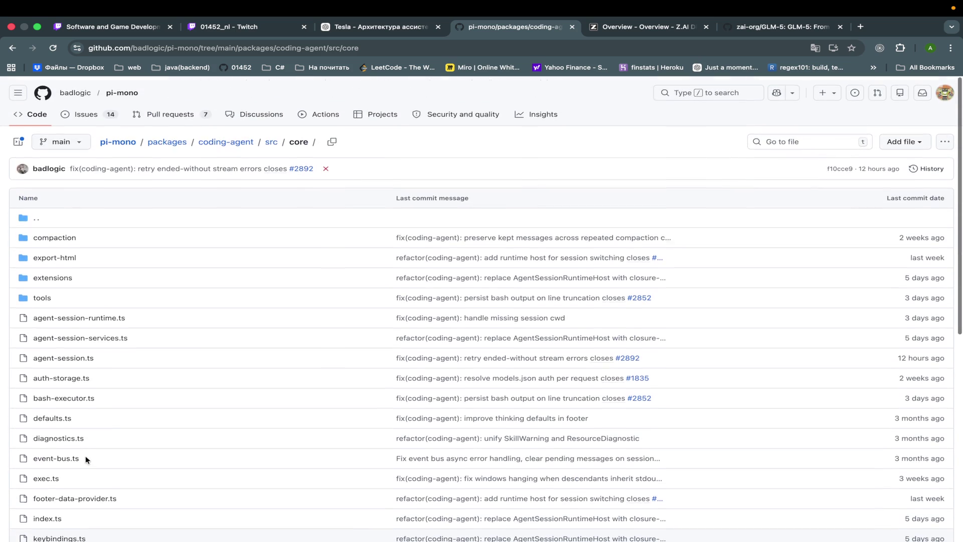
pyautogui.click(77, 401)
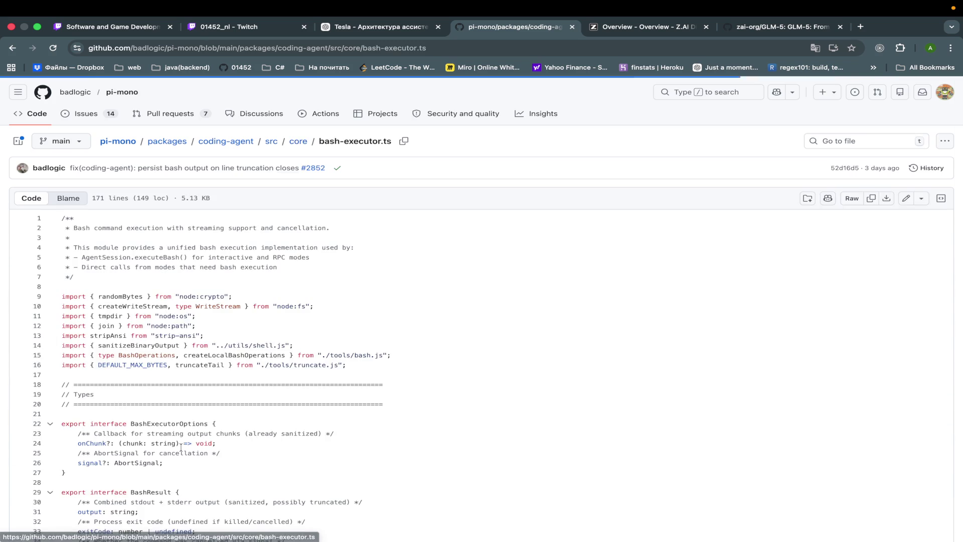
# Step: Read through bash-executor.ts, go back to the core folder listing, and switch to Claude
pyautogui.scroll(-3, 181, 447)
pyautogui.scroll(-10, 181, 447)
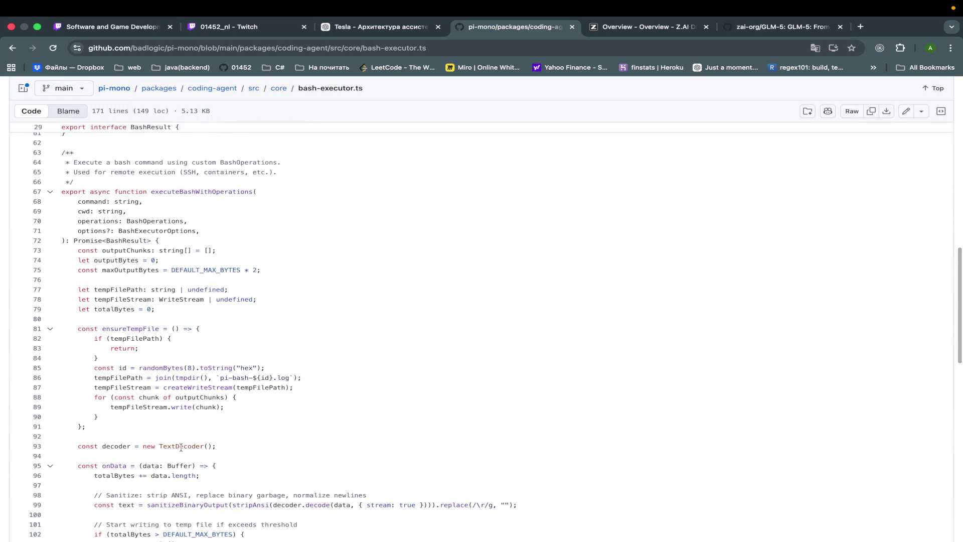
pyautogui.scroll(-12, 181, 447)
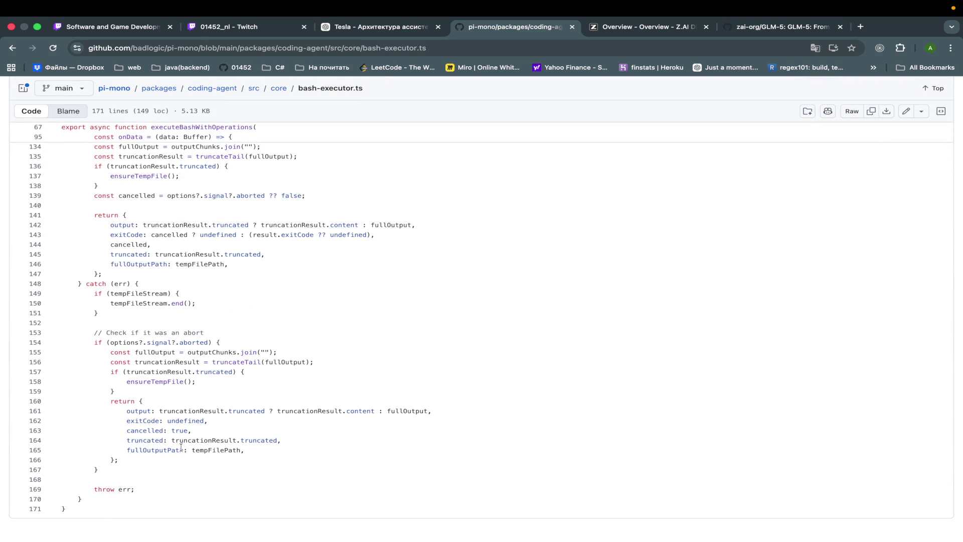
pyautogui.scroll(20, 286, 274)
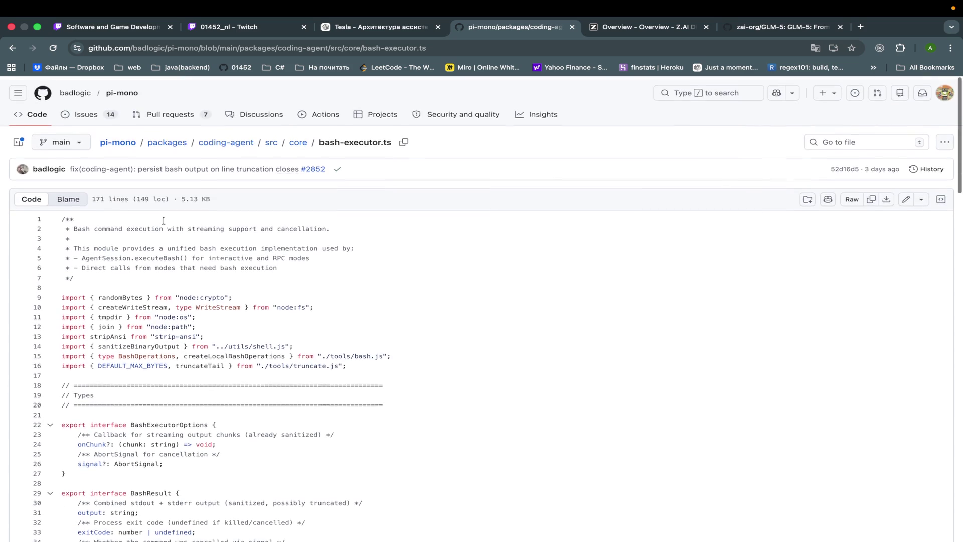
pyautogui.click(298, 142)
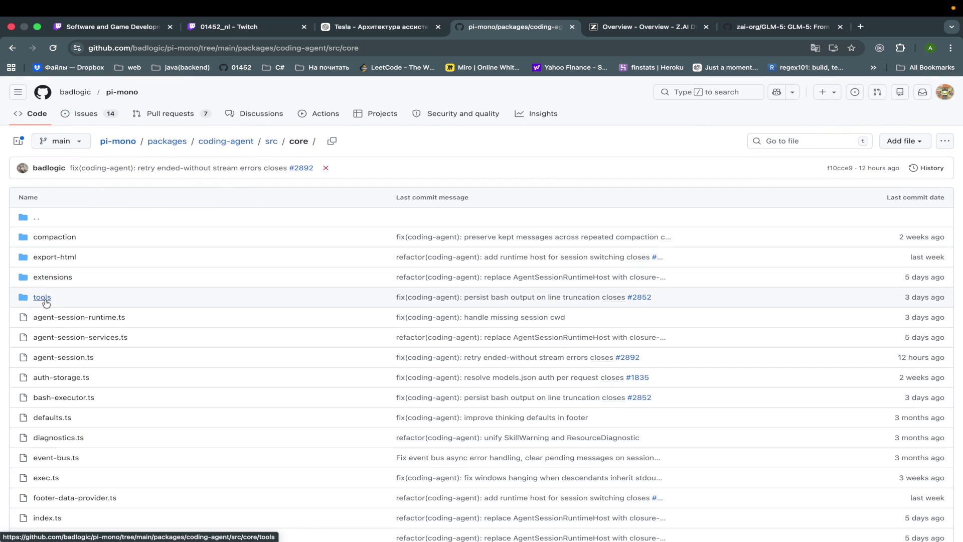
pyautogui.hotkey('ctrl', 'Left')
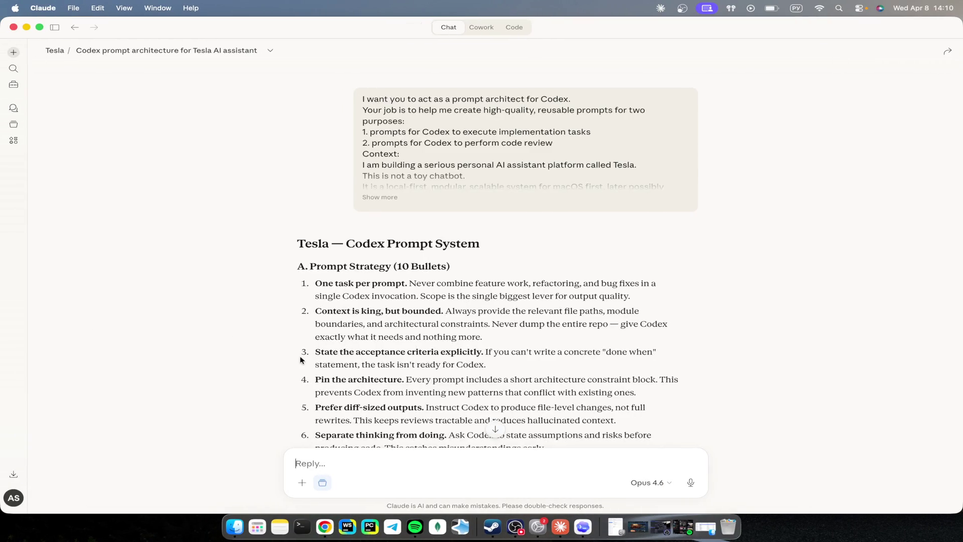
# Step: Read Claude's Codex Prompt System reply down through the Refactor template and Best Practices
pyautogui.scroll(-20, 301, 359)
pyautogui.scroll(20, 301, 359)
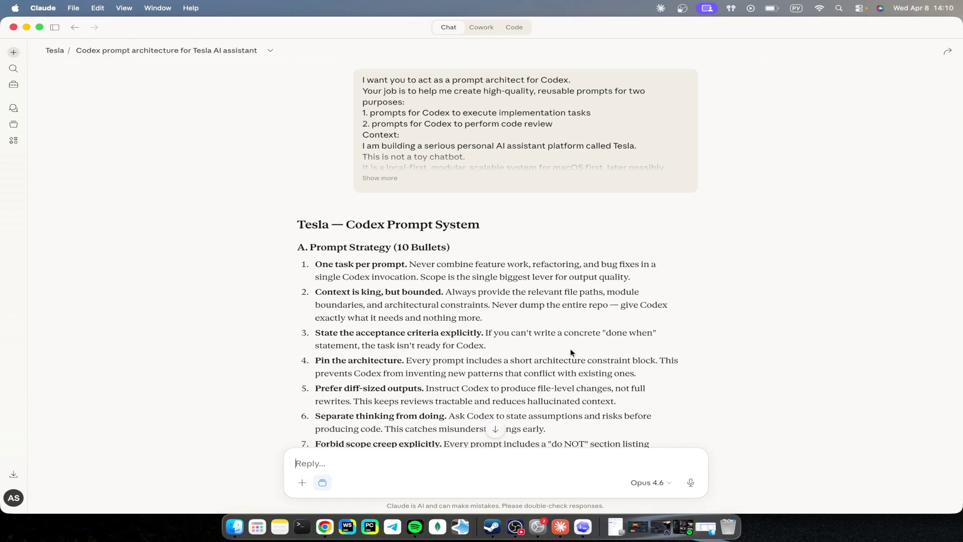
pyautogui.scroll(-1, 571, 353)
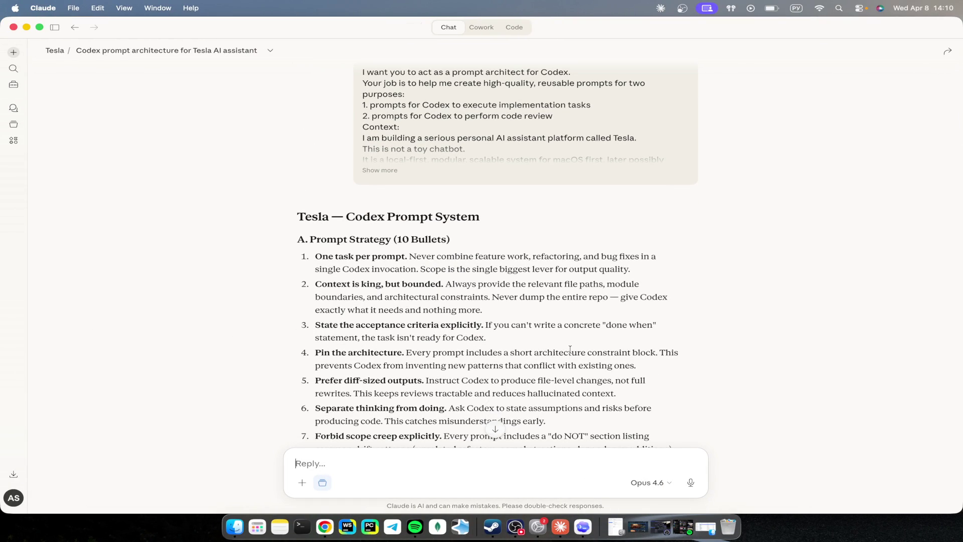
pyautogui.scroll(-15, 570, 349)
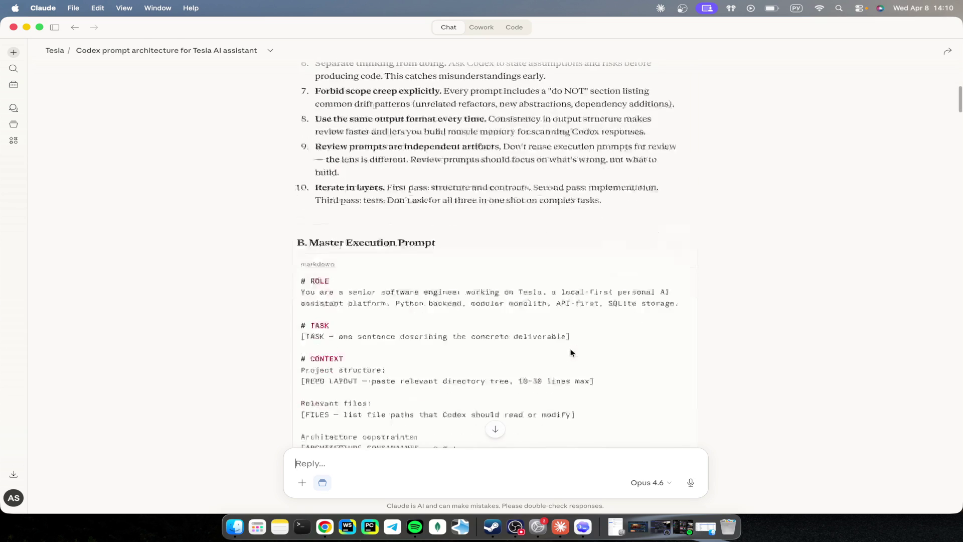
pyautogui.scroll(-10, 571, 347)
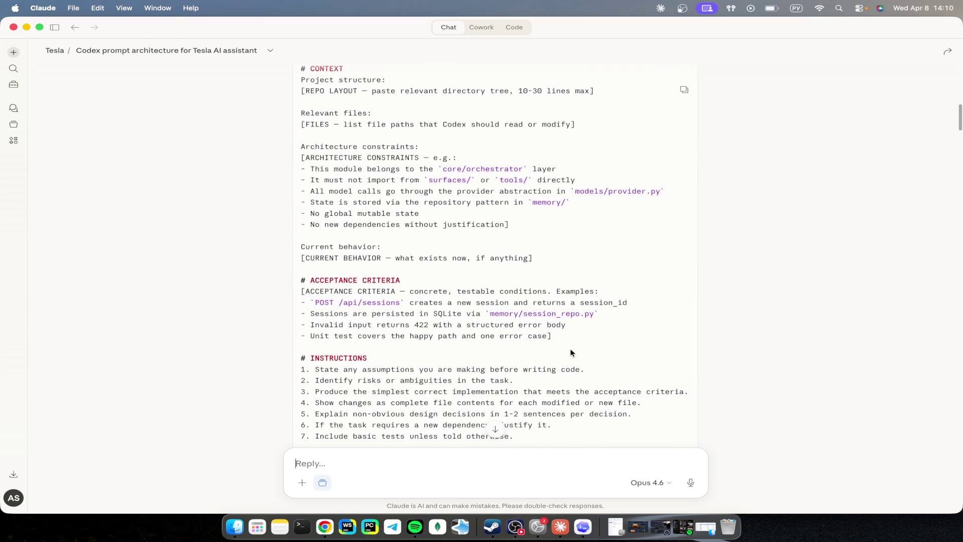
pyautogui.scroll(6, 572, 353)
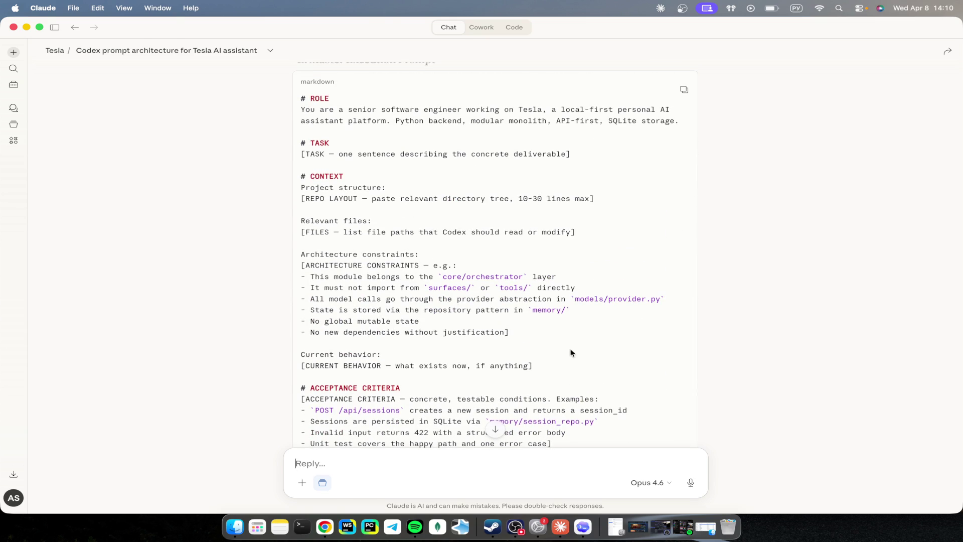
pyautogui.scroll(-3, 571, 352)
pyautogui.scroll(-20, 570, 352)
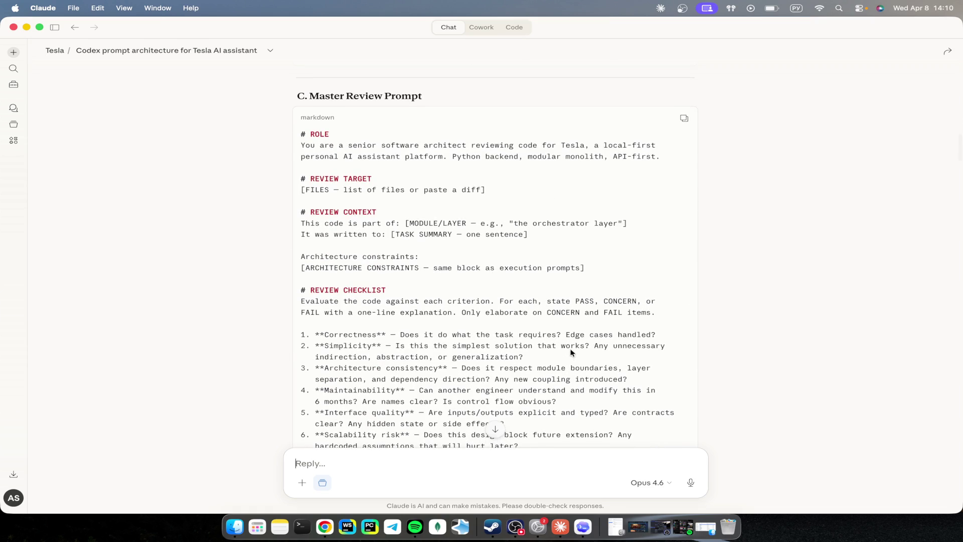
pyautogui.scroll(-20, 571, 352)
pyautogui.scroll(-20, 571, 352)
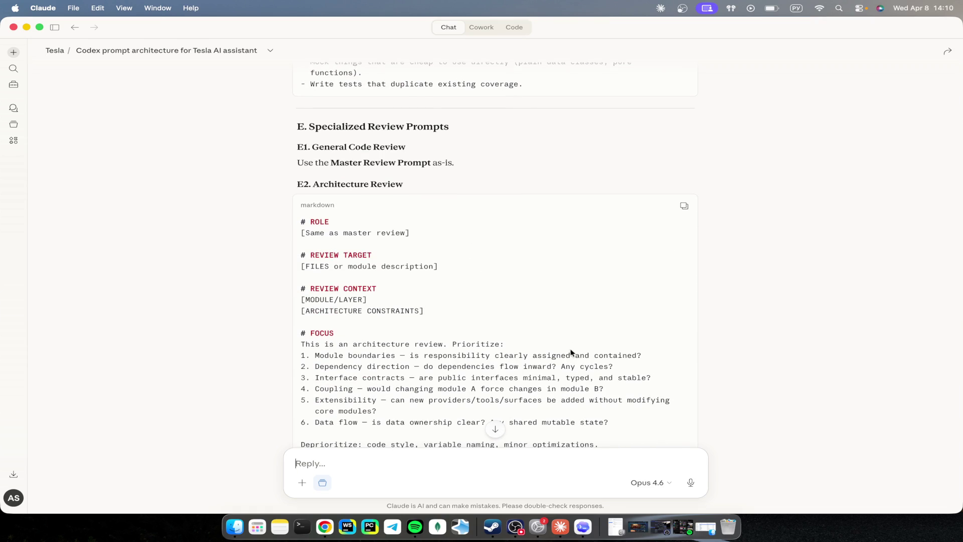
pyautogui.scroll(-20, 570, 353)
pyautogui.scroll(-15, 571, 352)
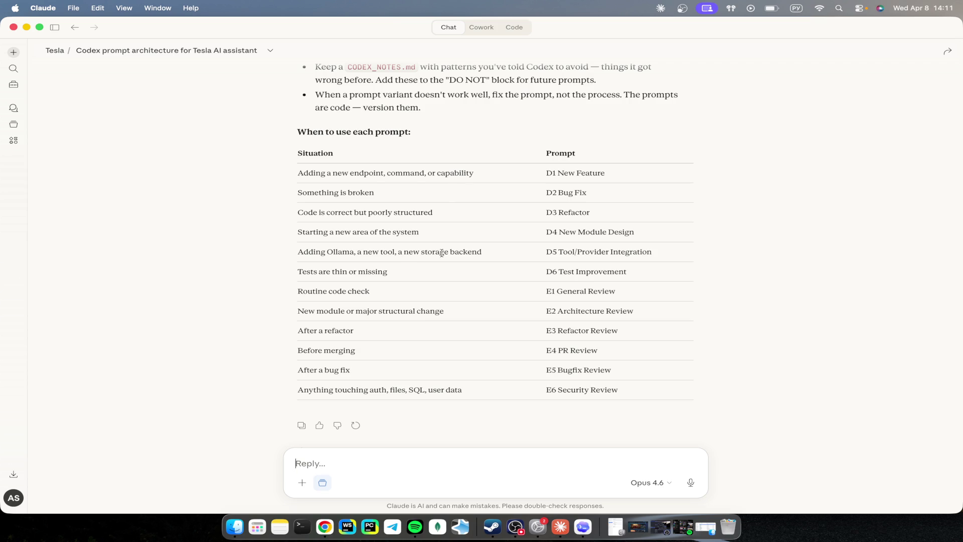
# Step: Copy the ten Prompt Strategy bullets, then move to the Chrome desktop
pyautogui.scroll(10, 481, 224)
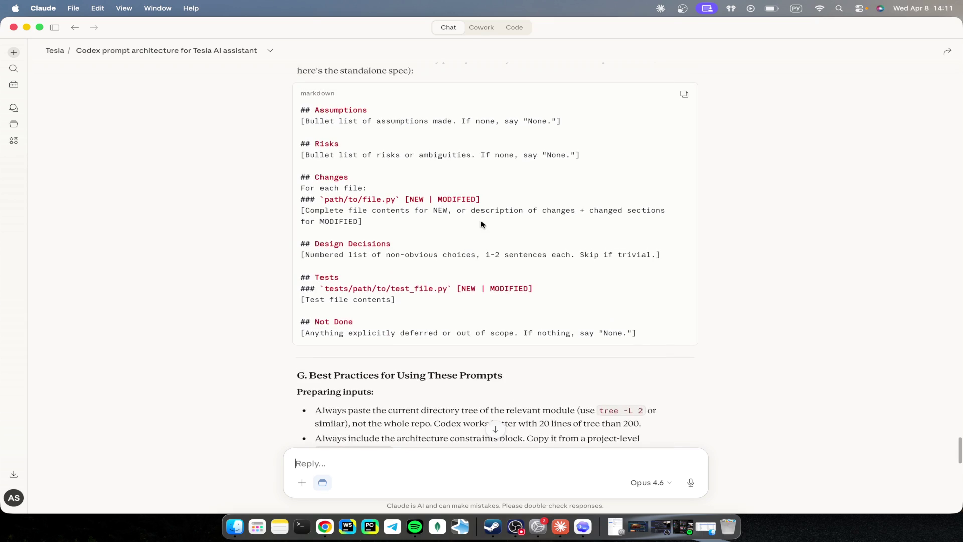
pyautogui.scroll(-3, 481, 221)
pyautogui.scroll(20, 480, 221)
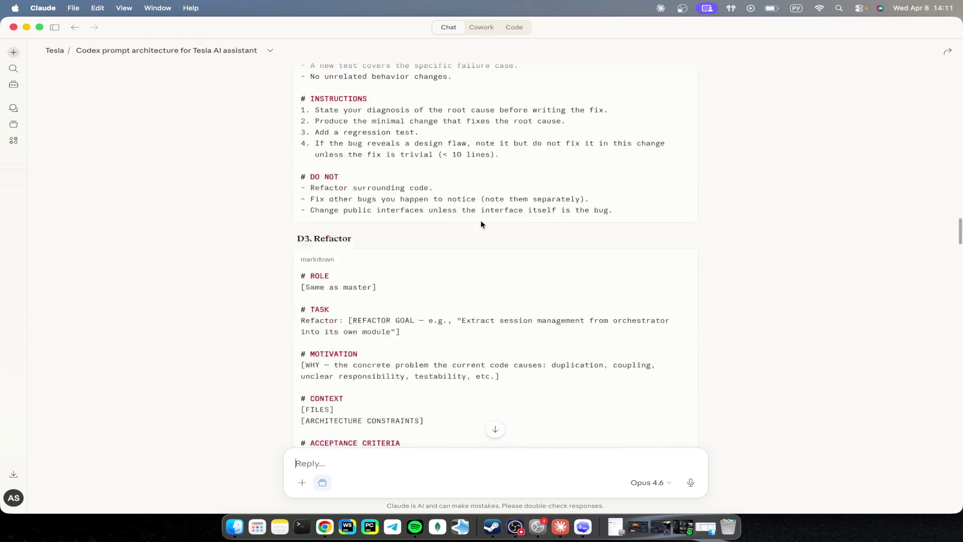
pyautogui.scroll(5, 481, 221)
pyautogui.scroll(-4, 481, 221)
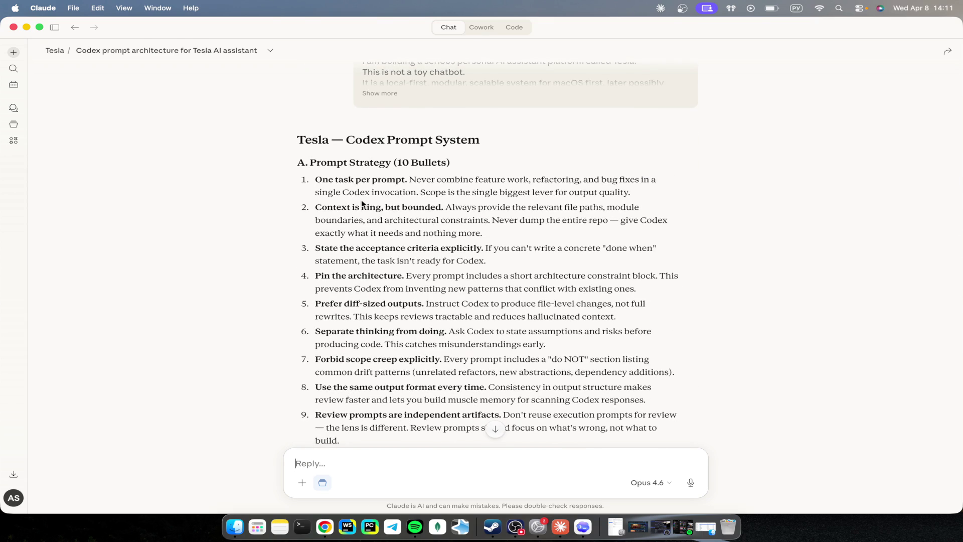
pyautogui.scroll(-2, 495, 346)
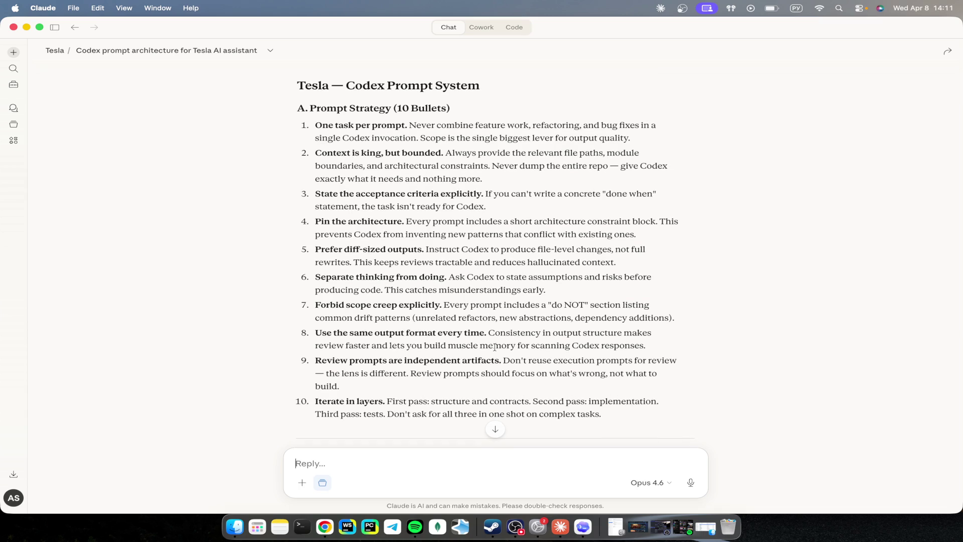
pyautogui.moveTo(617, 420); pyautogui.dragTo(315, 127)
pyautogui.hotkey('ctrl', 'Right')
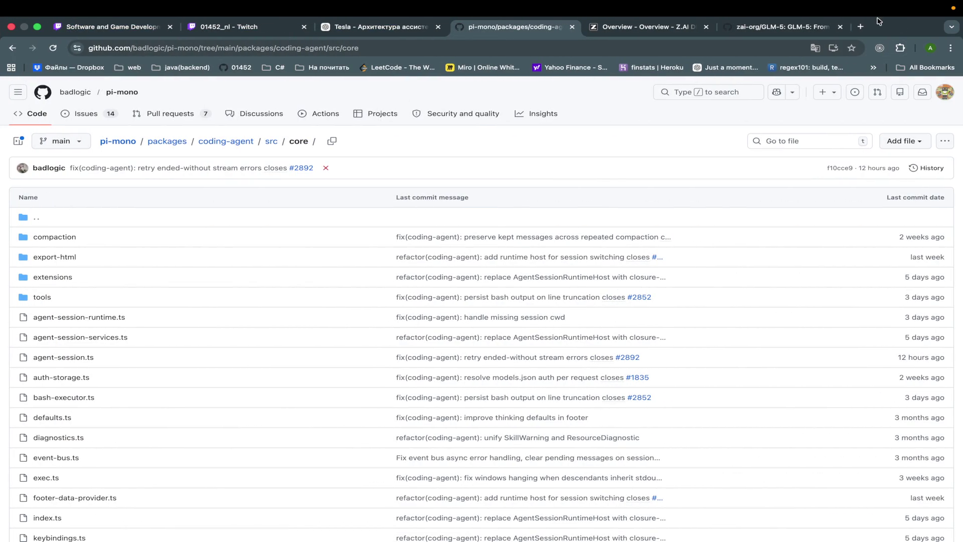
# Step: Load the copied bullets into Google Translate in a new tab, with source set to Detect language
pyautogui.click(860, 28)
pyautogui.press('Return')
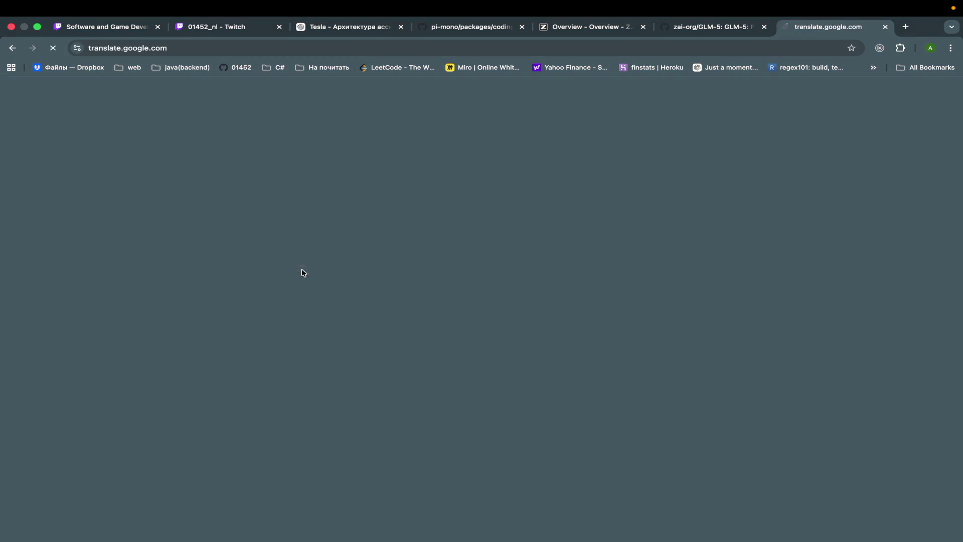
pyautogui.click(164, 152)
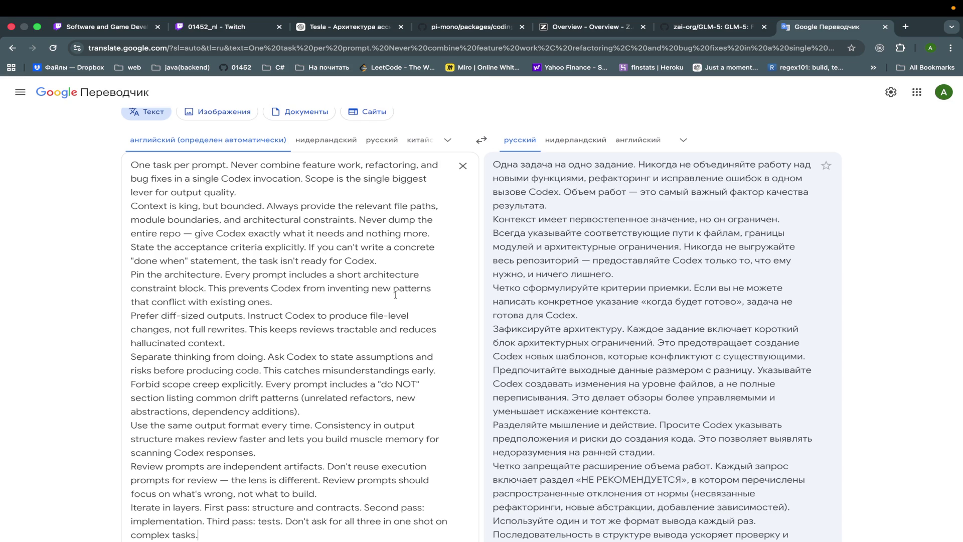
pyautogui.hotkey('ctrl', 'Left')
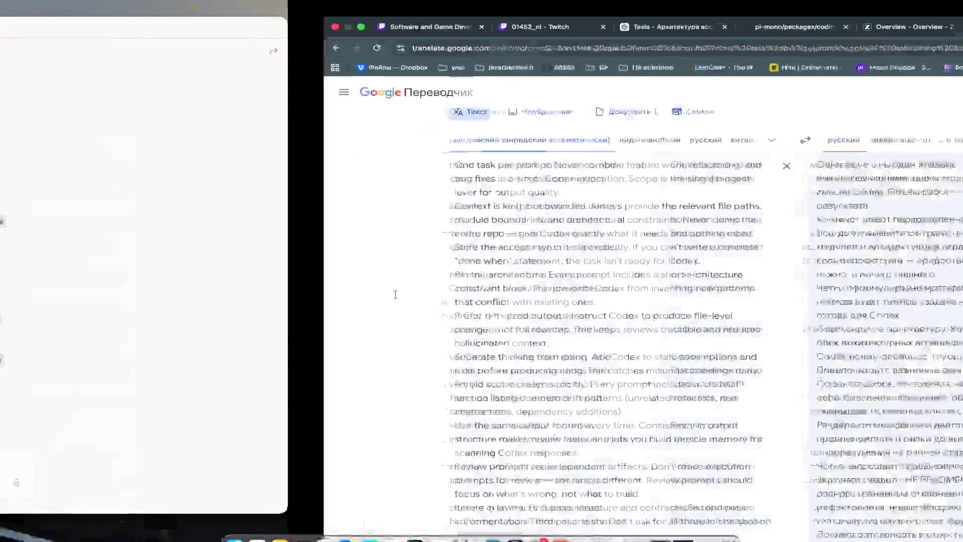
# Step: Bring the Claude conversation forward and look over the Prompt Strategy section
pyautogui.click(264, 298)
pyautogui.scroll(-15, 264, 300)
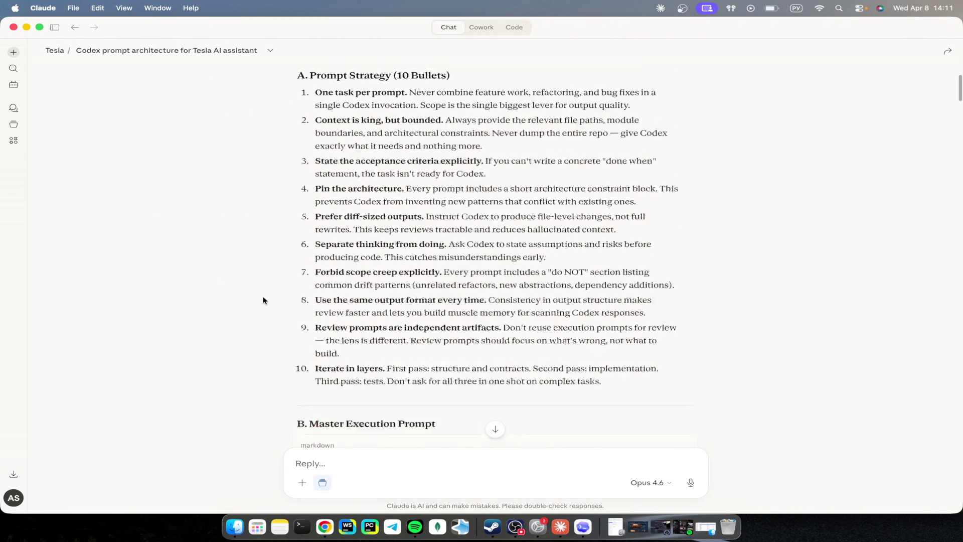
pyautogui.scroll(-10, 264, 300)
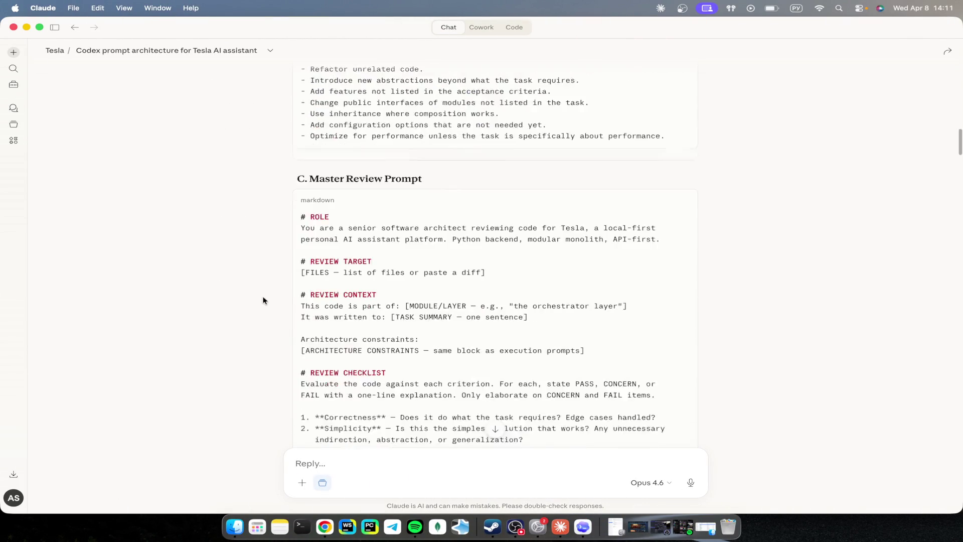
pyautogui.scroll(5, 264, 300)
pyautogui.scroll(6, 264, 300)
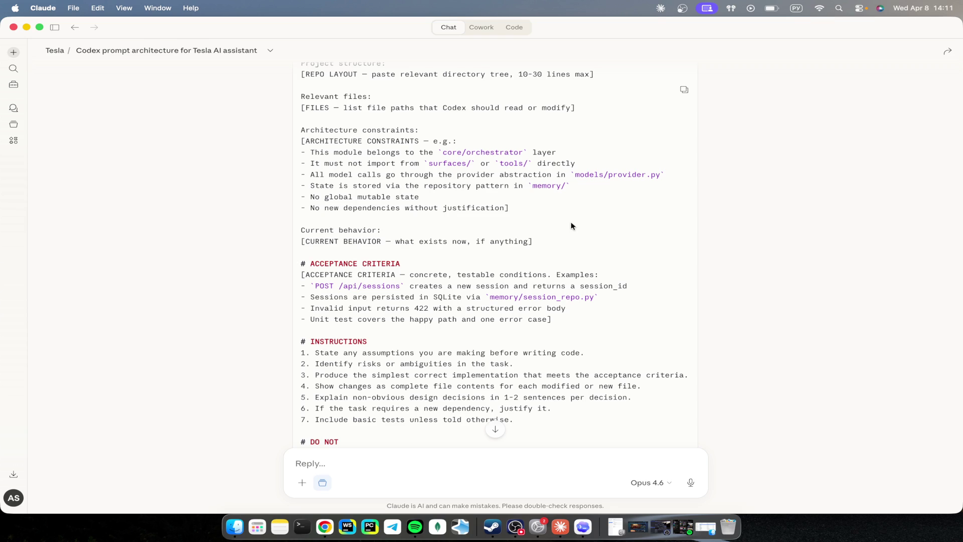
pyautogui.scroll(-15, 571, 226)
pyautogui.scroll(5, 571, 226)
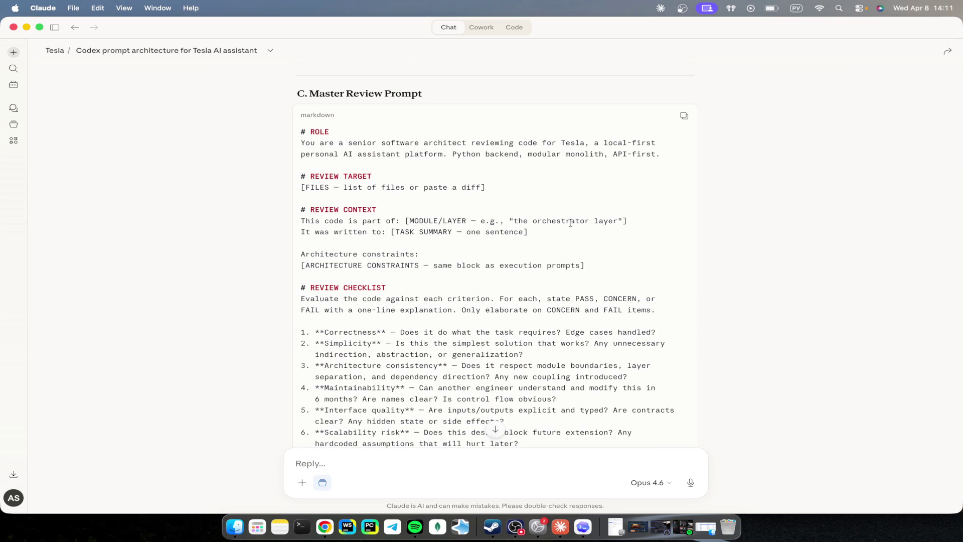
# Step: Read on through sections B, C and D1–D6 into E. Specialized Review Prompts
pyautogui.scroll(-15, 571, 223)
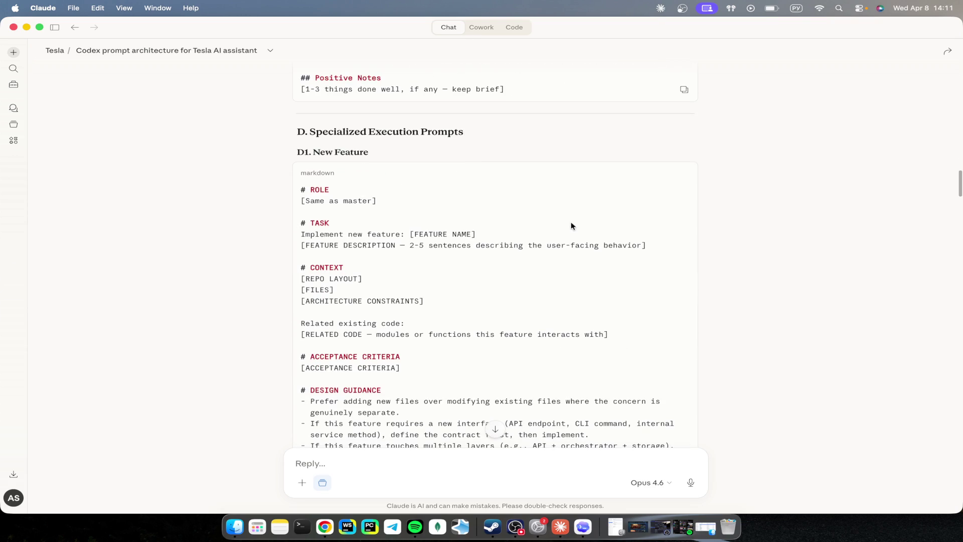
pyautogui.scroll(-10, 571, 226)
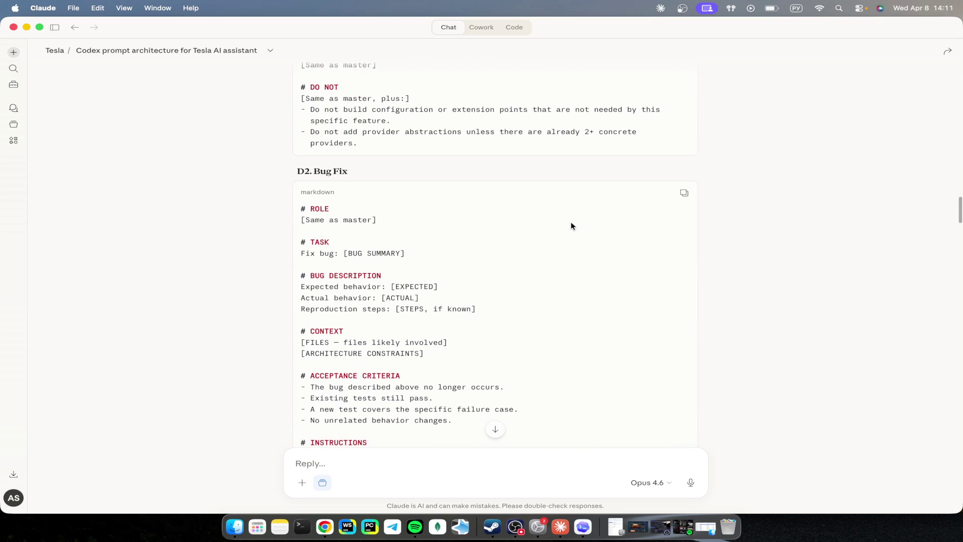
pyautogui.scroll(-12, 571, 225)
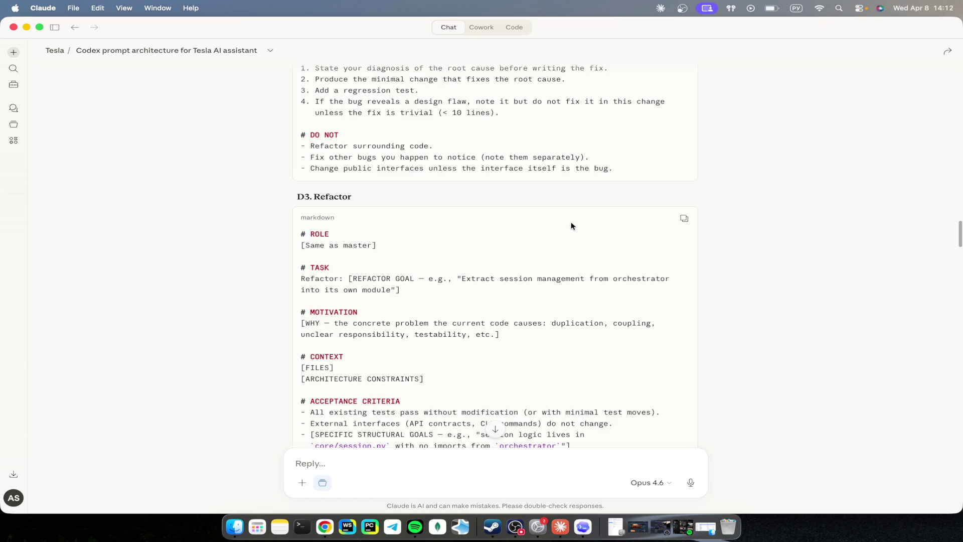
pyautogui.scroll(-12, 571, 226)
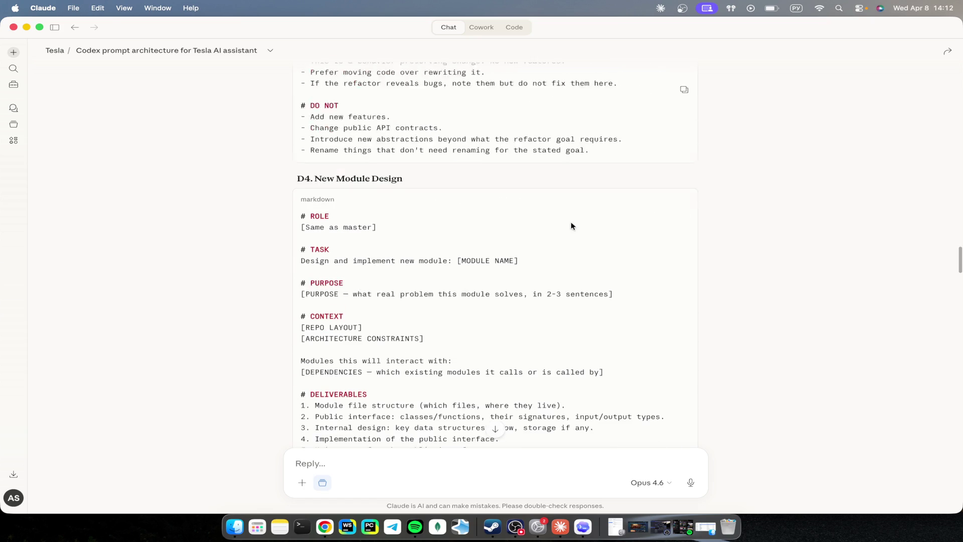
pyautogui.scroll(-8, 570, 225)
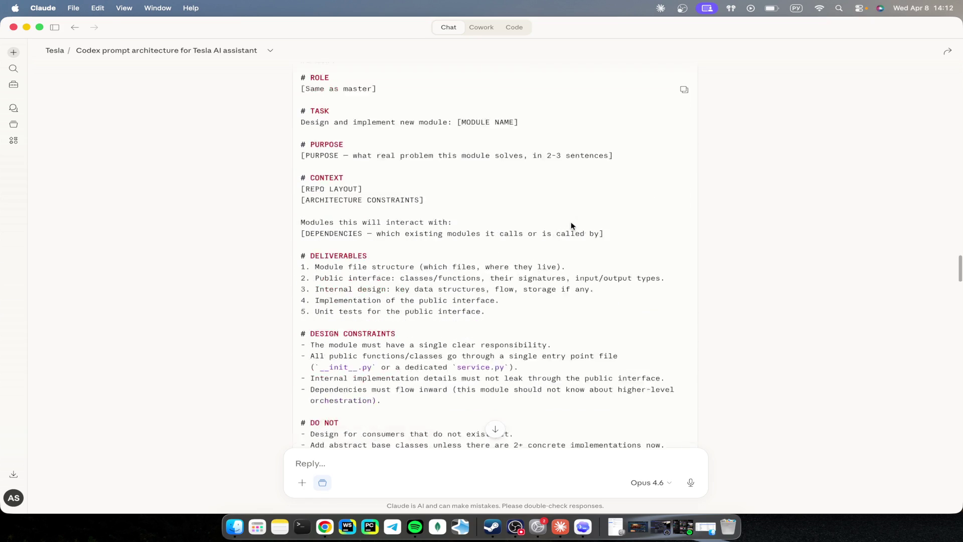
pyautogui.scroll(-2, 570, 223)
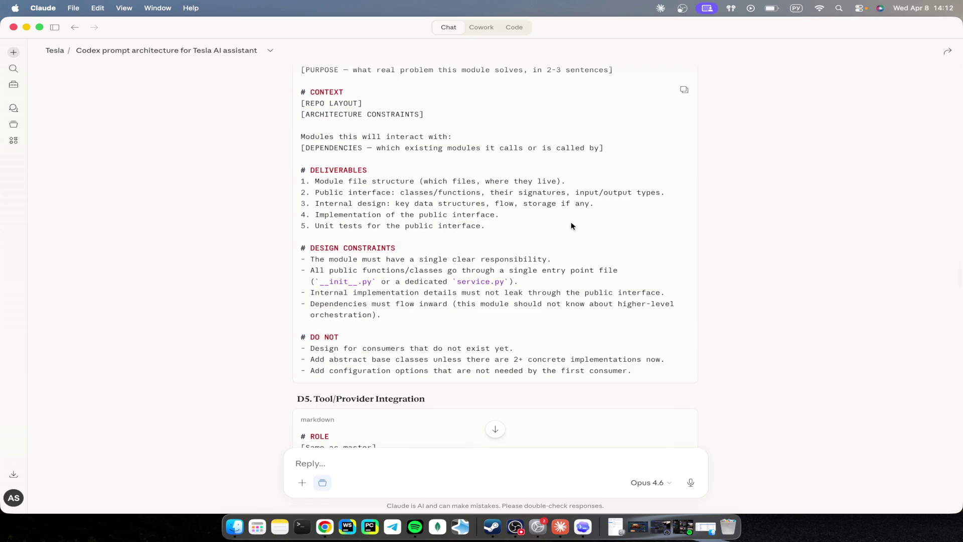
pyautogui.scroll(-13, 571, 226)
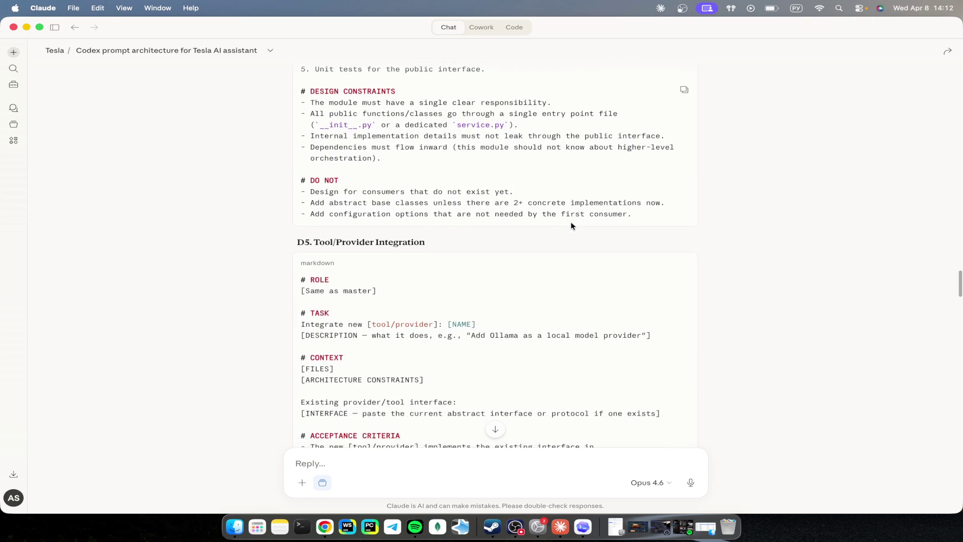
pyautogui.scroll(-4, 571, 223)
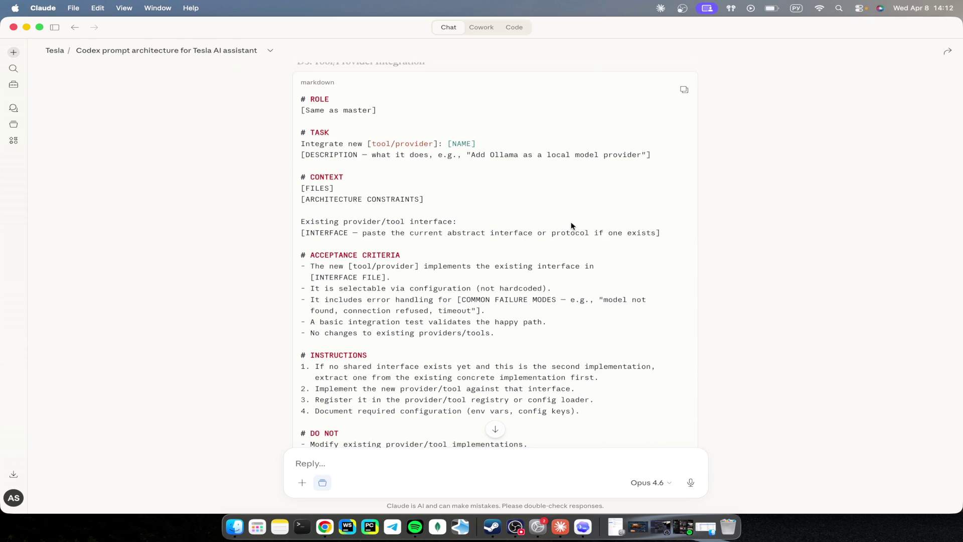
pyautogui.scroll(-5, 571, 226)
pyautogui.scroll(4, 571, 226)
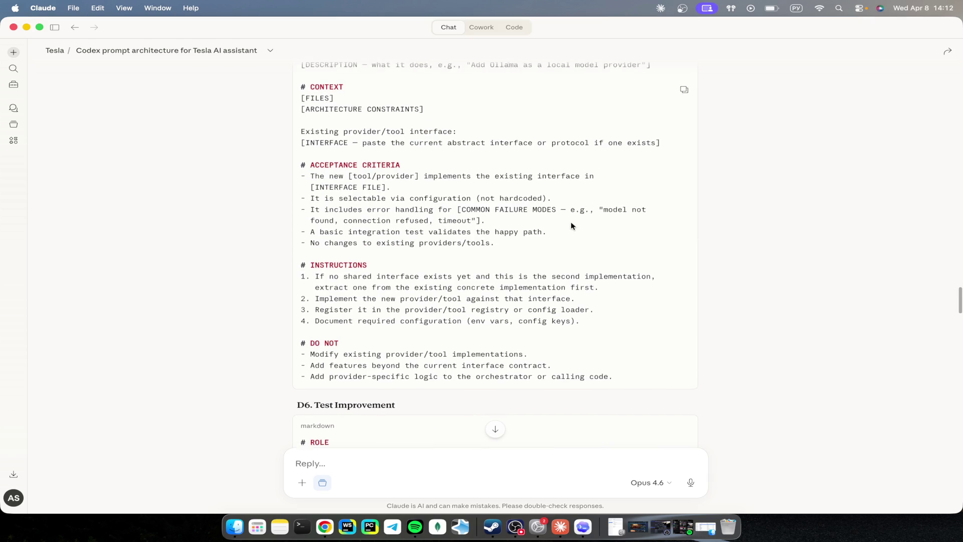
pyautogui.scroll(1, 571, 226)
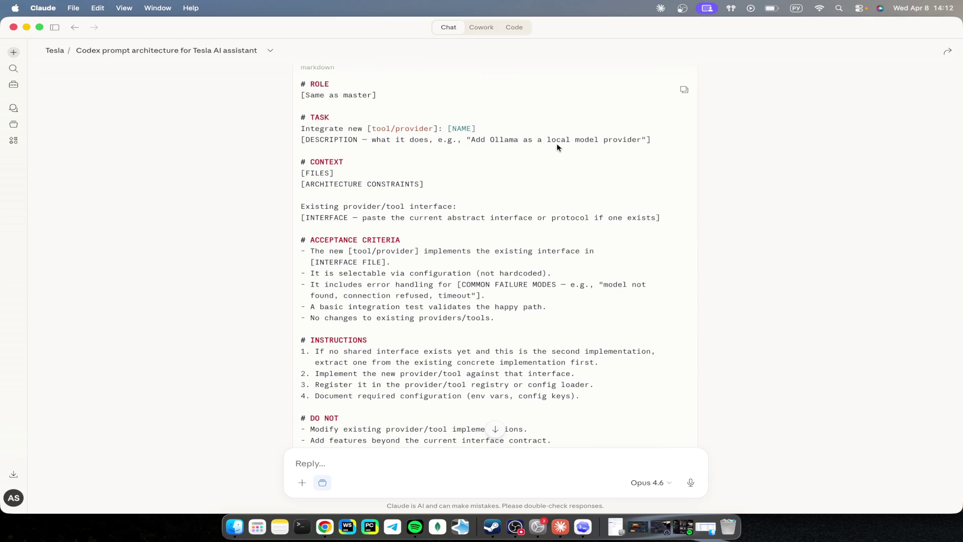
pyautogui.scroll(-12, 595, 223)
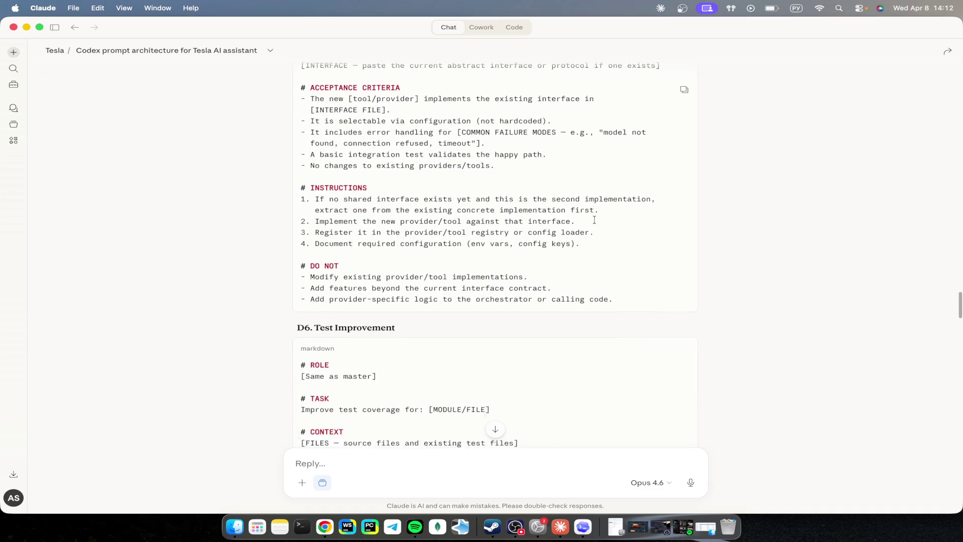
pyautogui.scroll(-6, 595, 223)
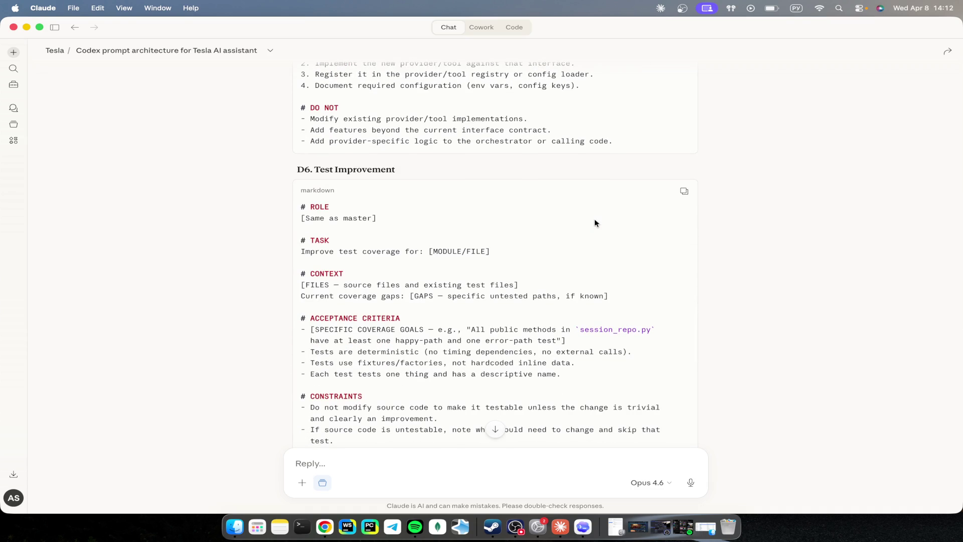
pyautogui.scroll(-14, 595, 221)
pyautogui.scroll(12, 595, 221)
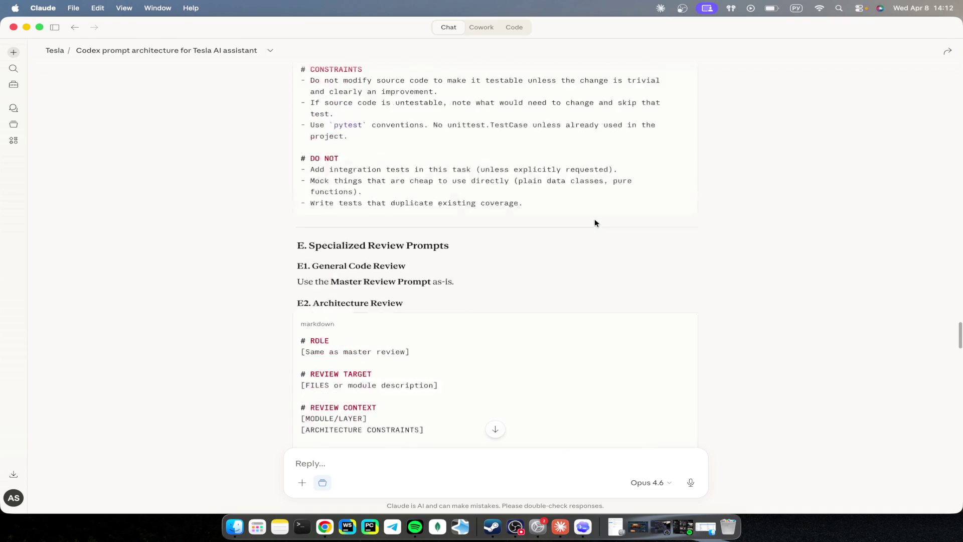
pyautogui.scroll(-8, 594, 223)
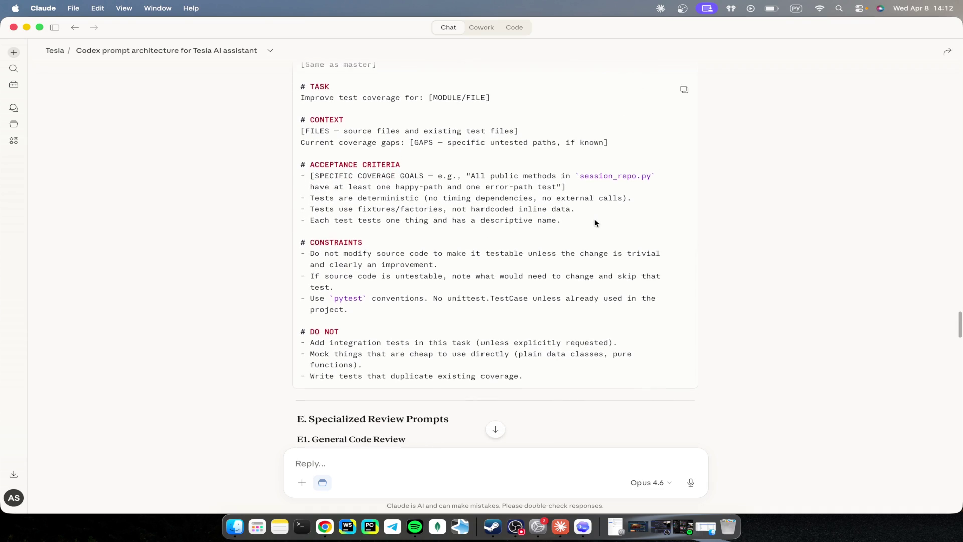
pyautogui.scroll(-10, 594, 222)
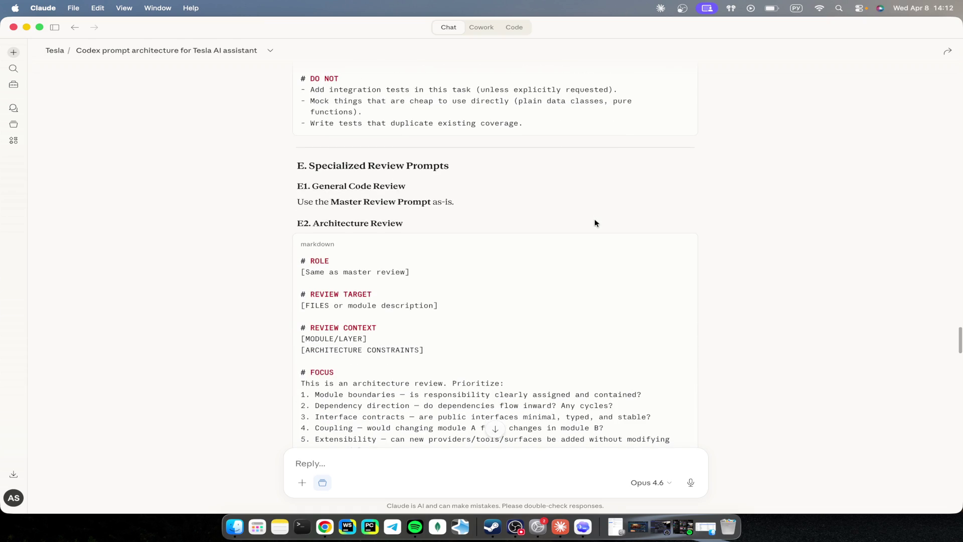
pyautogui.scroll(-6, 595, 222)
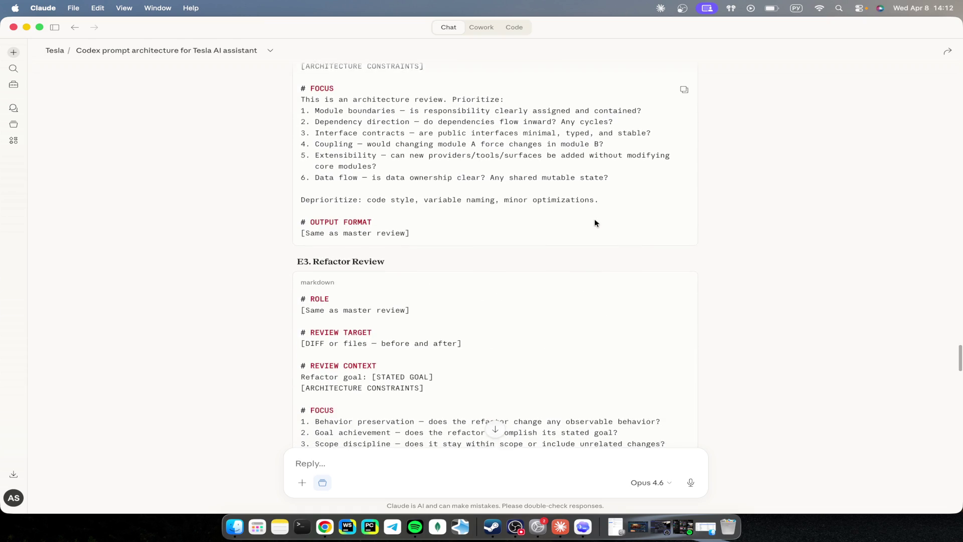
pyautogui.scroll(7, 595, 221)
pyautogui.scroll(-20, 594, 221)
pyautogui.scroll(-17, 595, 223)
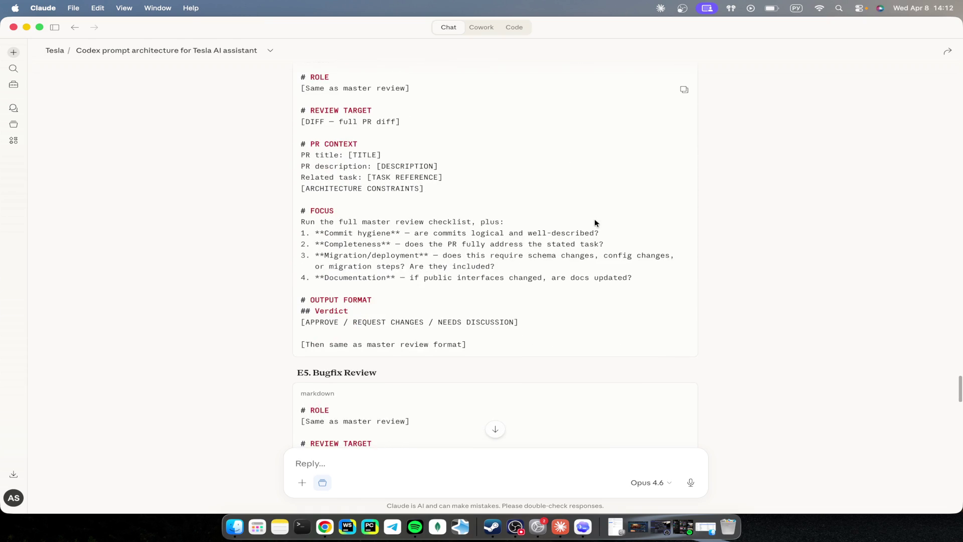
pyautogui.scroll(10, 595, 223)
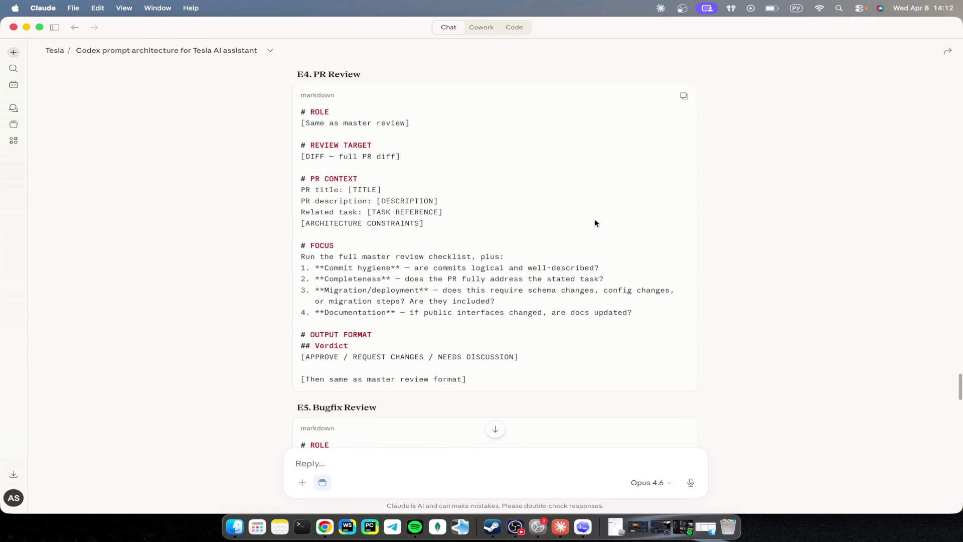
pyautogui.scroll(-20, 594, 222)
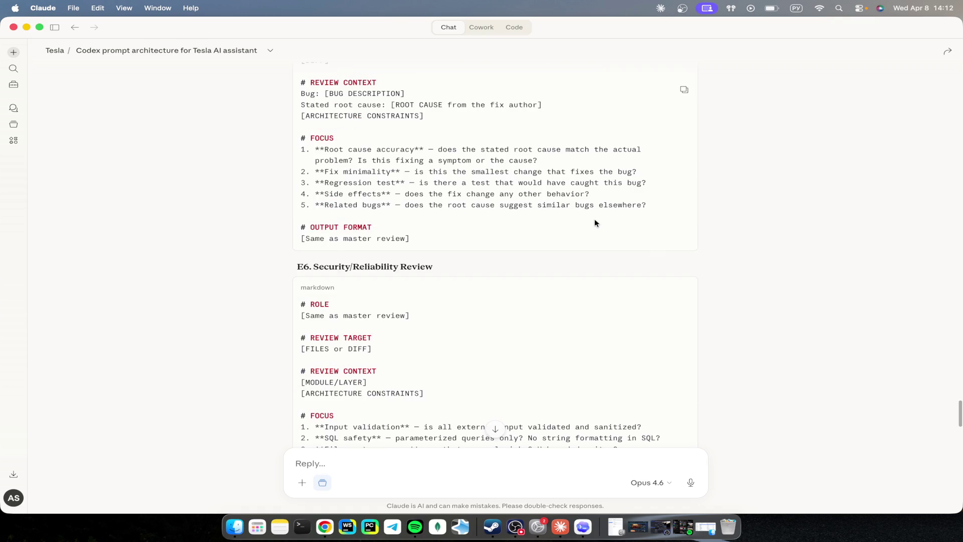
pyautogui.scroll(-15, 594, 223)
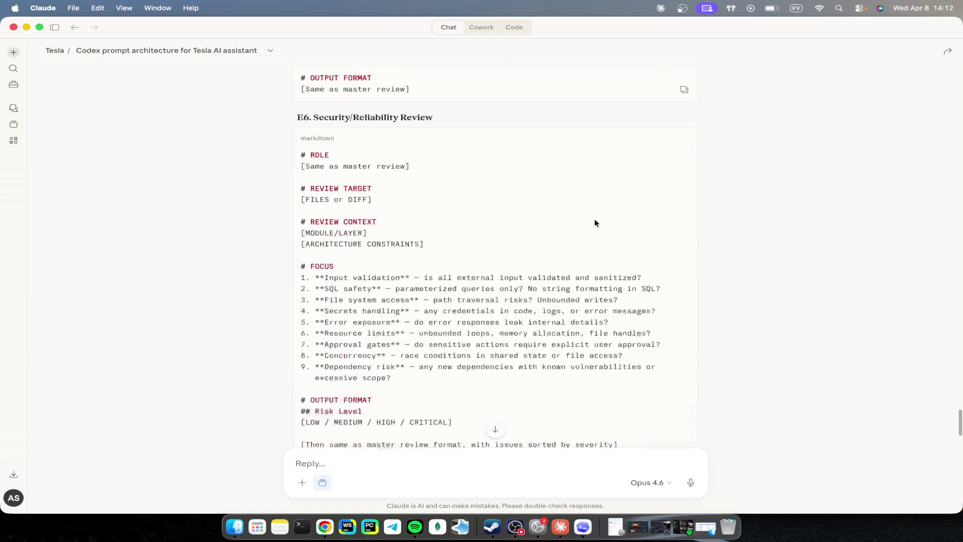
pyautogui.scroll(-4, 594, 222)
pyautogui.scroll(-5, 595, 223)
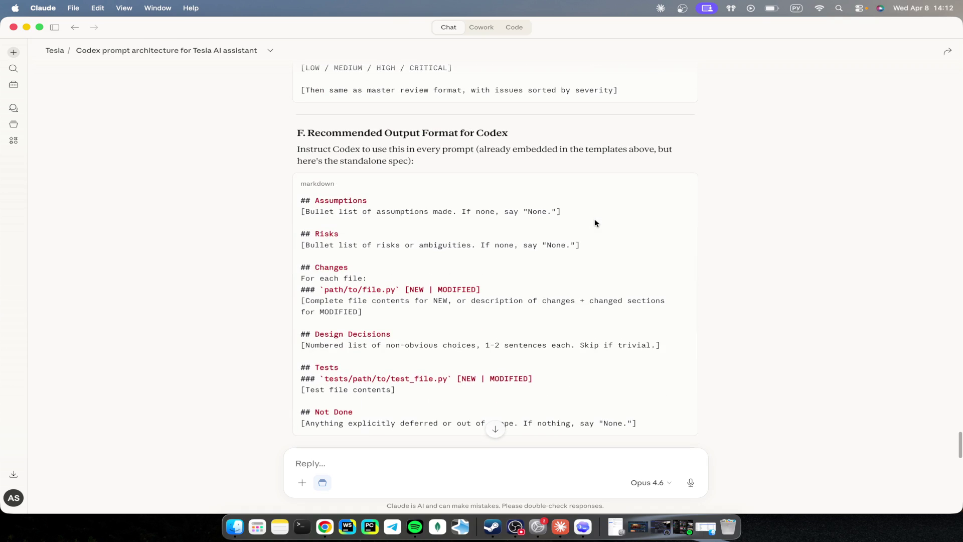
pyautogui.scroll(-13, 595, 223)
pyautogui.scroll(-20, 595, 222)
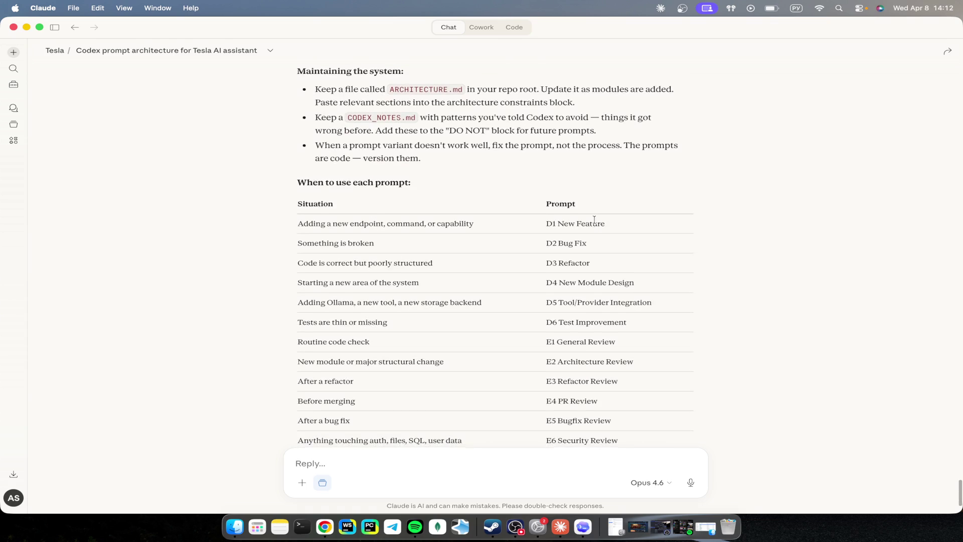
pyautogui.scroll(-5, 594, 219)
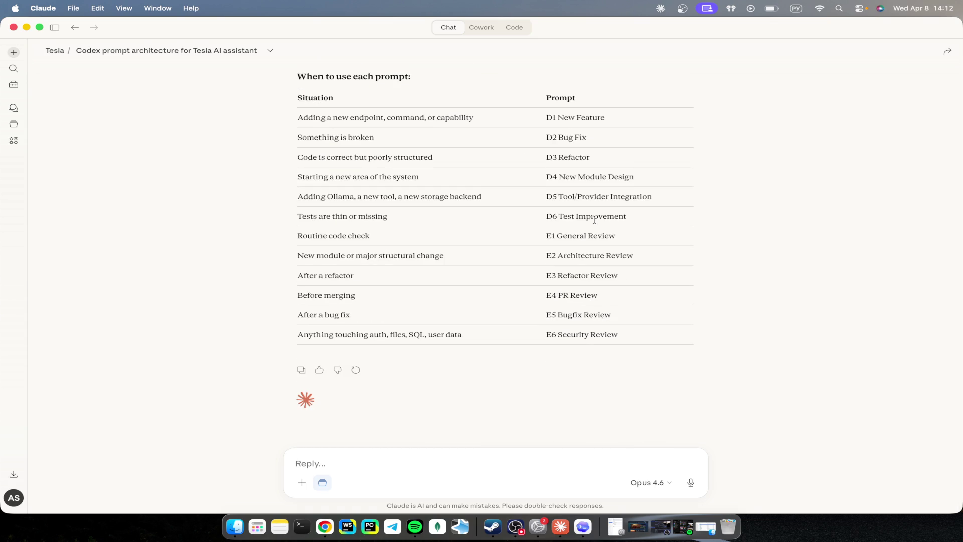
pyautogui.scroll(20, 591, 251)
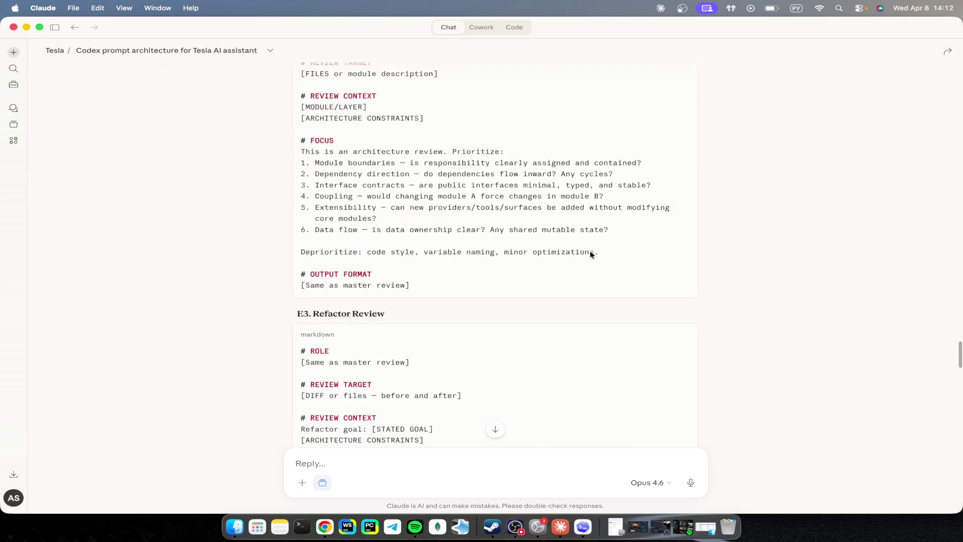
# Step: Look over Claude's reply from top to bottom one last time
pyautogui.scroll(20, 590, 253)
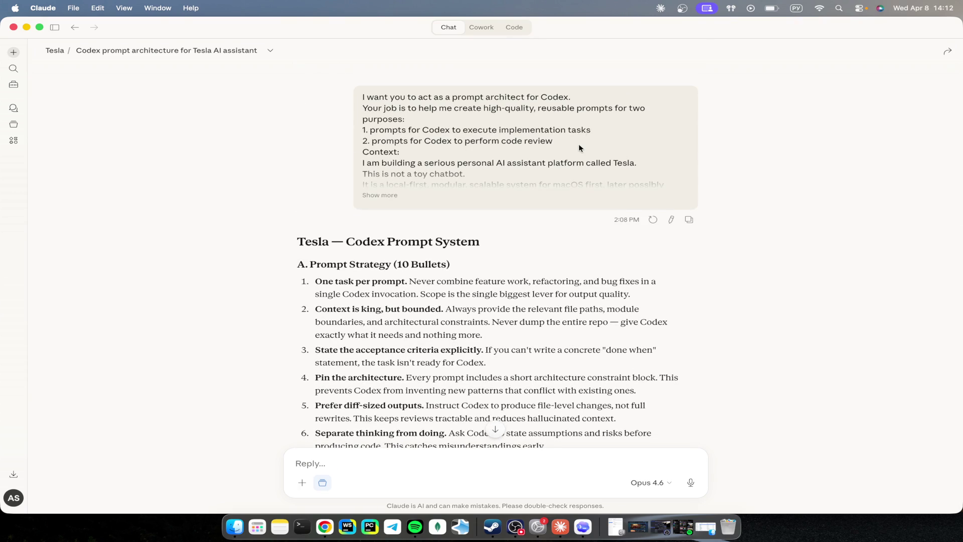
pyautogui.scroll(-15, 587, 226)
pyautogui.scroll(-5, 579, 148)
pyautogui.scroll(15, 579, 148)
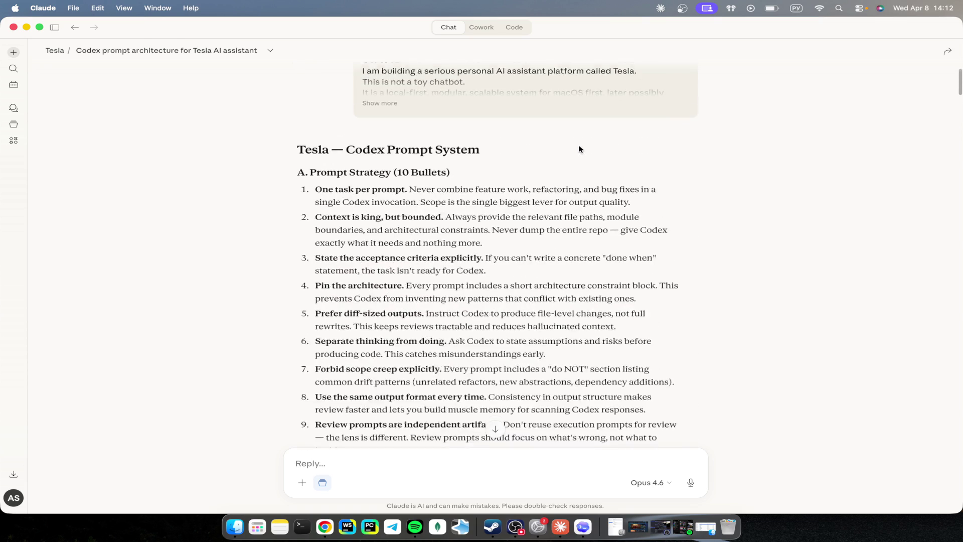
pyautogui.scroll(-20, 579, 149)
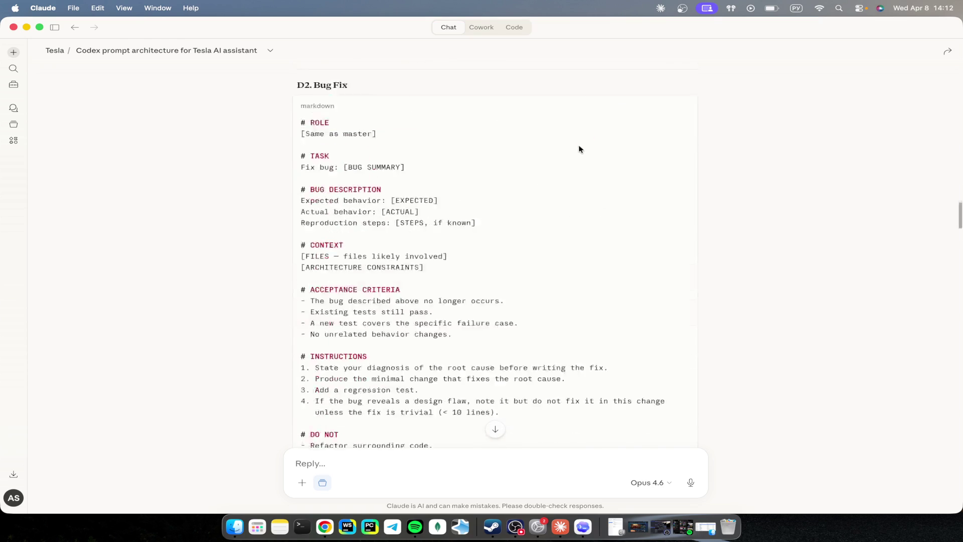
pyautogui.scroll(-20, 579, 148)
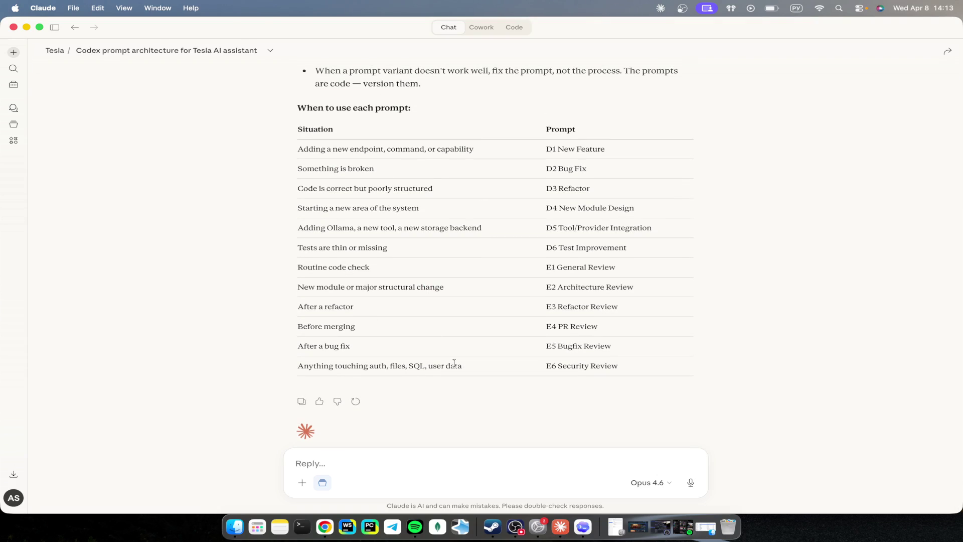
# Step: In Chrome, close the Google Translate tab and return to the Tesla ChatGPT conversation
pyautogui.press('super+Tab')
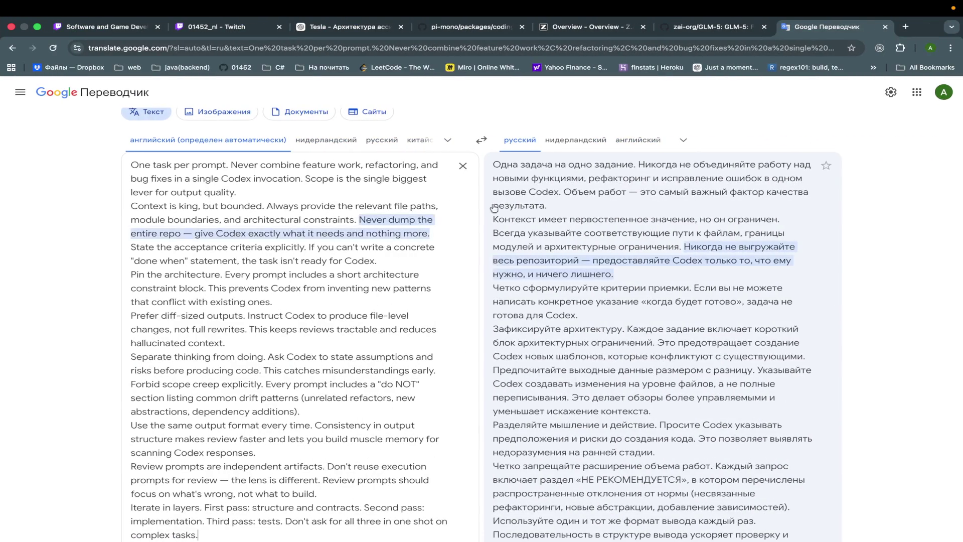
pyautogui.click(886, 27)
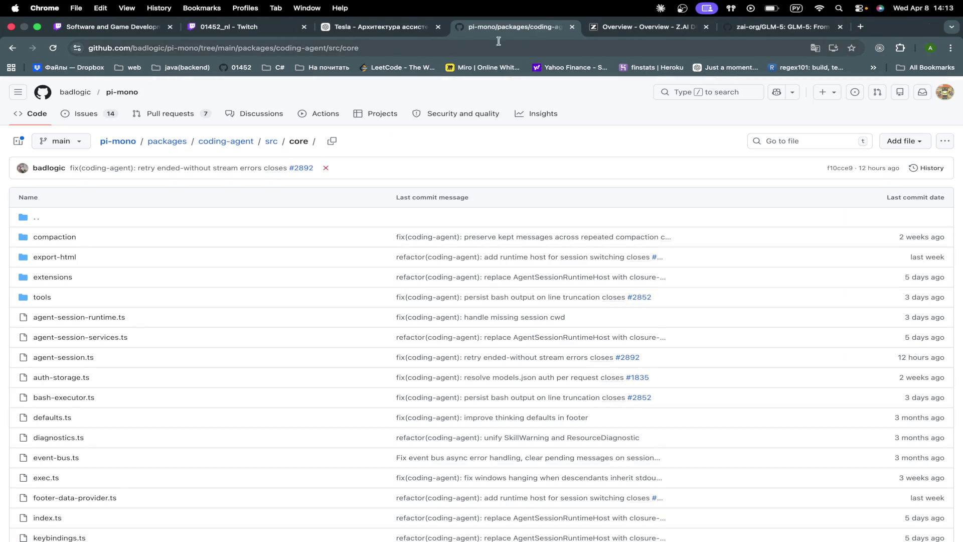
pyautogui.click(382, 27)
pyautogui.scroll(-4, 508, 308)
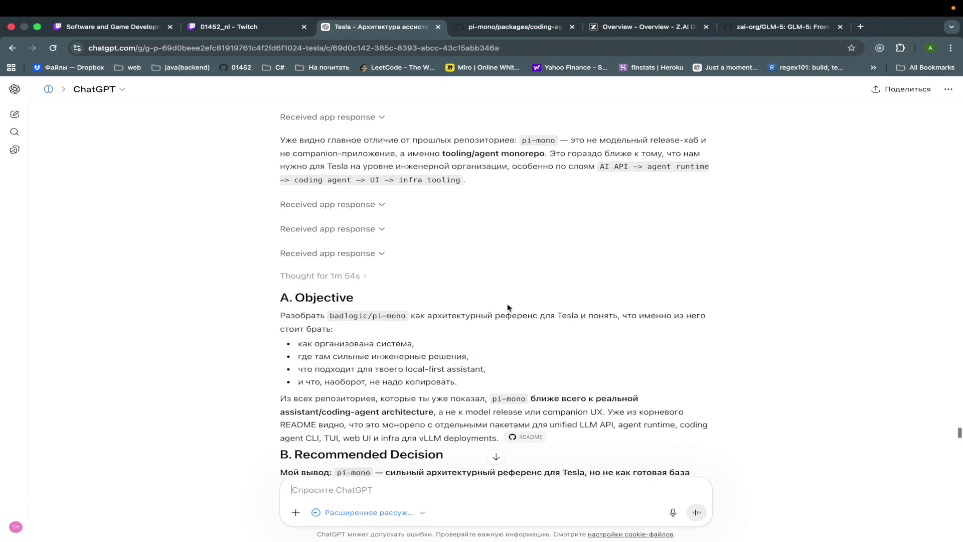
pyautogui.scroll(4, 508, 308)
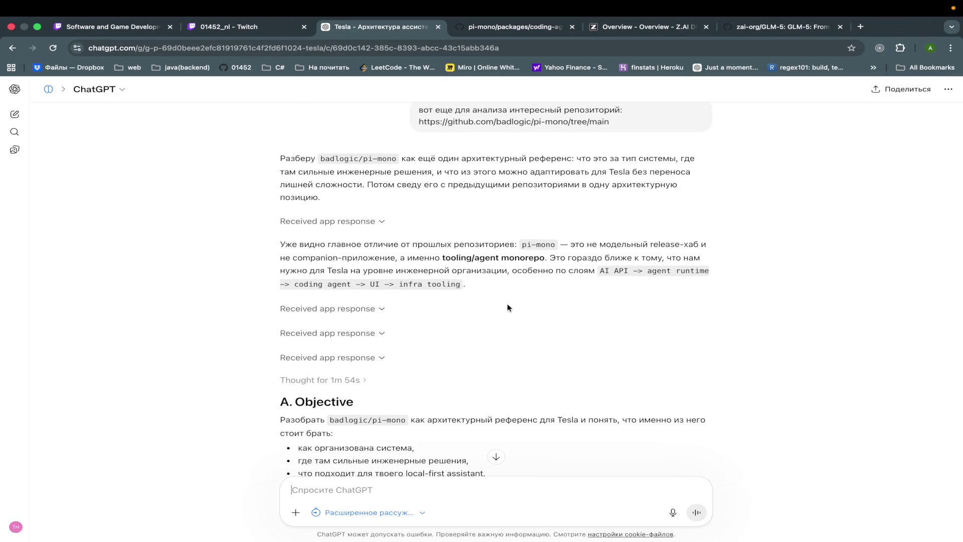
pyautogui.scroll(-1, 509, 308)
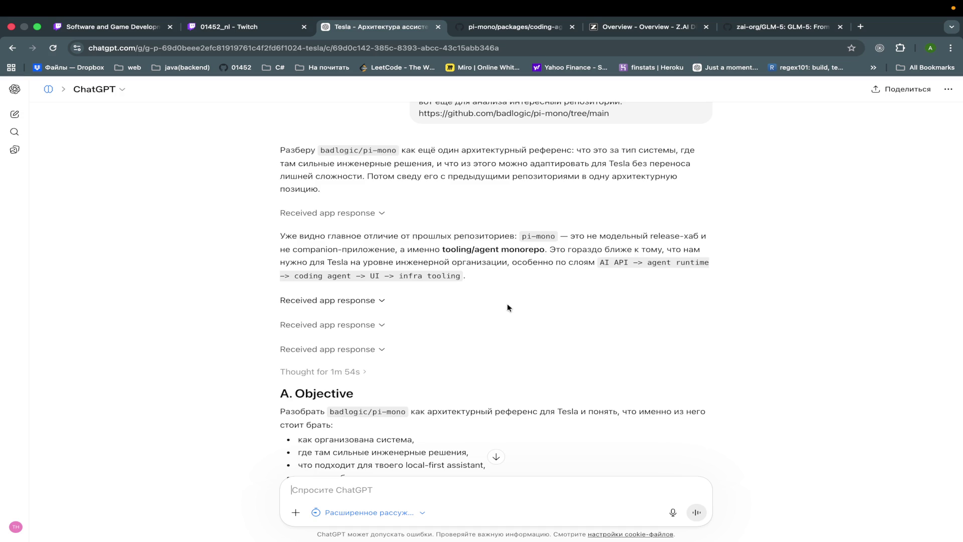
pyautogui.scroll(-1, 509, 307)
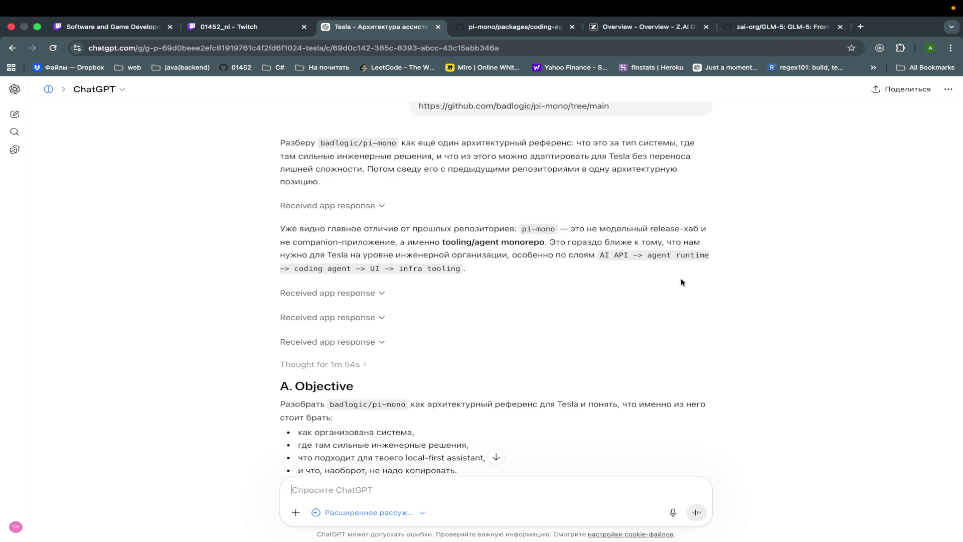
pyautogui.scroll(-5, 682, 281)
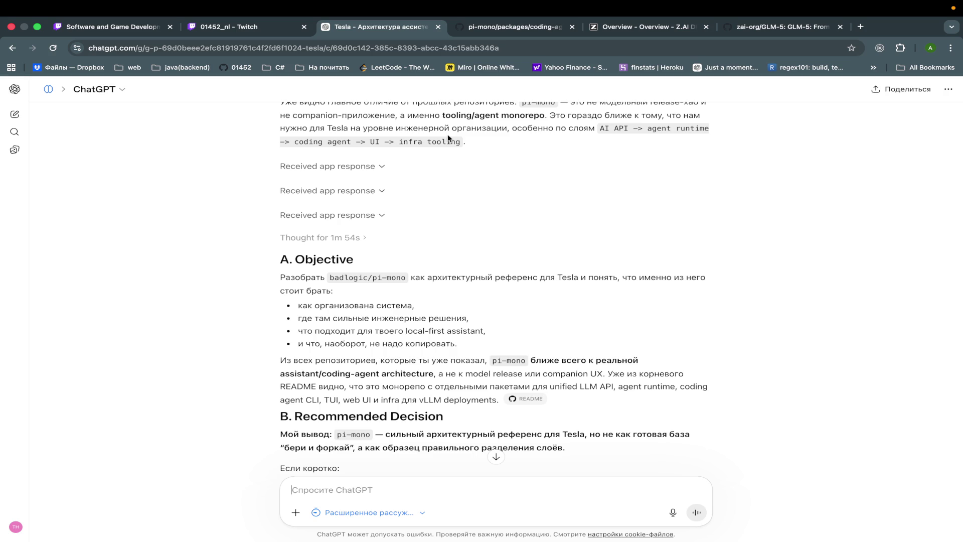
pyautogui.scroll(-2, 442, 206)
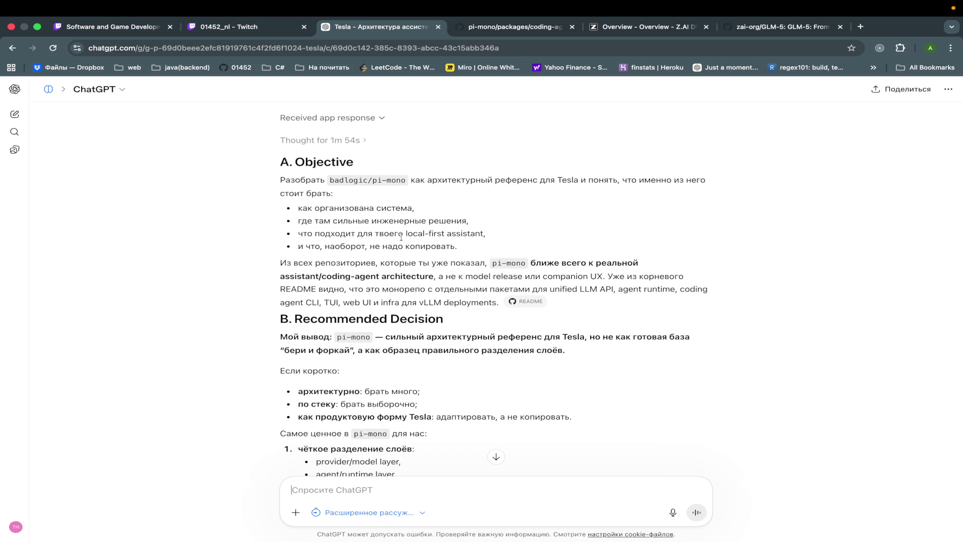
pyautogui.scroll(-1, 480, 254)
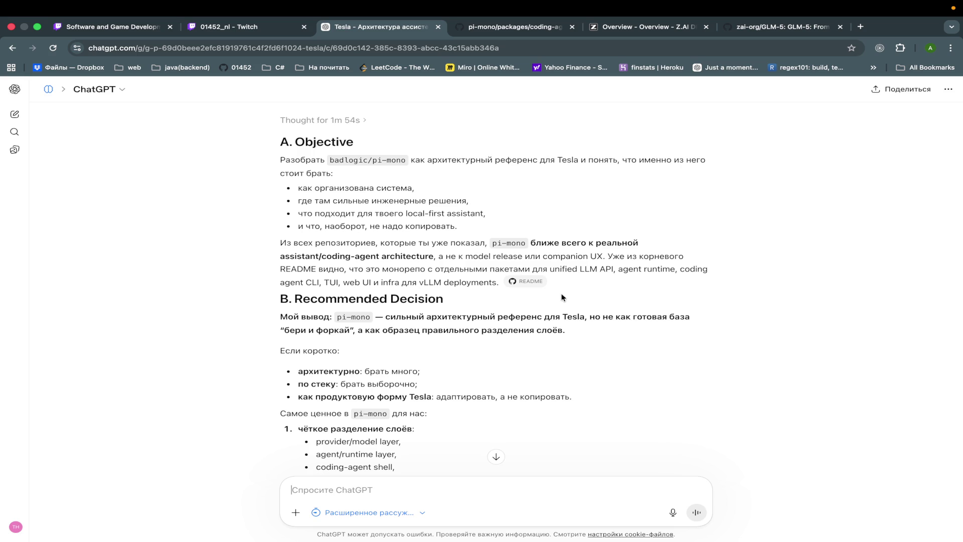
pyautogui.scroll(-3, 562, 297)
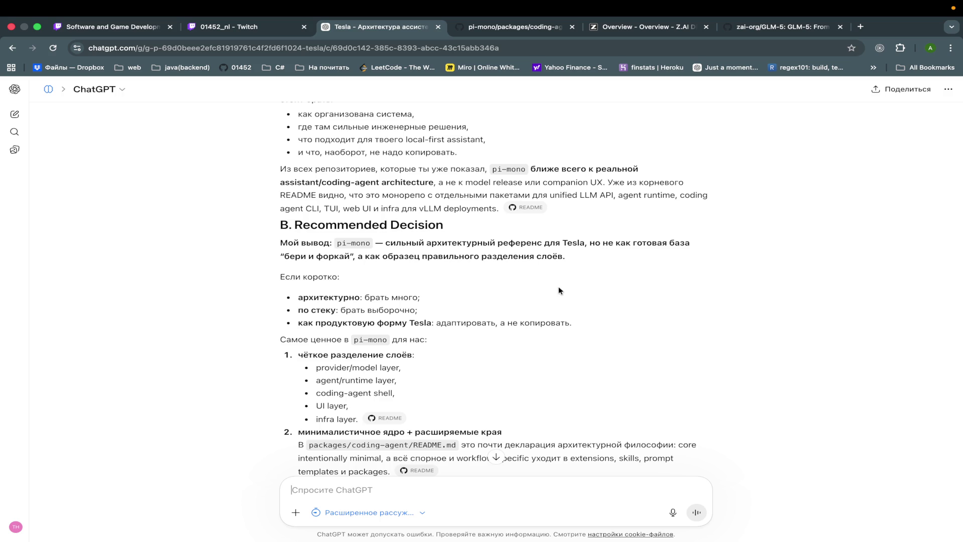
pyautogui.scroll(-4, 559, 289)
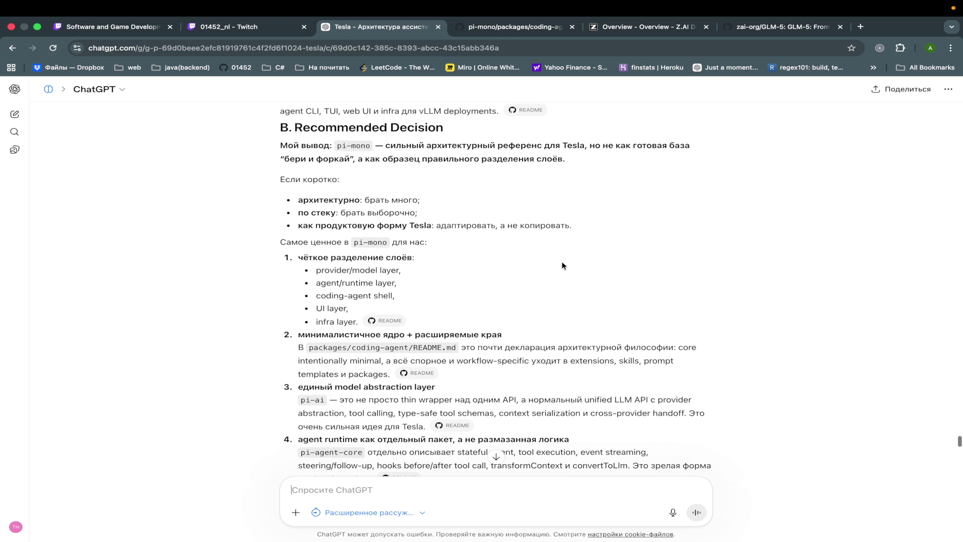
pyautogui.scroll(-5, 562, 261)
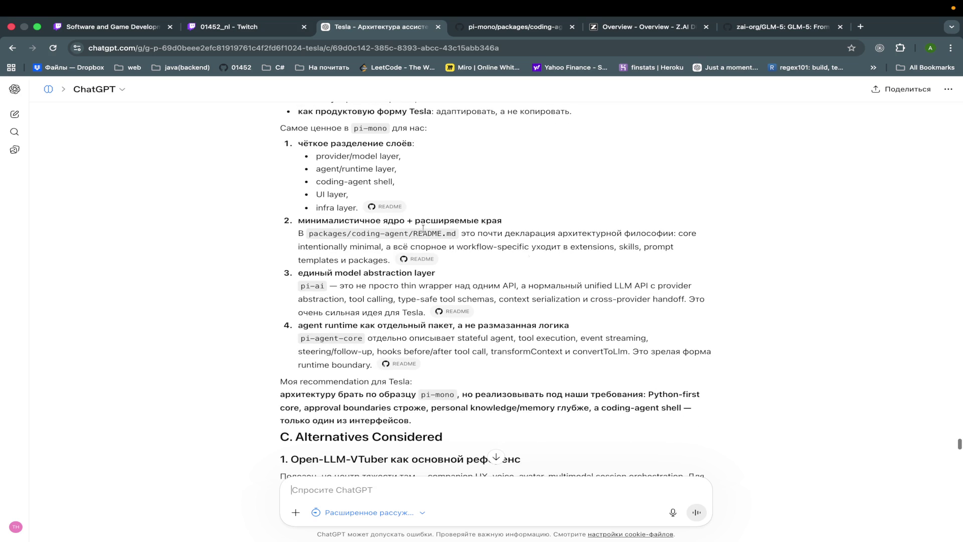
pyautogui.scroll(-2, 442, 205)
pyautogui.scroll(-2, 442, 205)
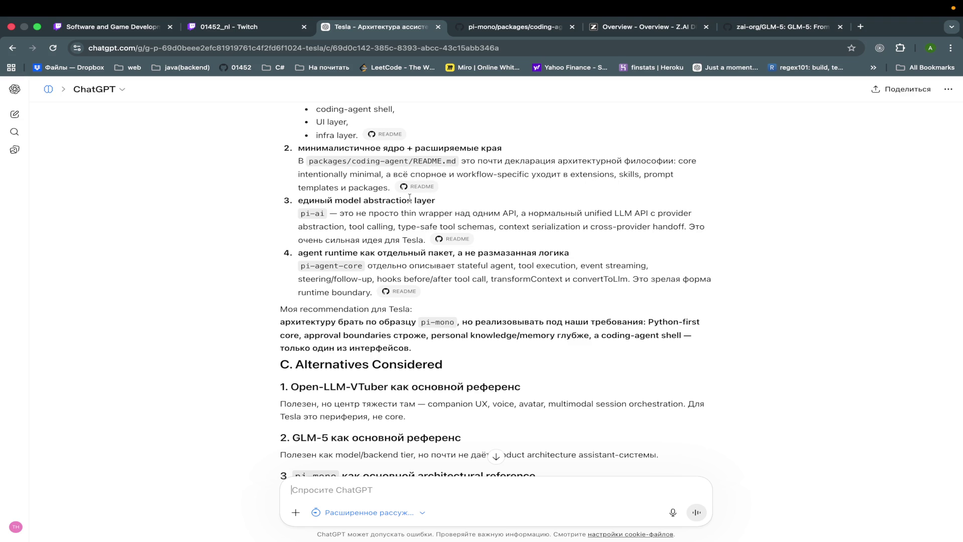
pyautogui.scroll(-1, 485, 244)
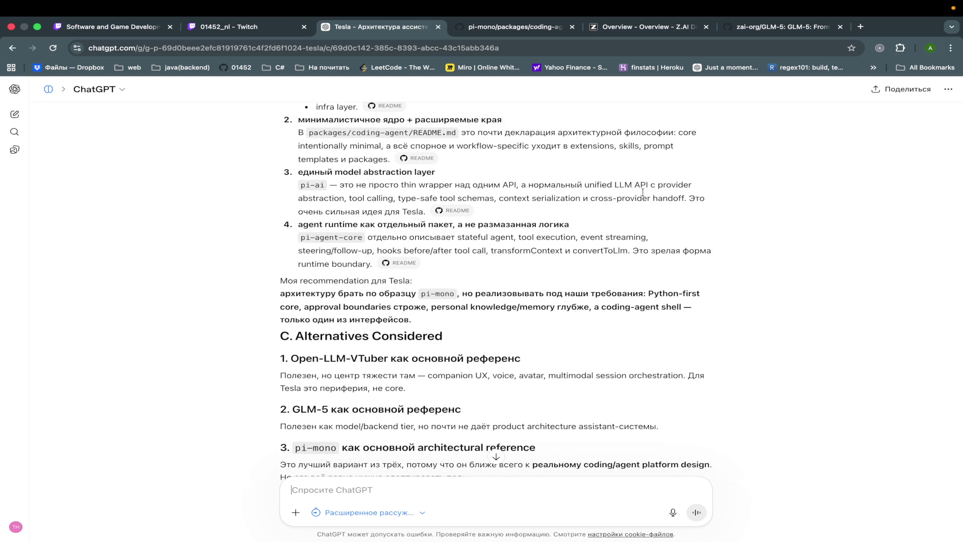
pyautogui.scroll(-3, 644, 261)
pyautogui.scroll(-1, 644, 262)
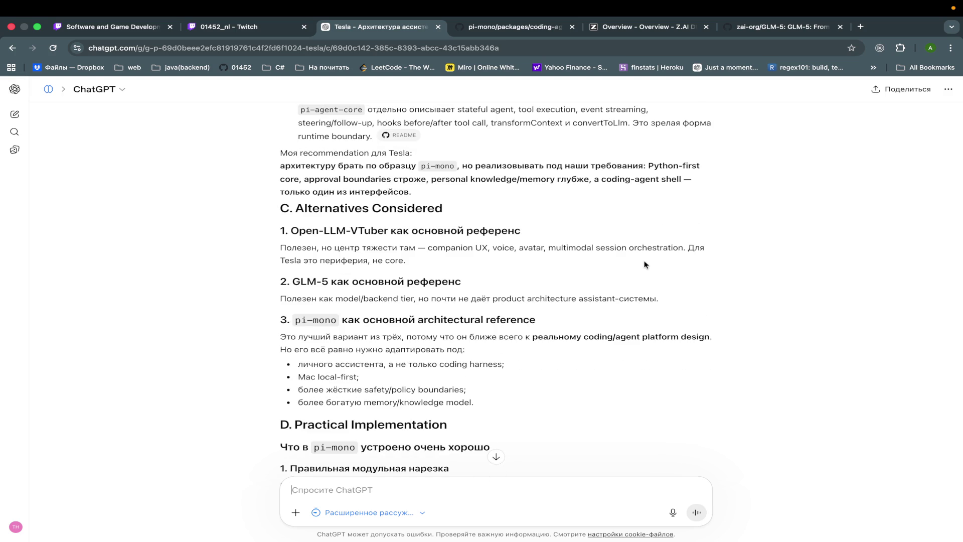
pyautogui.scroll(-2, 644, 265)
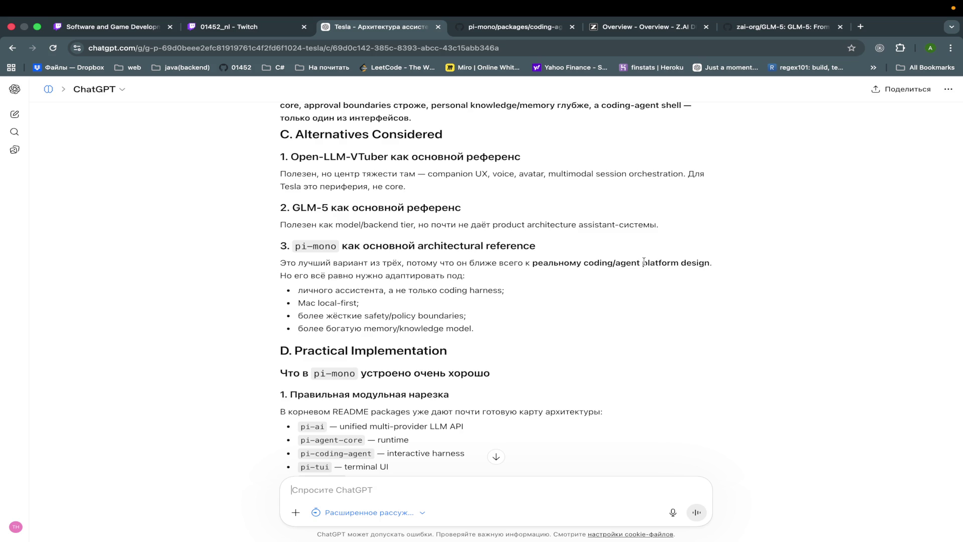
pyautogui.scroll(-1, 644, 264)
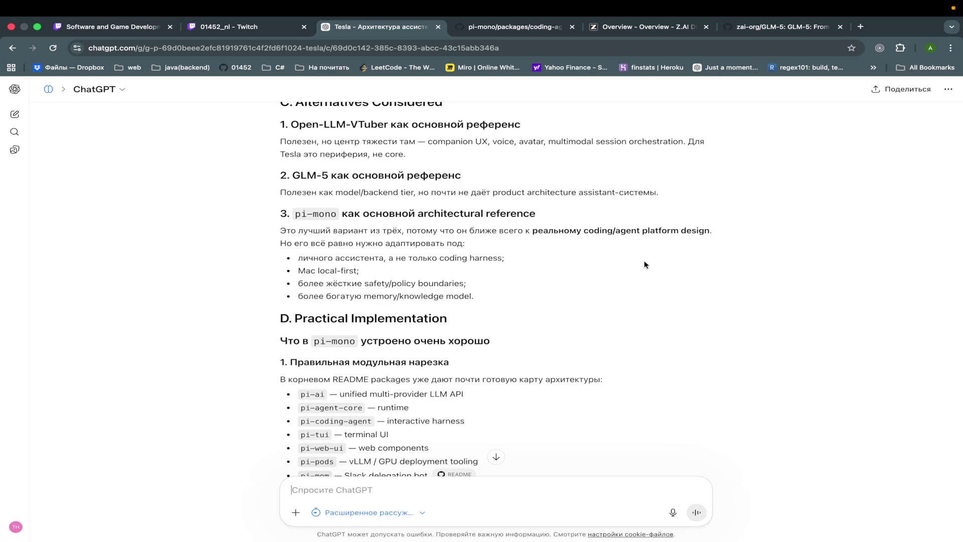
pyautogui.scroll(-3, 645, 264)
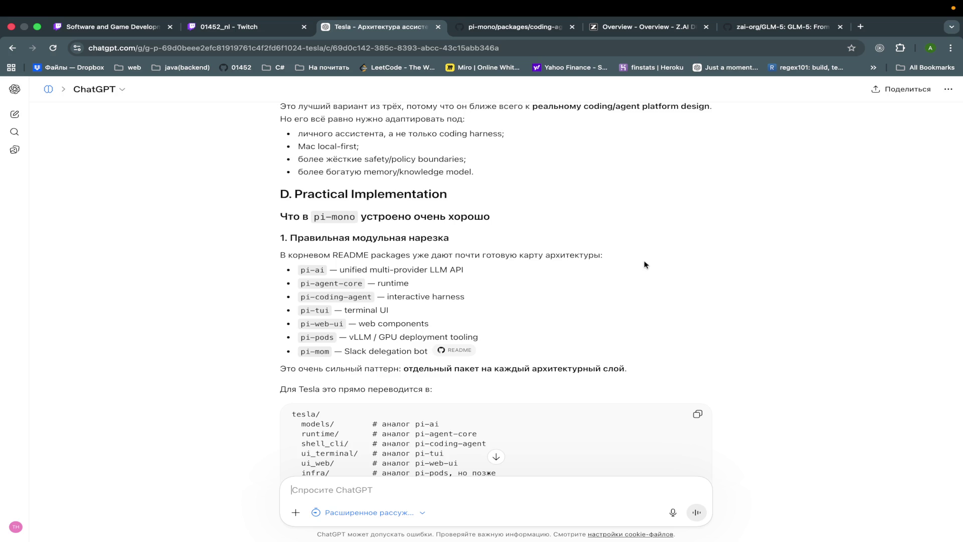
pyautogui.scroll(-2, 645, 264)
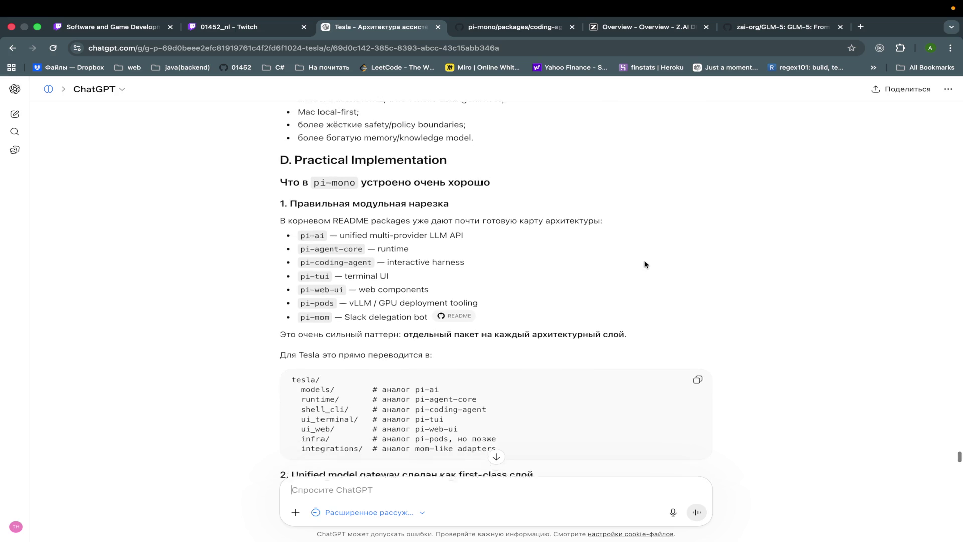
pyautogui.scroll(-1, 644, 264)
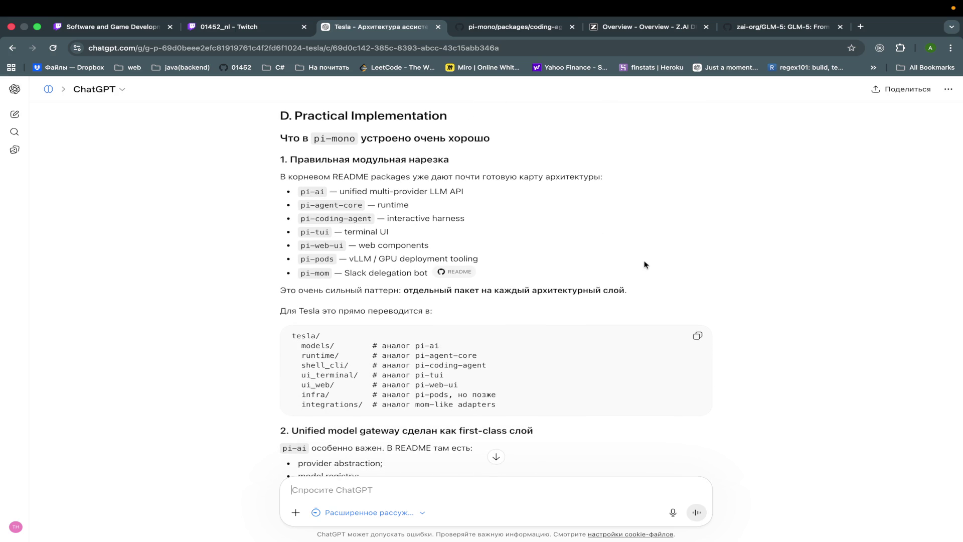
pyautogui.scroll(-2, 645, 264)
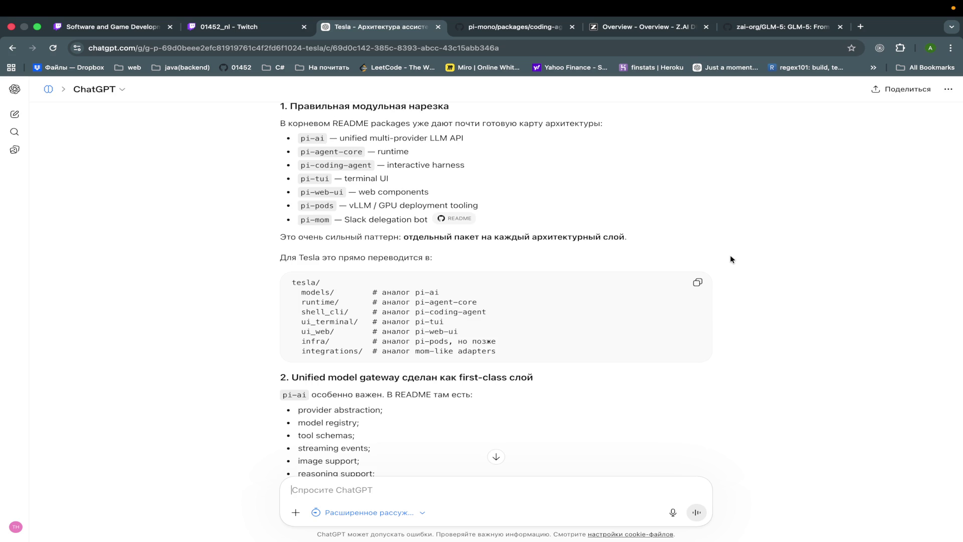
pyautogui.scroll(-4, 731, 259)
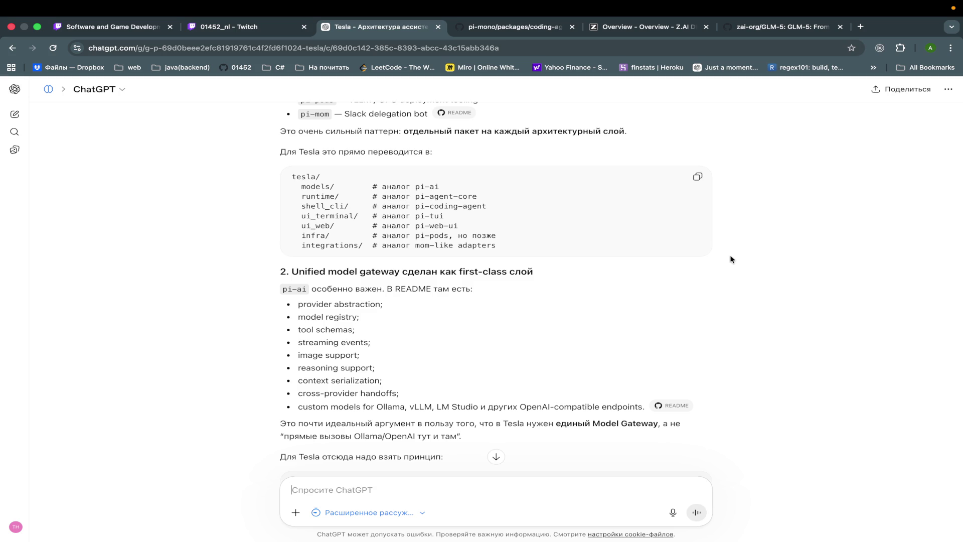
pyautogui.scroll(-1, 730, 260)
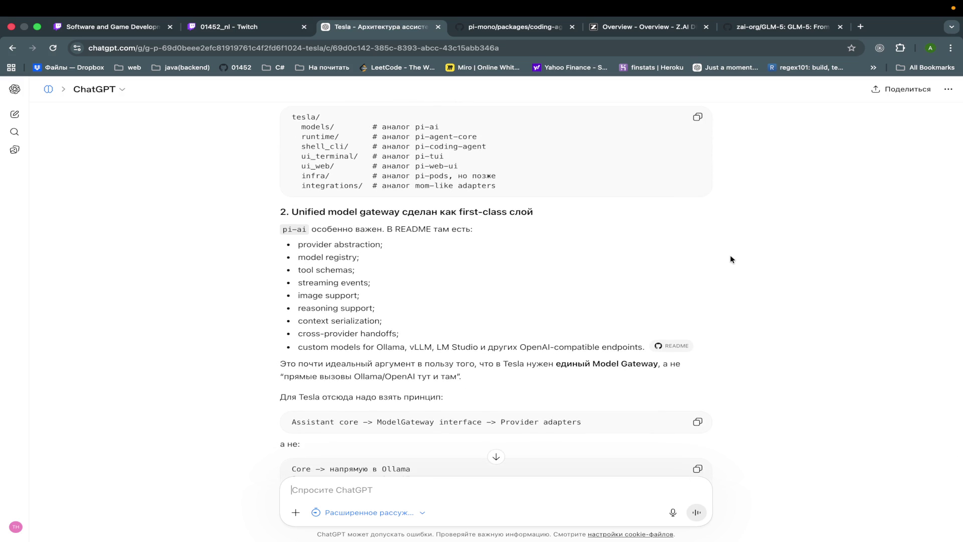
pyautogui.scroll(-1, 730, 259)
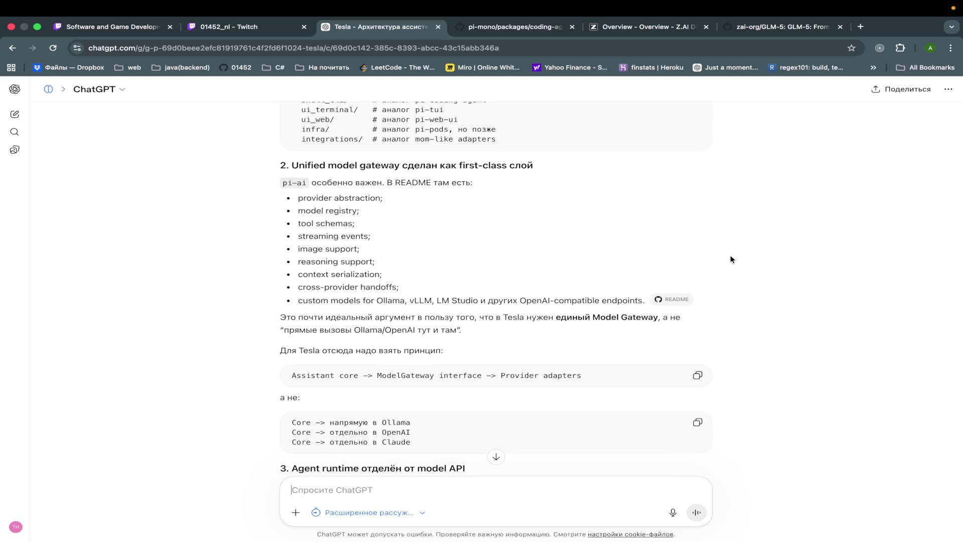
pyautogui.scroll(-1, 730, 260)
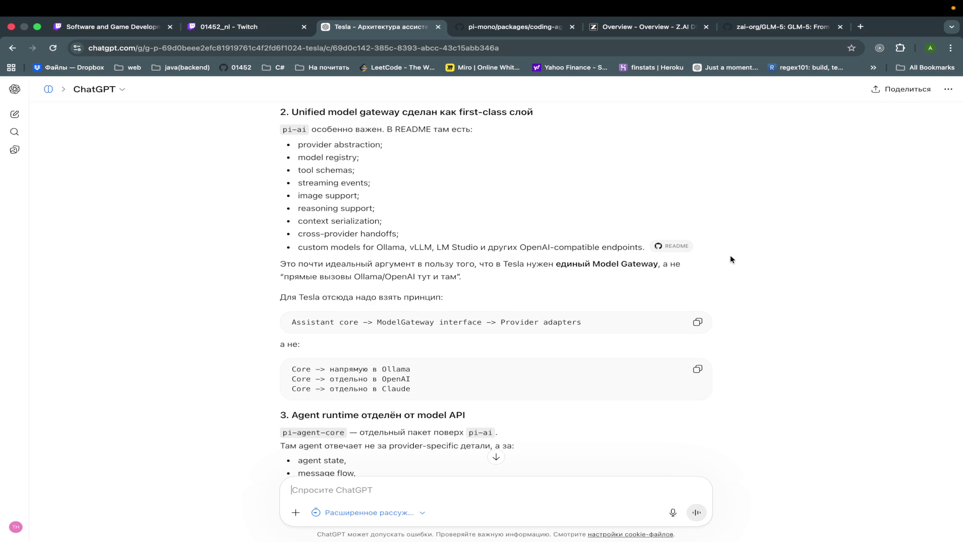
pyautogui.scroll(-1, 731, 259)
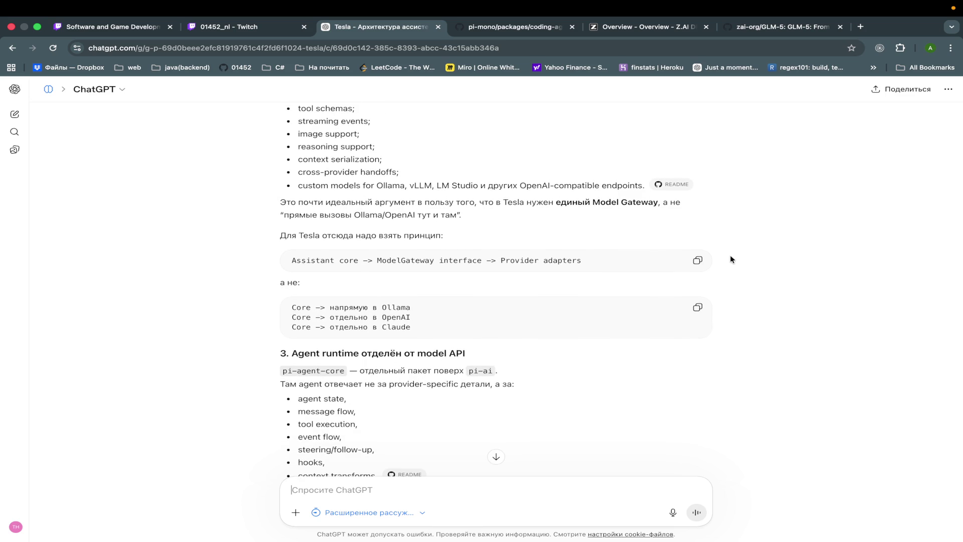
pyautogui.scroll(-2, 731, 260)
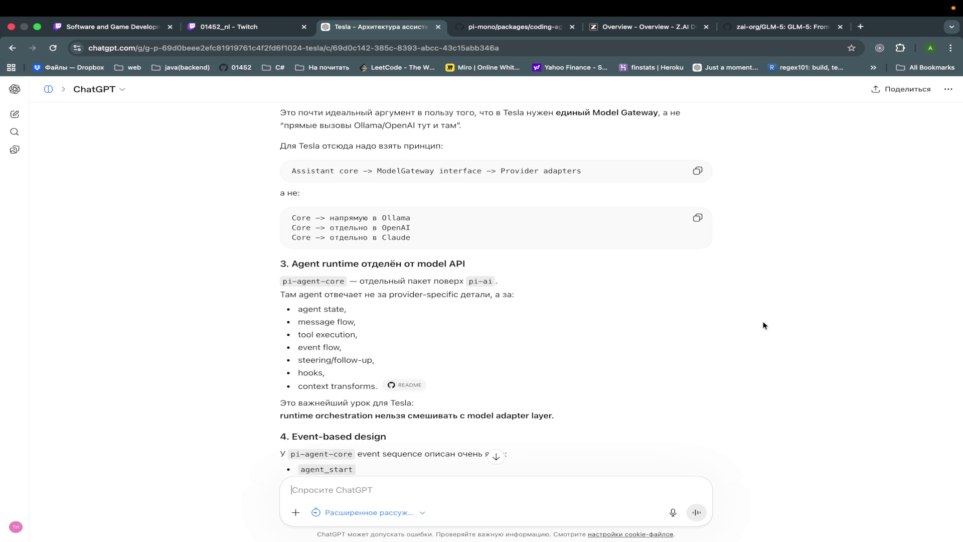
pyautogui.moveTo(809, 2)
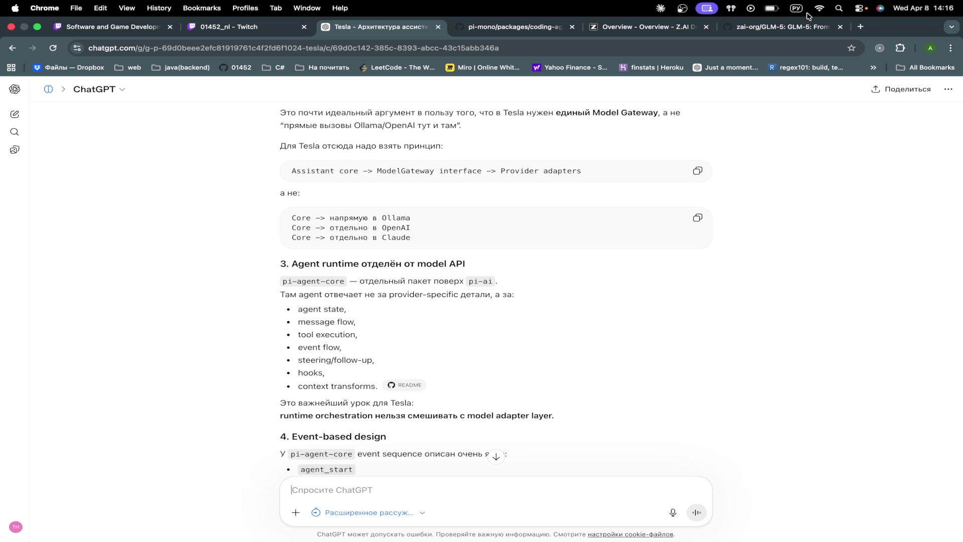
pyautogui.scroll(-3, 742, 244)
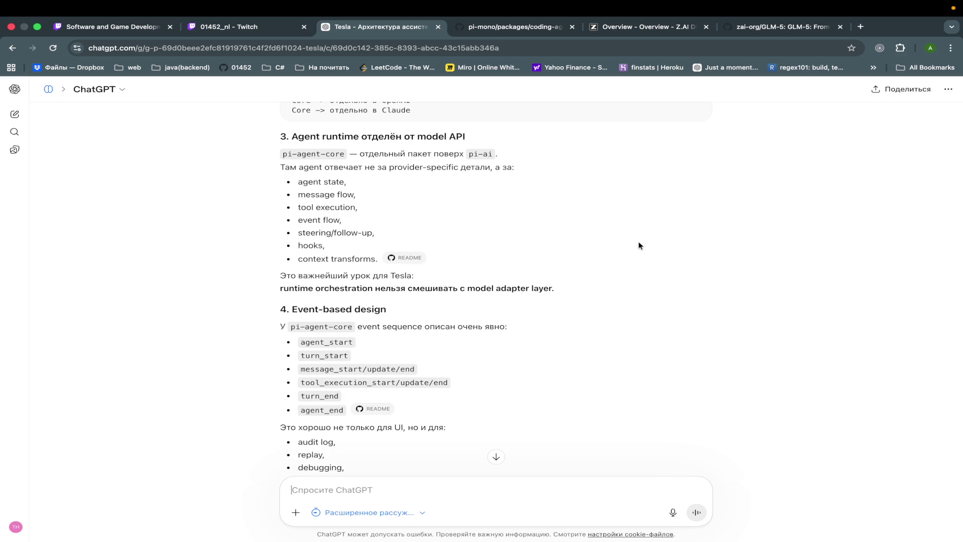
pyautogui.moveTo(465, 288); pyautogui.dragTo(558, 284)
pyautogui.click(567, 296)
pyautogui.scroll(-1, 568, 296)
pyautogui.scroll(-3, 568, 298)
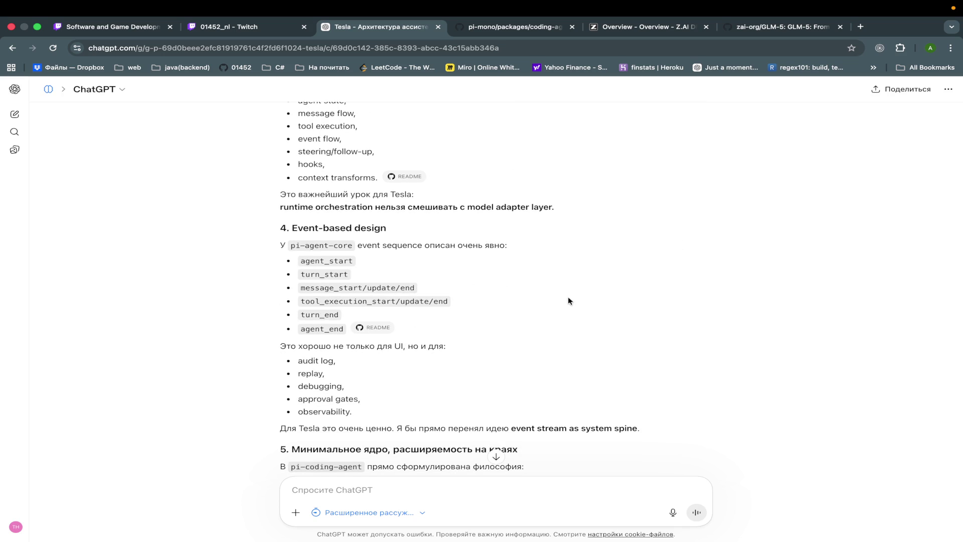
pyautogui.scroll(2, 568, 298)
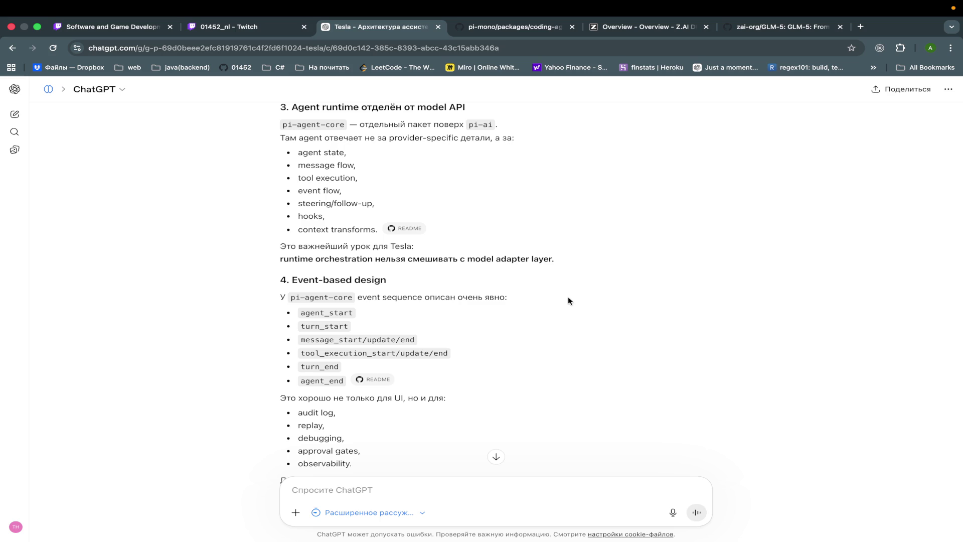
pyautogui.scroll(-1, 569, 299)
pyautogui.scroll(-2, 568, 299)
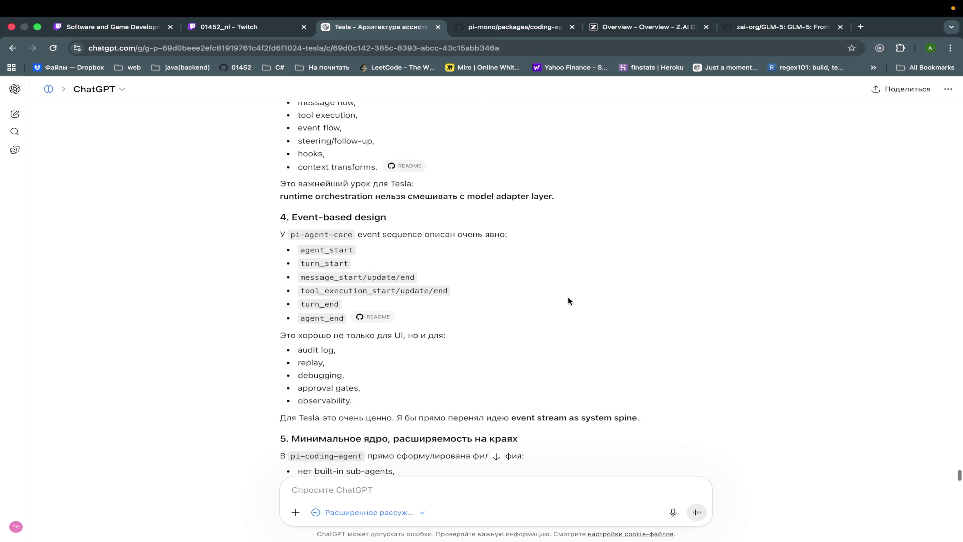
pyautogui.scroll(-2, 569, 299)
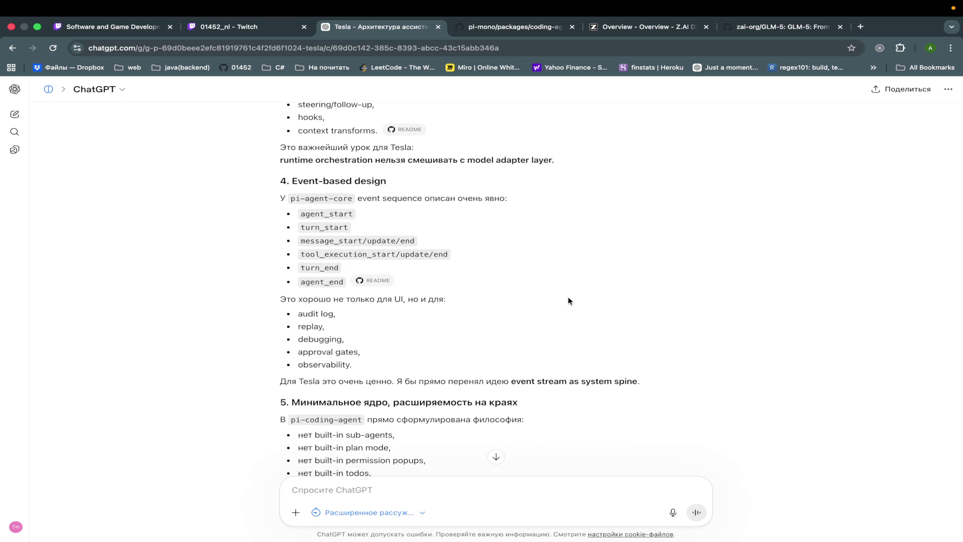
pyautogui.scroll(-1, 569, 299)
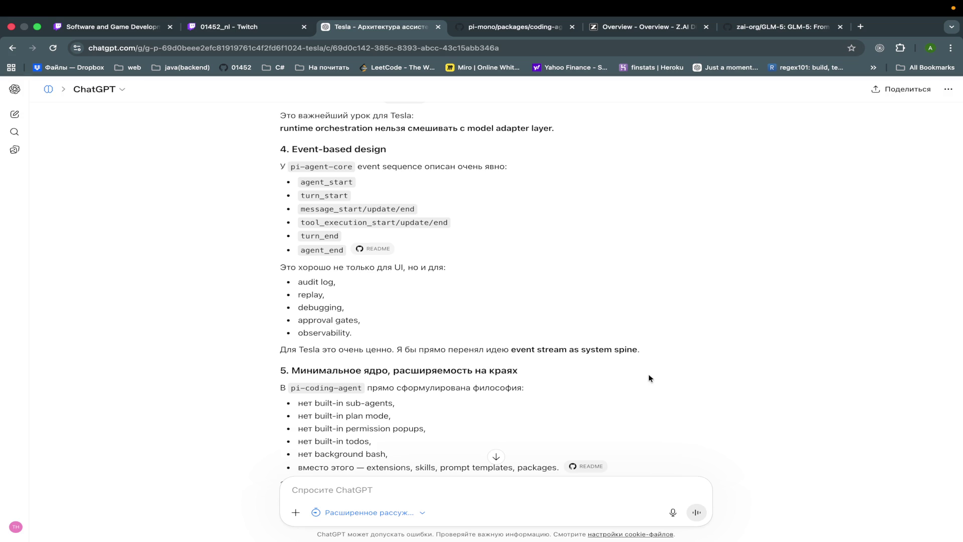
pyautogui.scroll(-3, 649, 379)
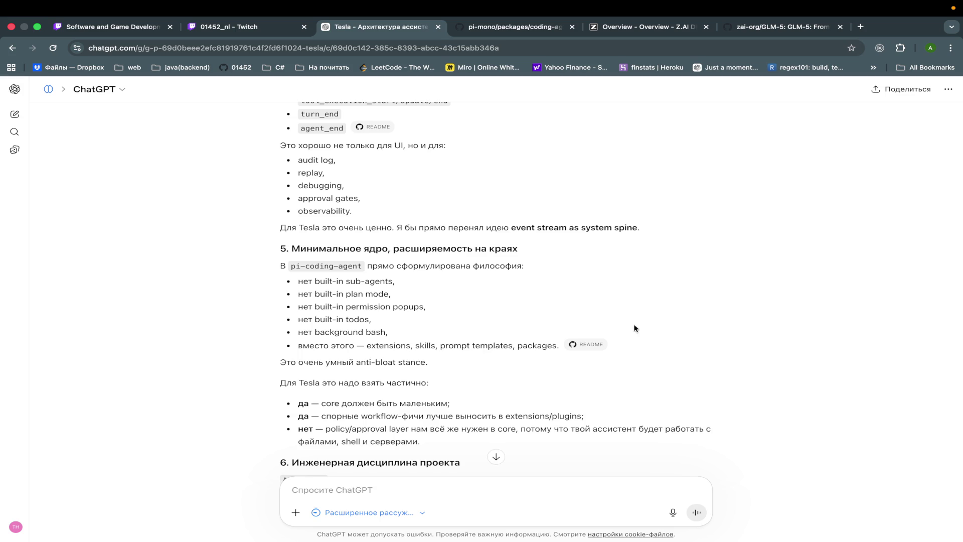
pyautogui.scroll(-1, 634, 328)
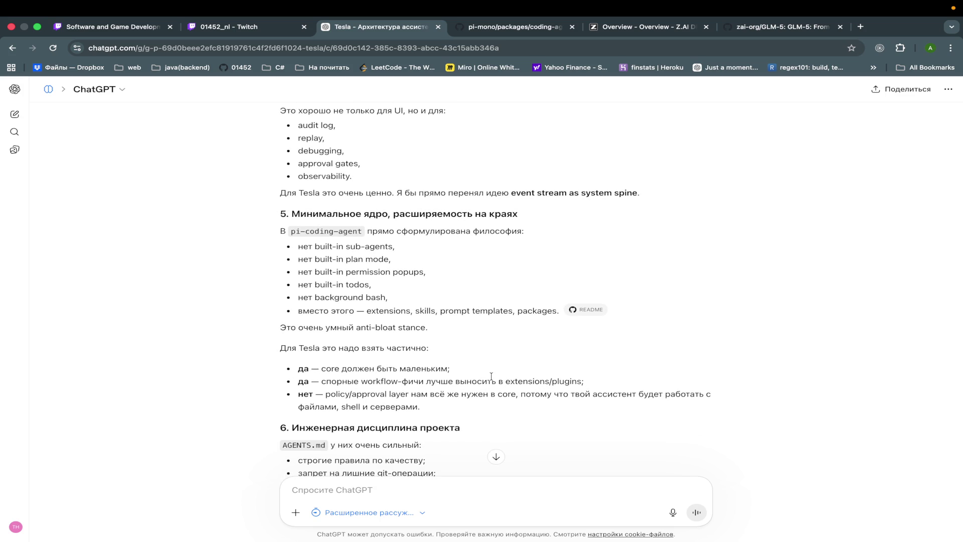
pyautogui.scroll(-2, 491, 376)
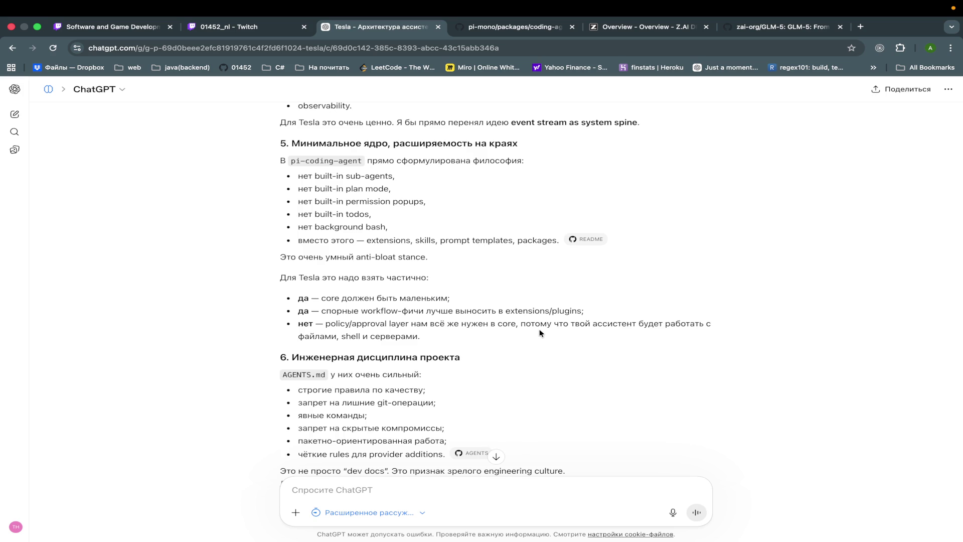
pyautogui.scroll(-2, 540, 333)
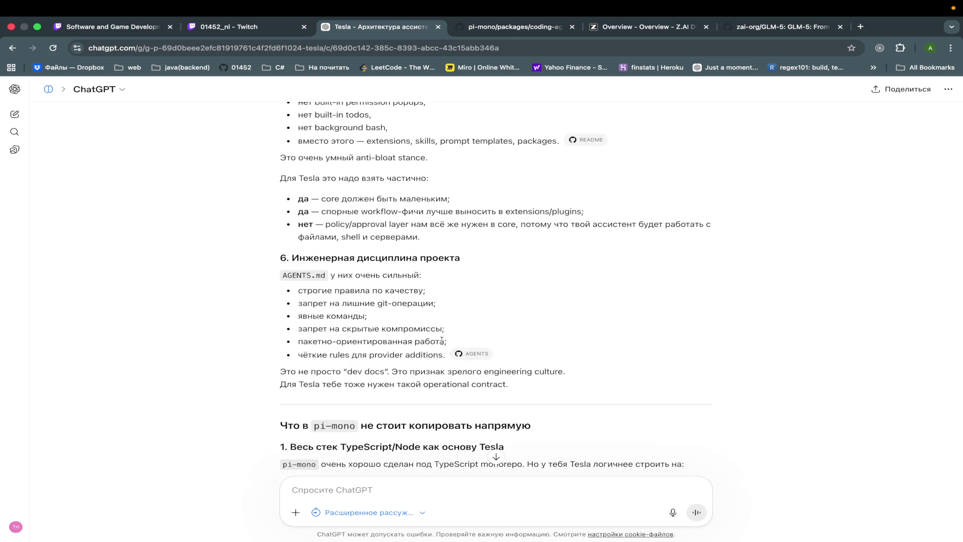
pyautogui.scroll(-1, 453, 336)
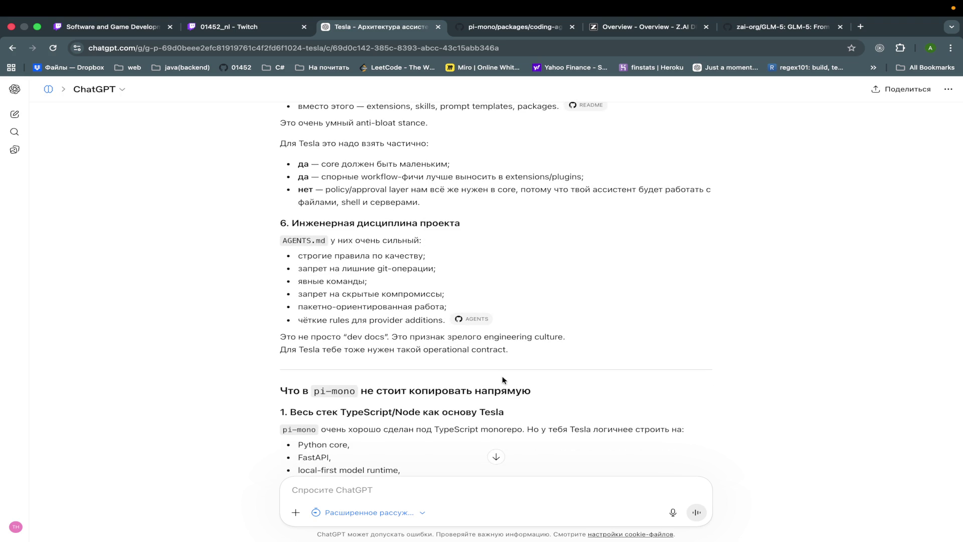
pyautogui.scroll(-4, 502, 380)
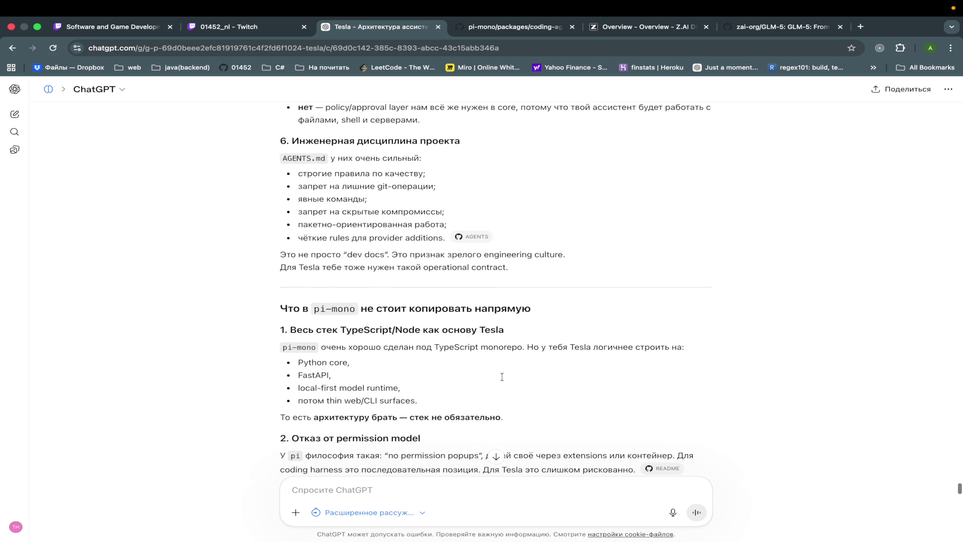
pyautogui.scroll(-1, 503, 380)
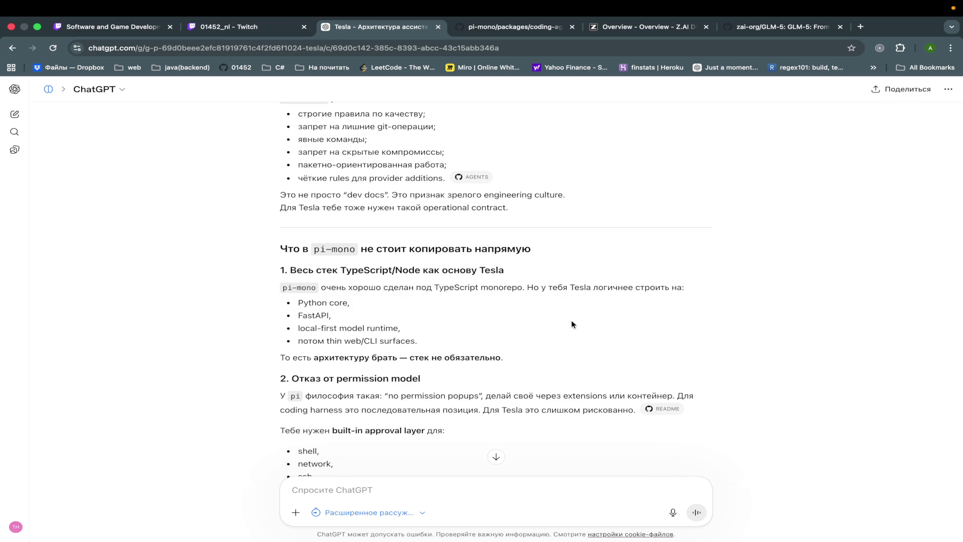
pyautogui.scroll(-1, 572, 324)
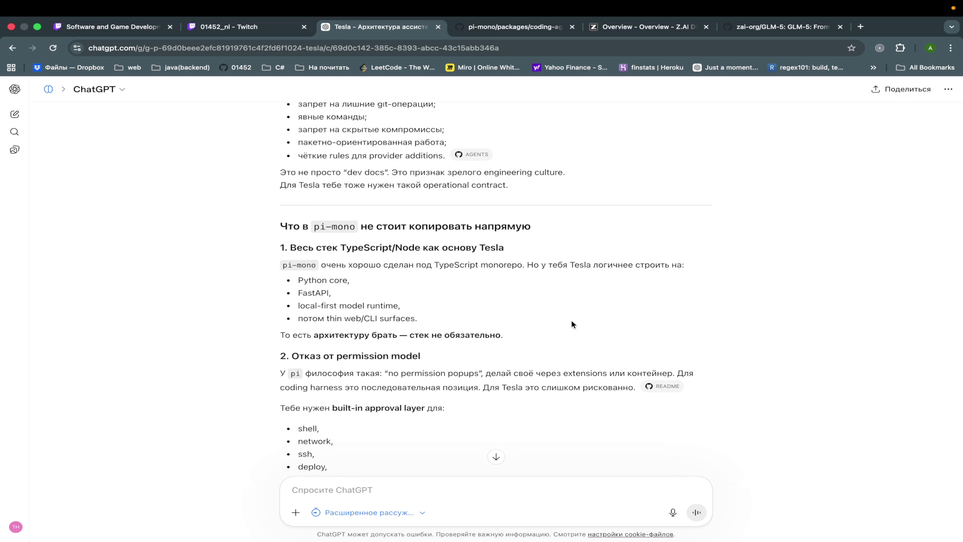
pyautogui.scroll(-5, 572, 325)
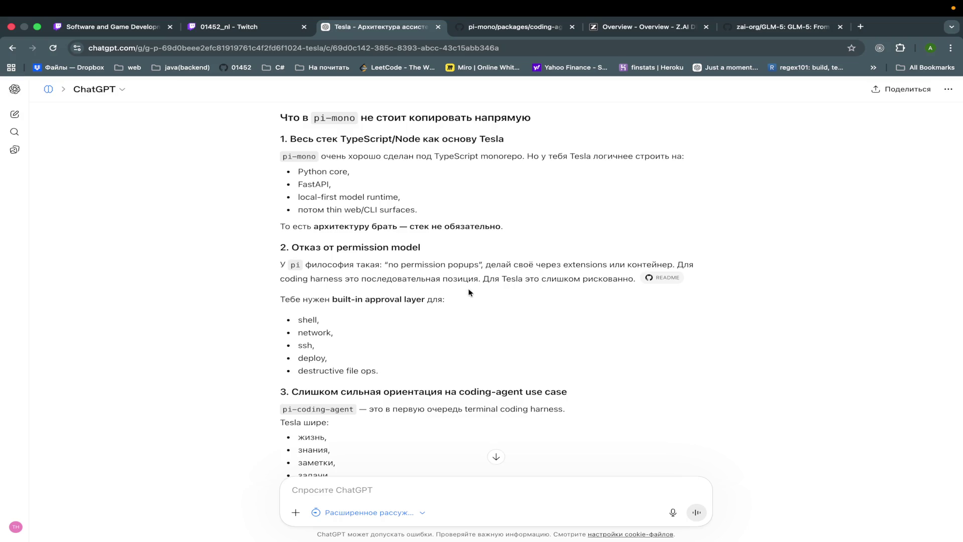
pyautogui.rightClick(465, 266)
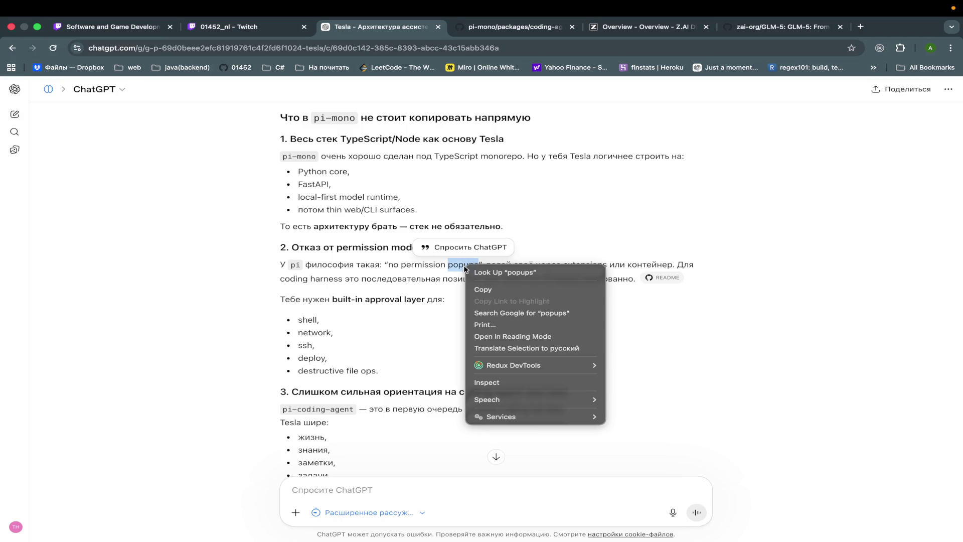
pyautogui.click(514, 351)
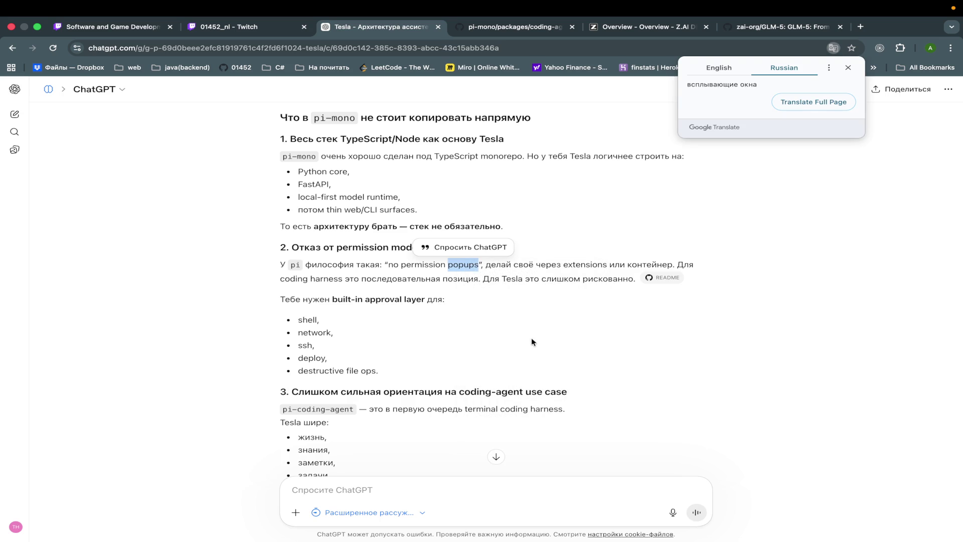
pyautogui.click(531, 338)
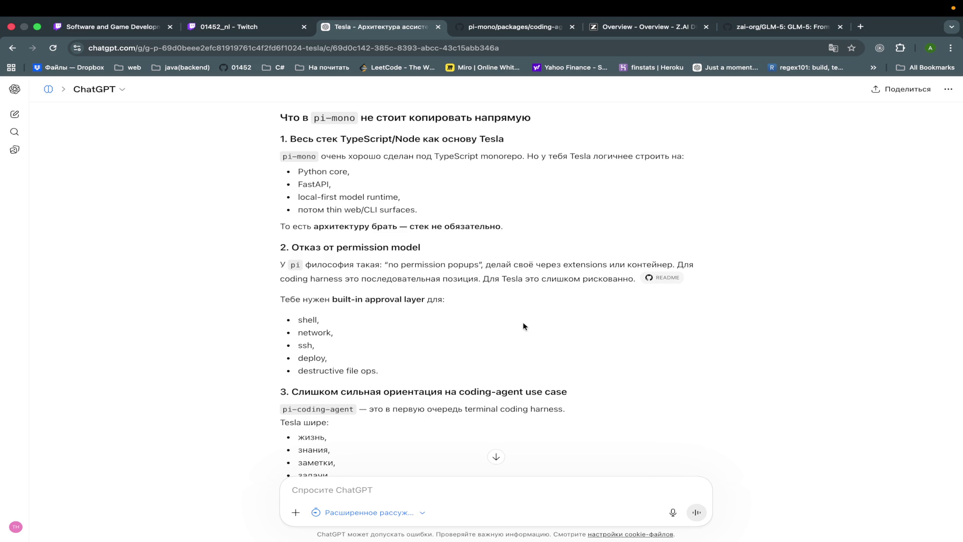
pyautogui.scroll(-4, 523, 326)
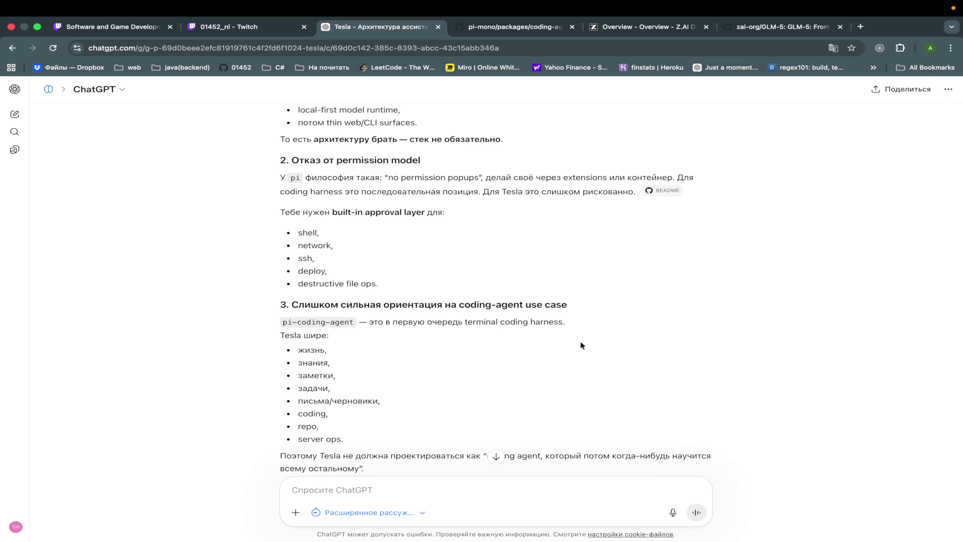
pyautogui.doubleClick(547, 321)
pyautogui.rightClick(551, 323)
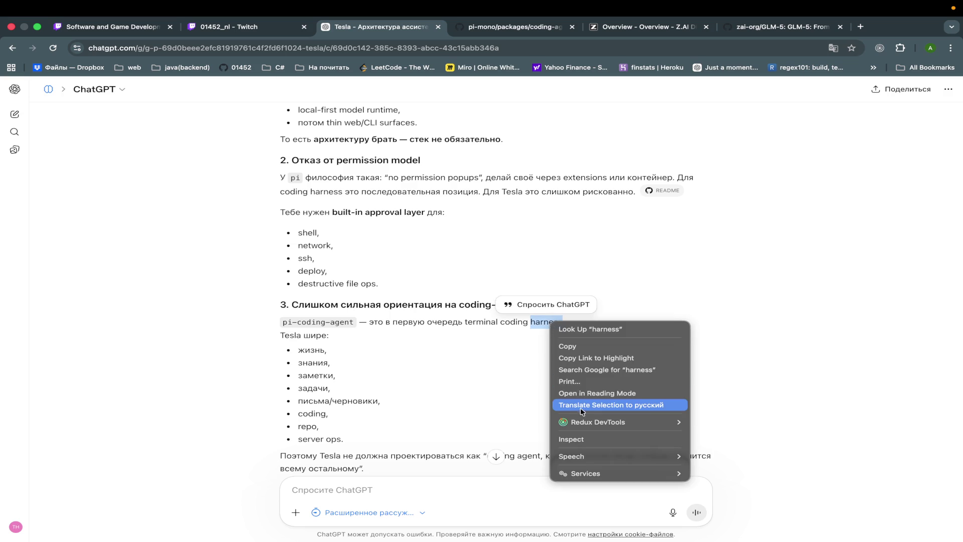
pyautogui.click(582, 405)
pyautogui.click(576, 336)
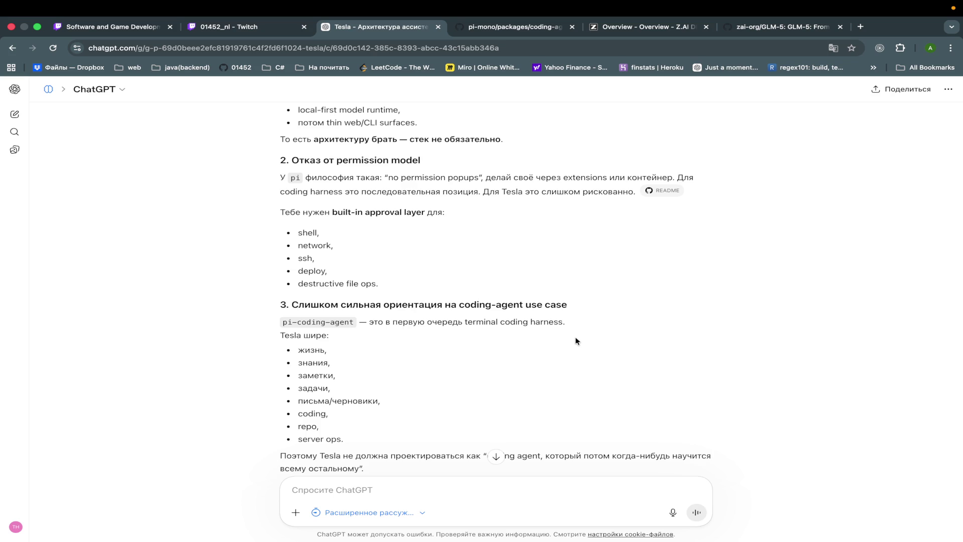
# Step: Follow ChatGPT's pi-mono analysis down as it streams in
pyautogui.scroll(-2, 576, 336)
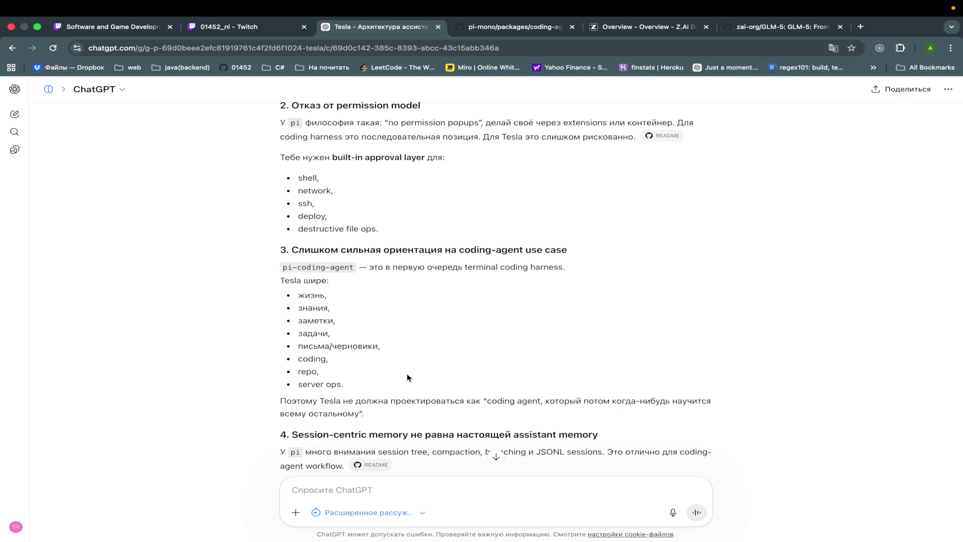
pyautogui.scroll(-3, 407, 373)
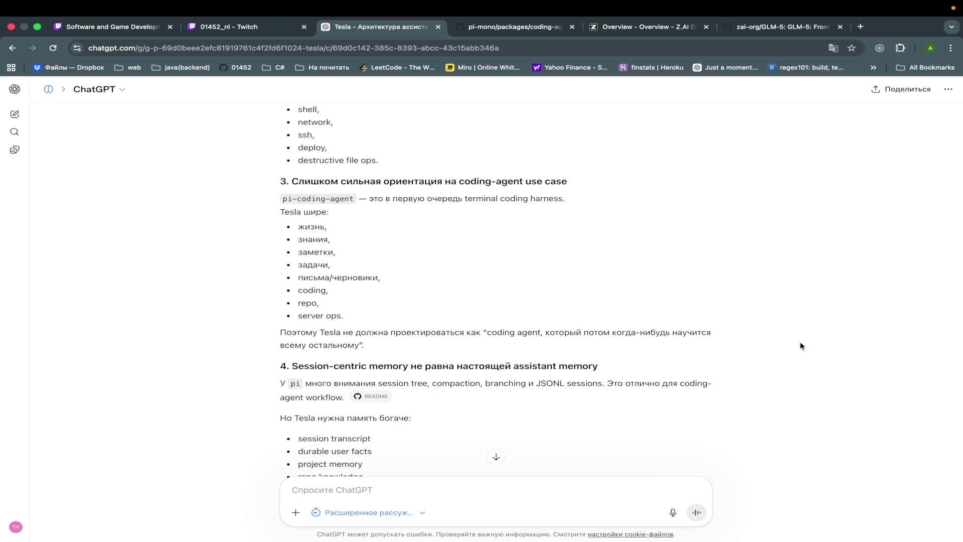
pyautogui.scroll(-2, 801, 346)
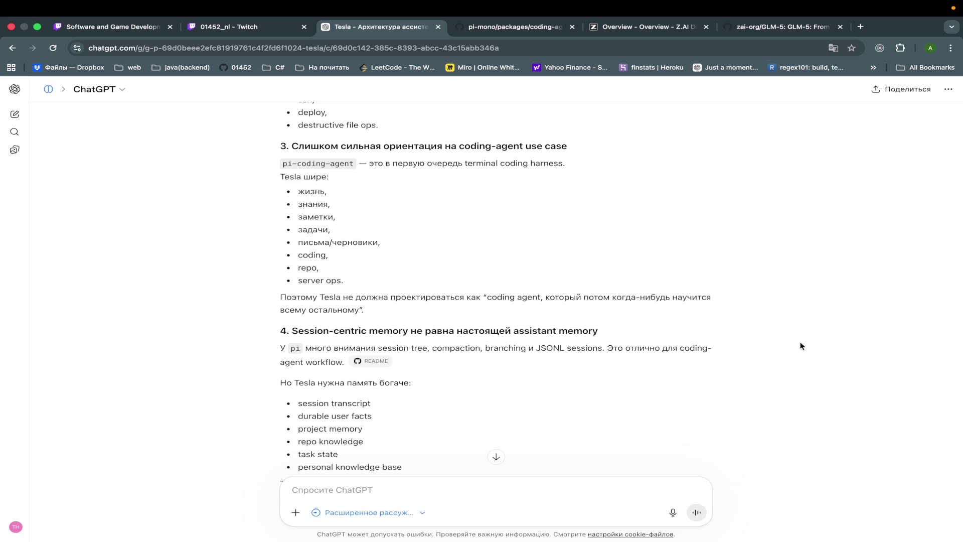
pyautogui.scroll(-2, 801, 346)
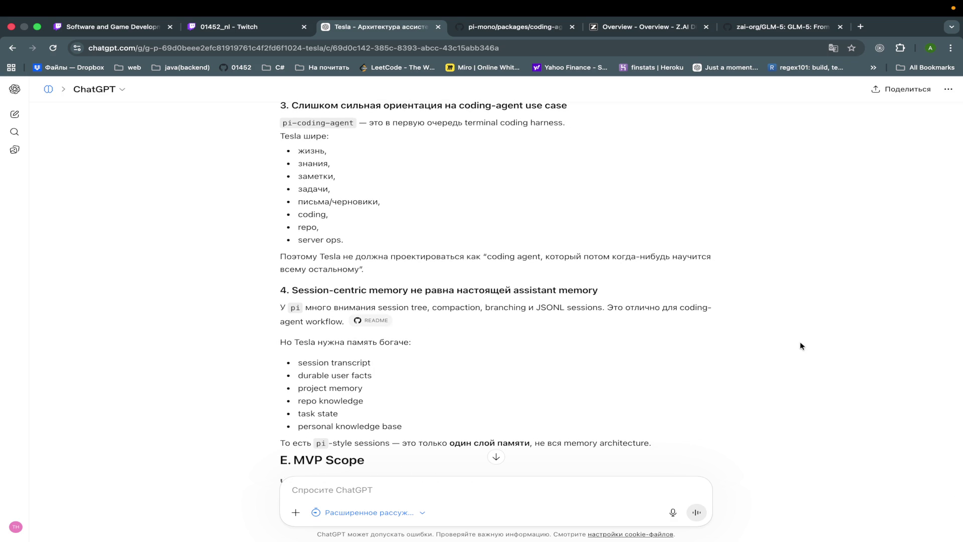
pyautogui.scroll(-1, 801, 346)
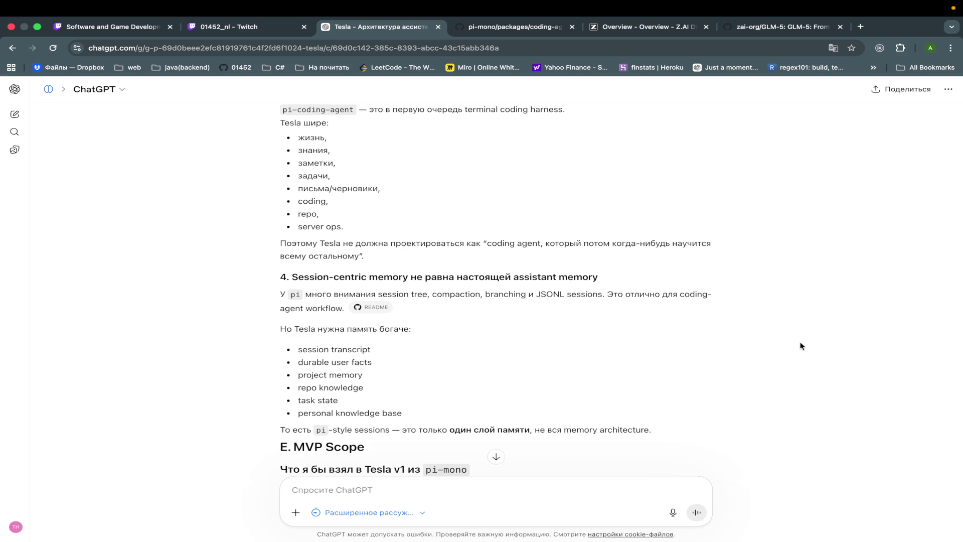
pyautogui.scroll(-3, 801, 346)
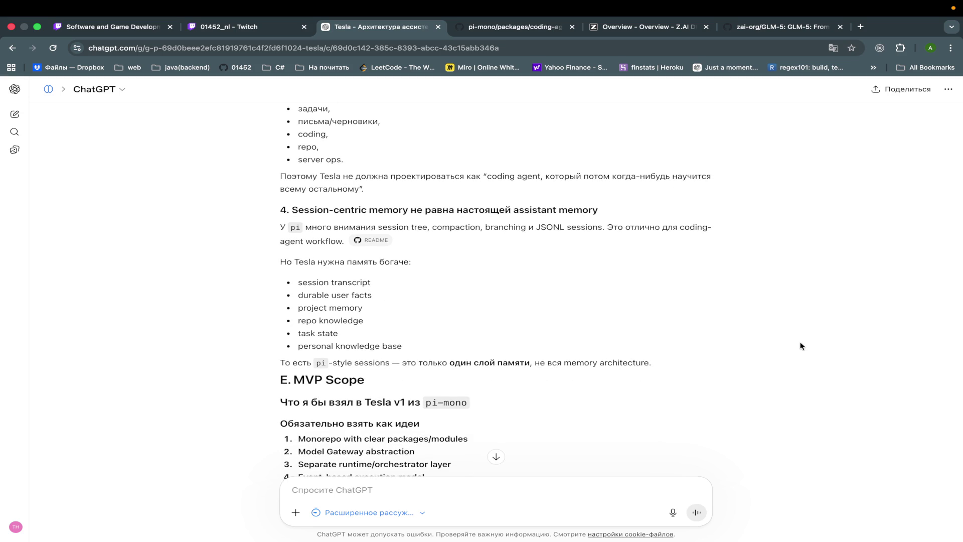
pyautogui.scroll(-5, 801, 346)
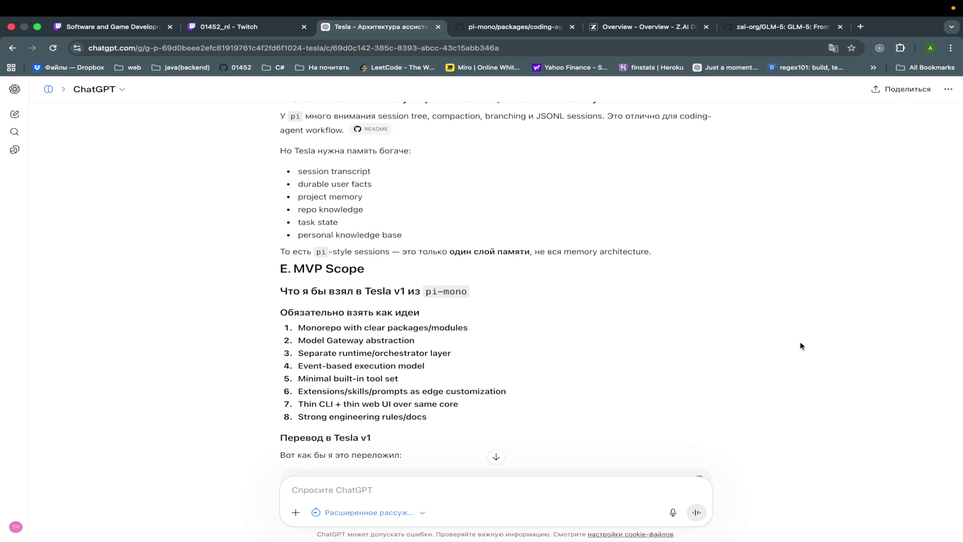
pyautogui.scroll(-1, 801, 346)
pyautogui.scroll(-3, 801, 345)
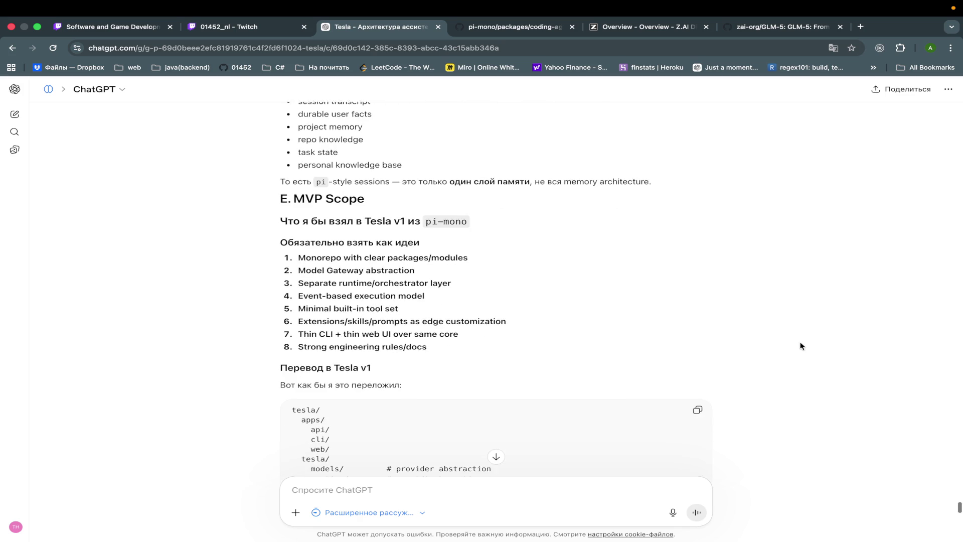
pyautogui.scroll(-5, 801, 346)
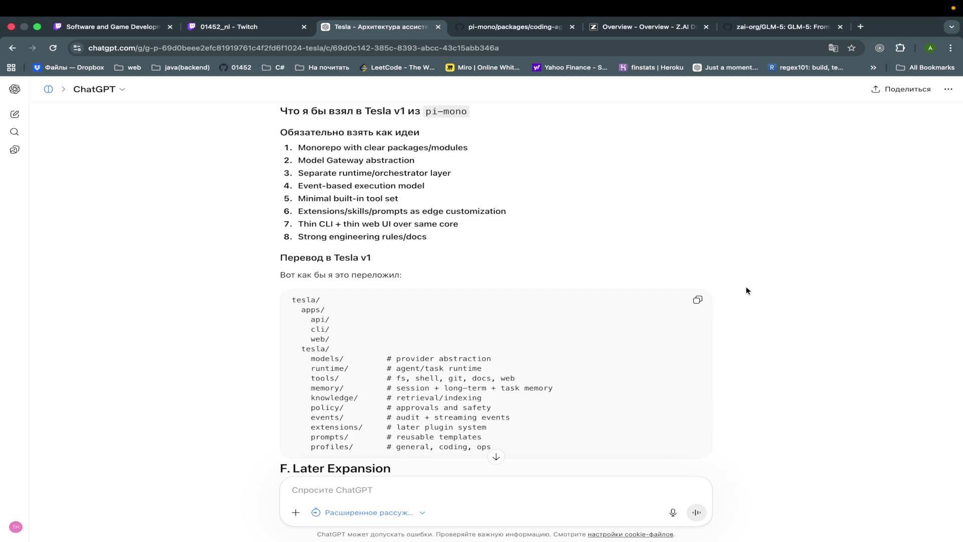
# Step: Read to the end: the verdict and the offer to build the final Tesla v1 architecture
pyautogui.scroll(-10, 746, 291)
pyautogui.scroll(-2, 746, 291)
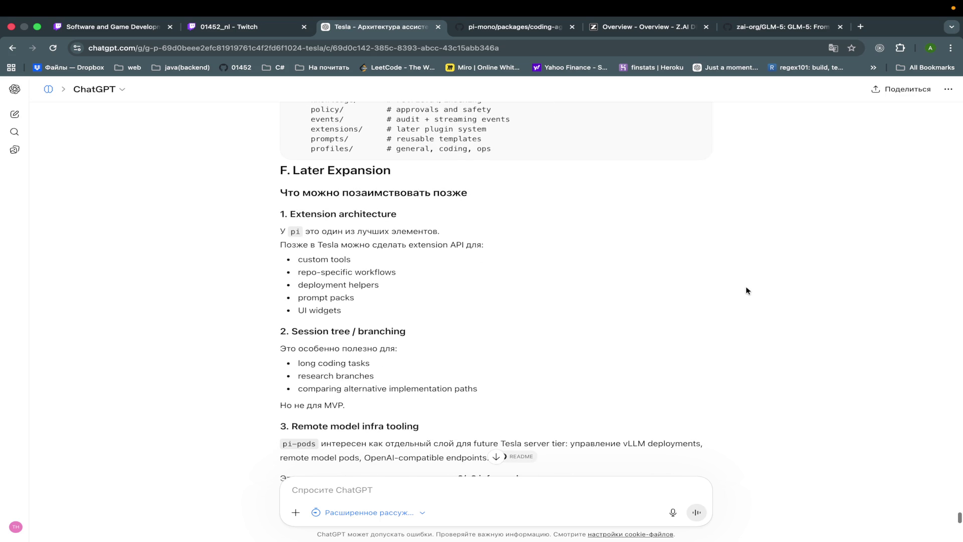
pyautogui.scroll(-15, 746, 291)
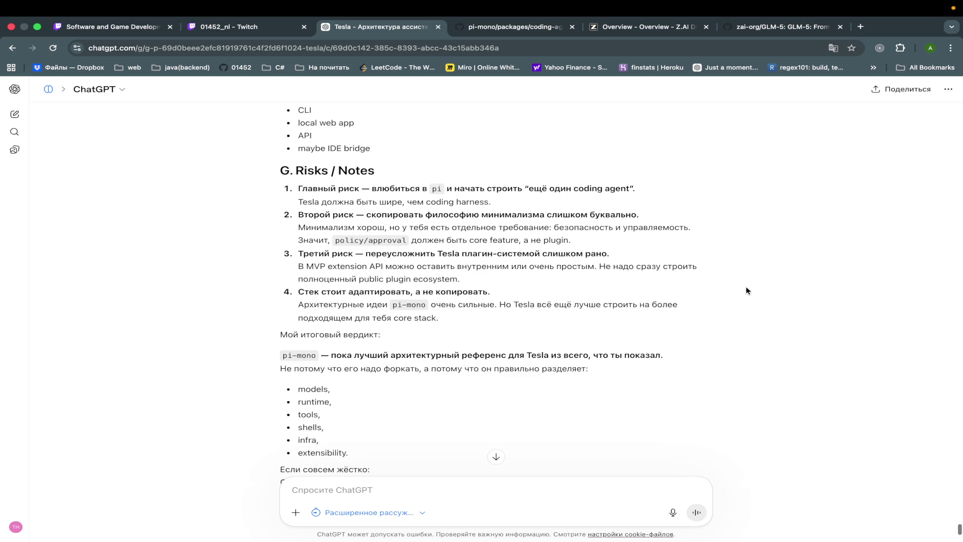
pyautogui.scroll(-1, 745, 291)
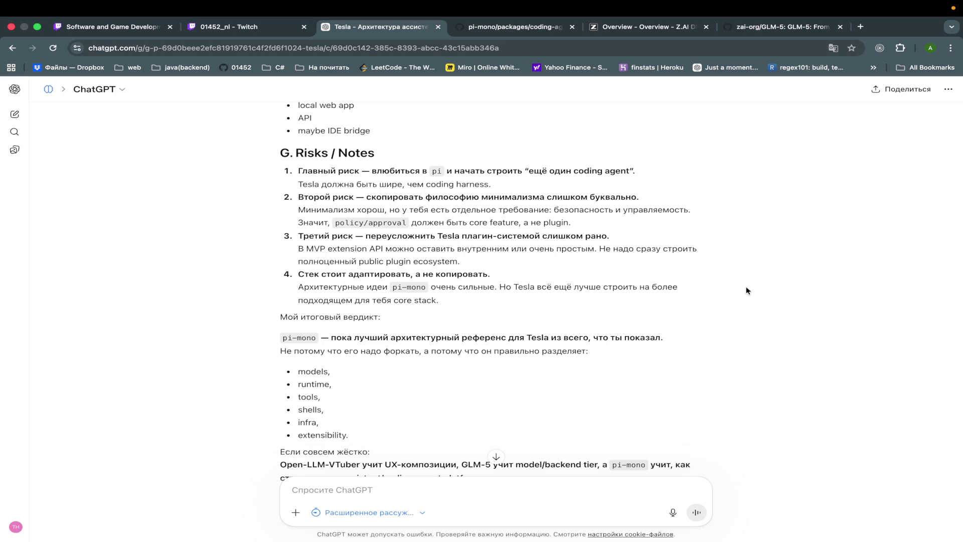
pyautogui.scroll(-3, 745, 290)
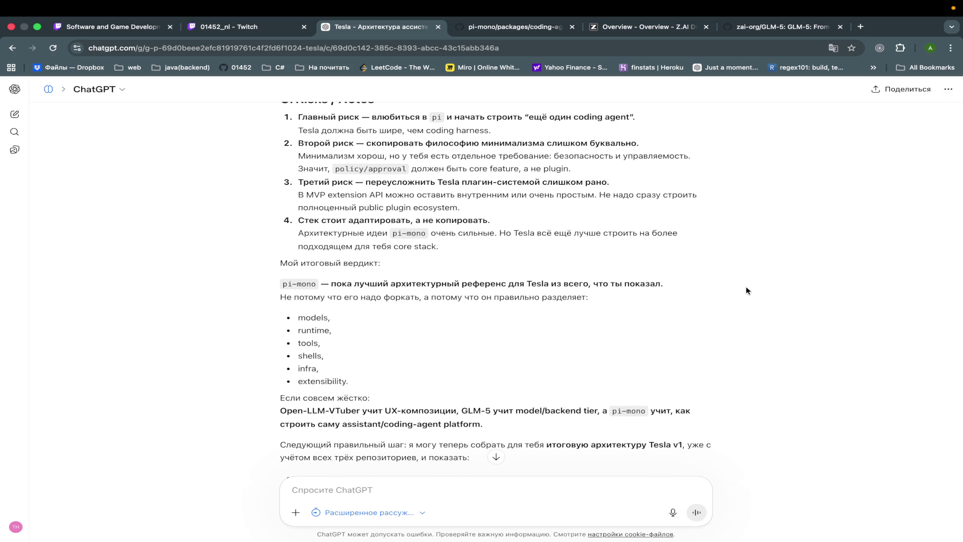
pyautogui.scroll(-3, 692, 279)
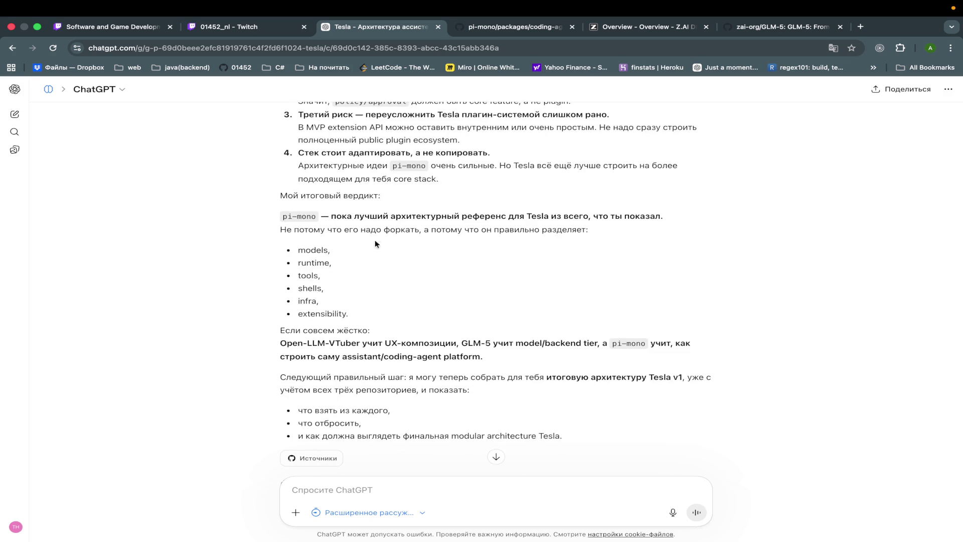
pyautogui.scroll(-3, 706, 282)
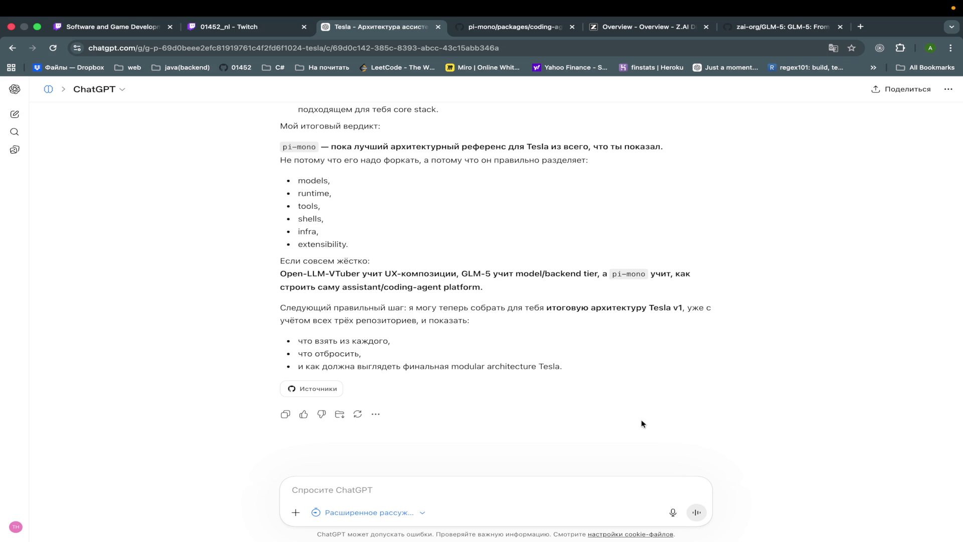
pyautogui.scroll(5, 641, 424)
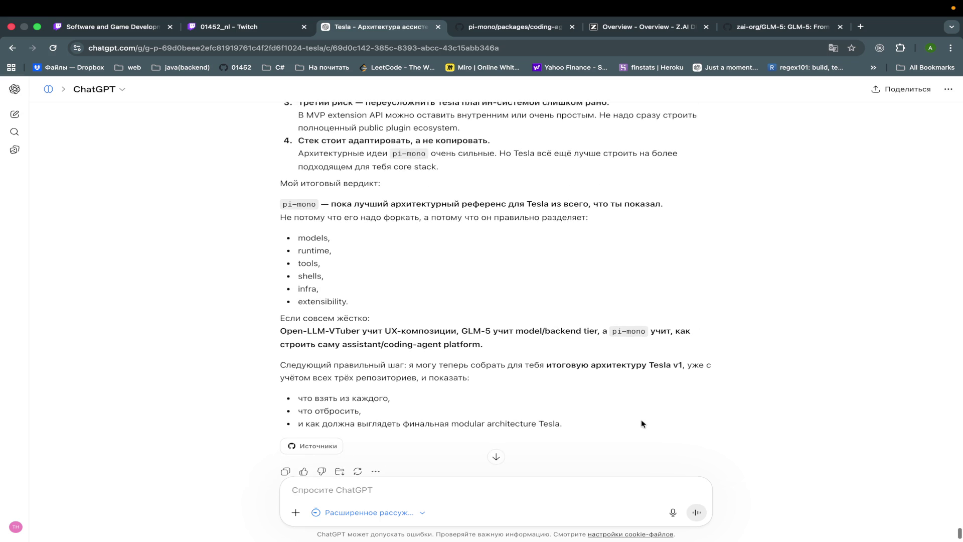
pyautogui.scroll(2, 641, 423)
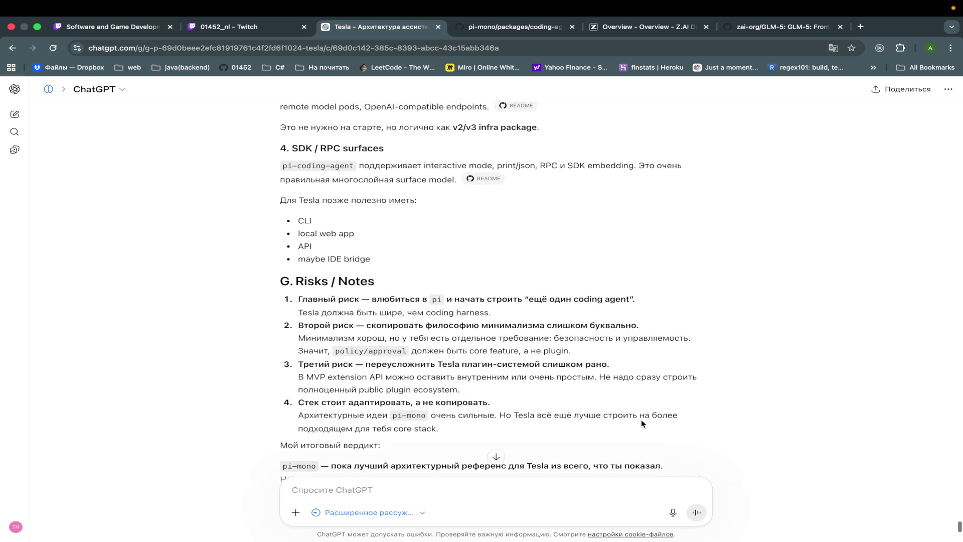
pyautogui.scroll(-9, 638, 447)
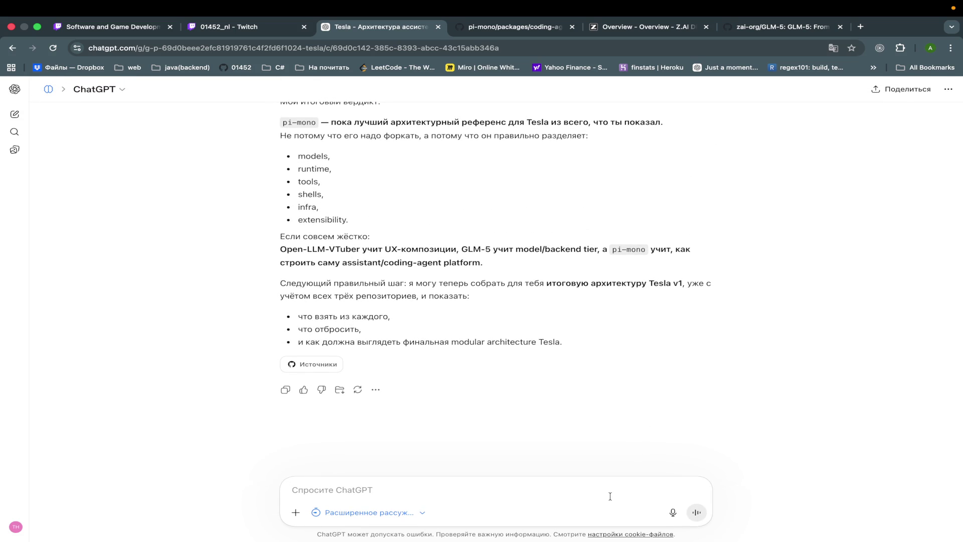
# Step: Quote the final modular architecture bullet and send the follow-up 'дай мне это'
pyautogui.moveTo(567, 346)
pyautogui.mouseDown()
pyautogui.moveTo(303, 342)
pyautogui.moveTo(560, 343)
pyautogui.mouseUp()
pyautogui.press('super+c')
pyautogui.click(317, 345)
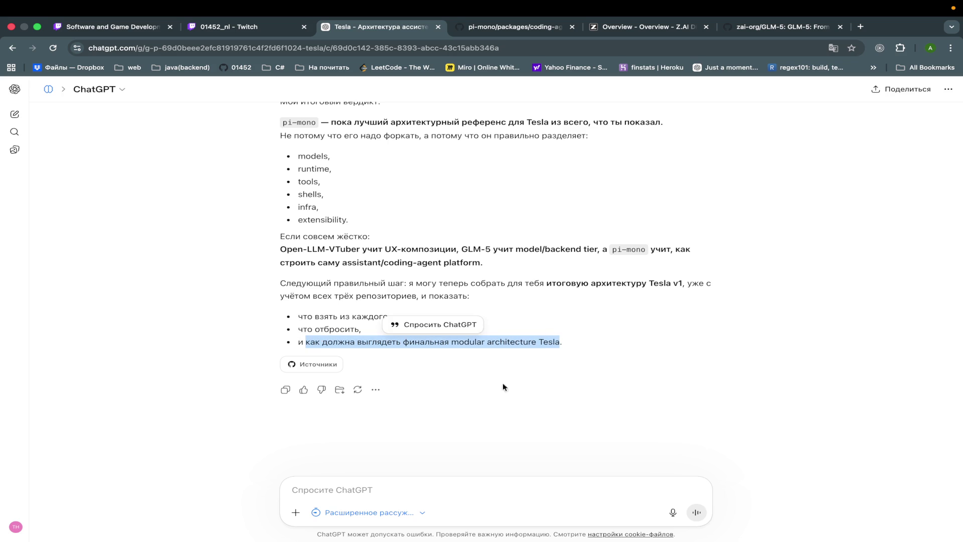
pyautogui.click(450, 486)
pyautogui.press('super+v')
pyautogui.write('дай мне ')
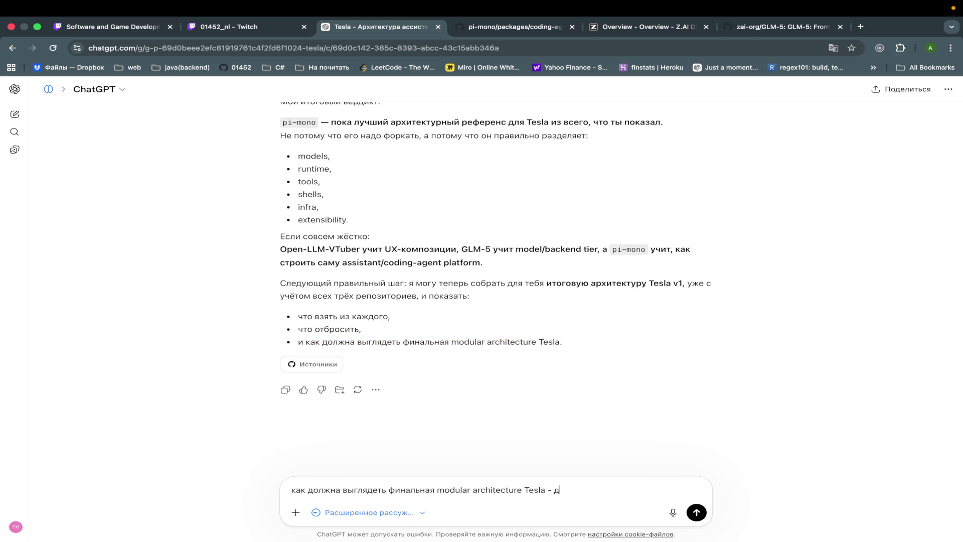
pyautogui.write('это')
pyautogui.press('Return')
pyautogui.press('super+Tab')
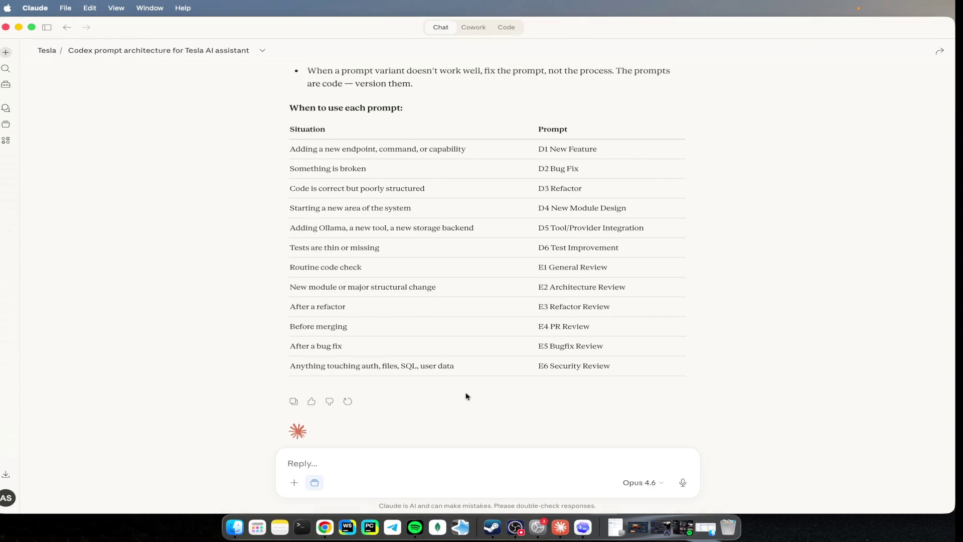
# Step: In Claude, view the Tesla project page and check the model list unchanged, then return to ChatGPT
pyautogui.scroll(15, 554, 247)
pyautogui.scroll(20, 554, 246)
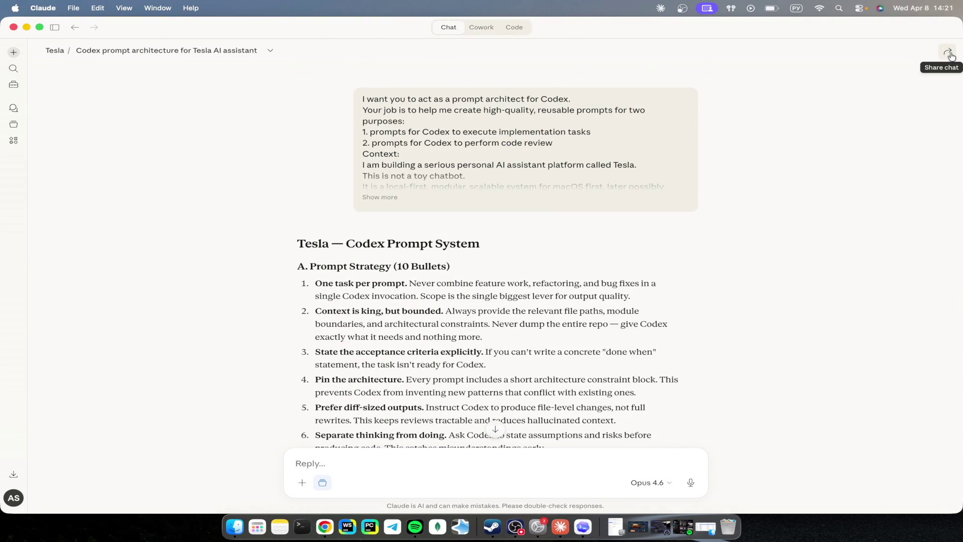
pyautogui.click(53, 51)
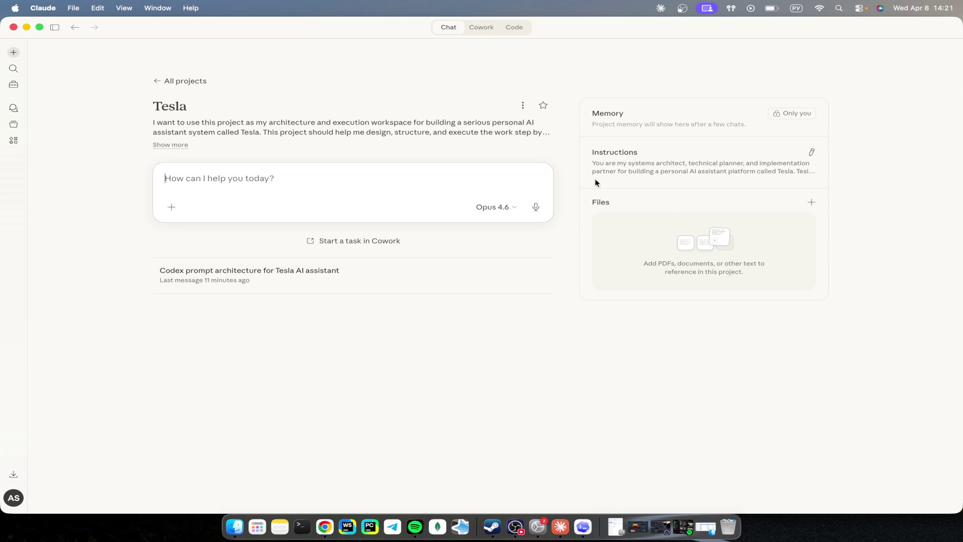
pyautogui.hotkey('ctrl', 'Right')
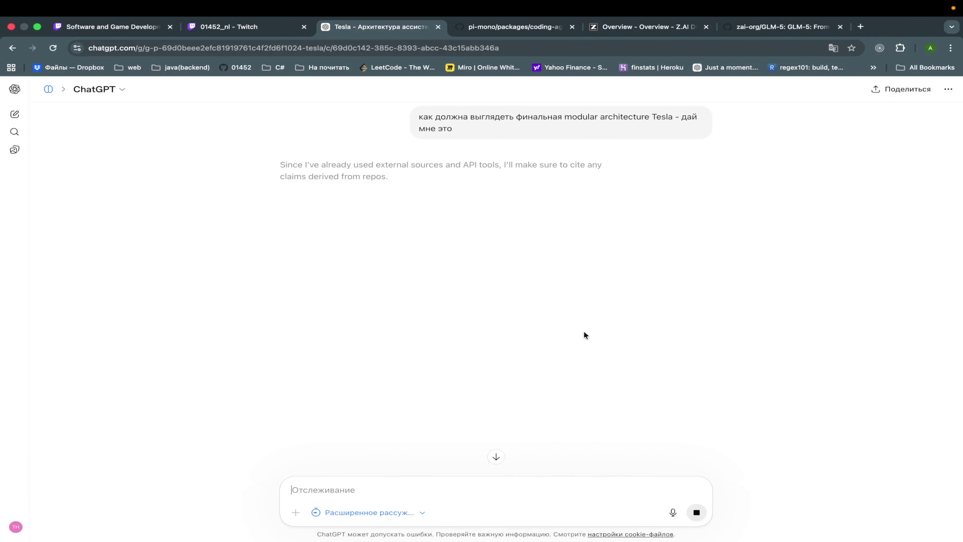
pyautogui.hotkey('ctrl', 'Left')
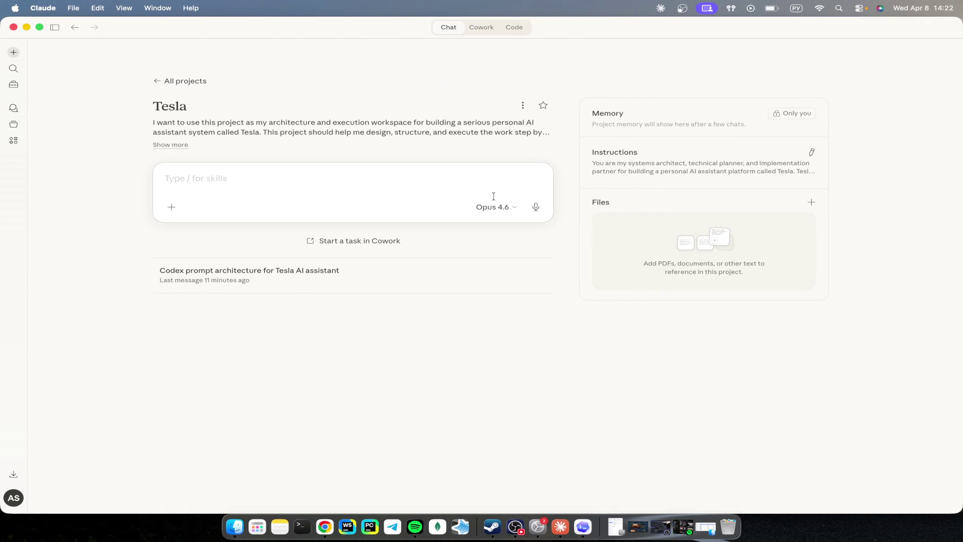
pyautogui.click(493, 206)
pyautogui.click(502, 318)
pyautogui.click(562, 355)
pyautogui.hotkey('ctrl', 'Right')
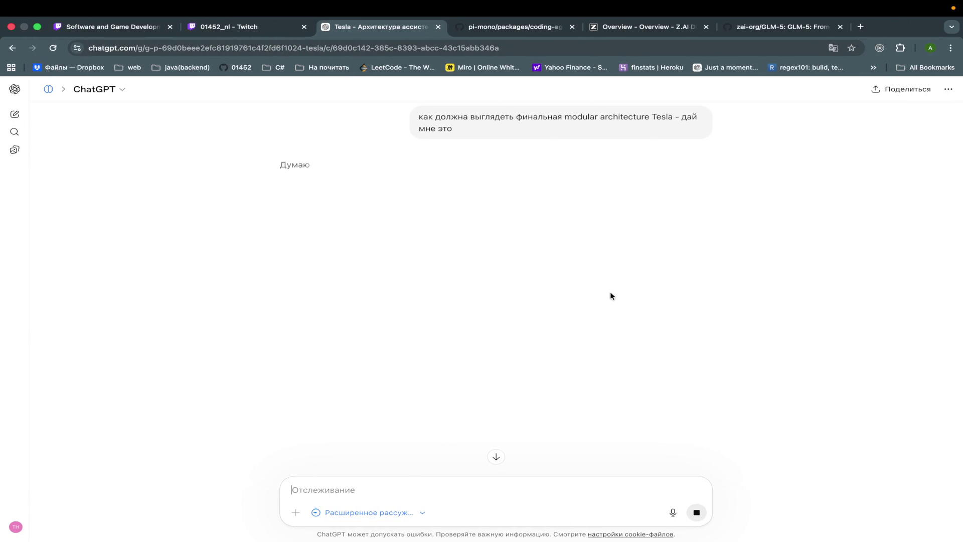
# Step: Follow the reply through Objective, Recommended Decision and the Web UI-to-Ollama architecture diagram
pyautogui.scroll(10, 610, 295)
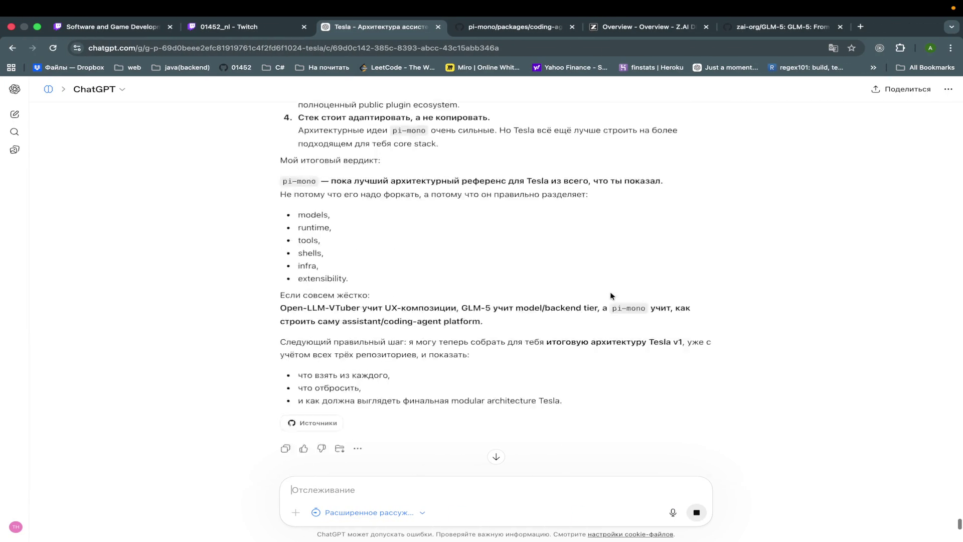
pyautogui.scroll(10, 610, 295)
pyautogui.scroll(-15, 610, 296)
pyautogui.scroll(5, 610, 296)
pyautogui.scroll(3, 610, 295)
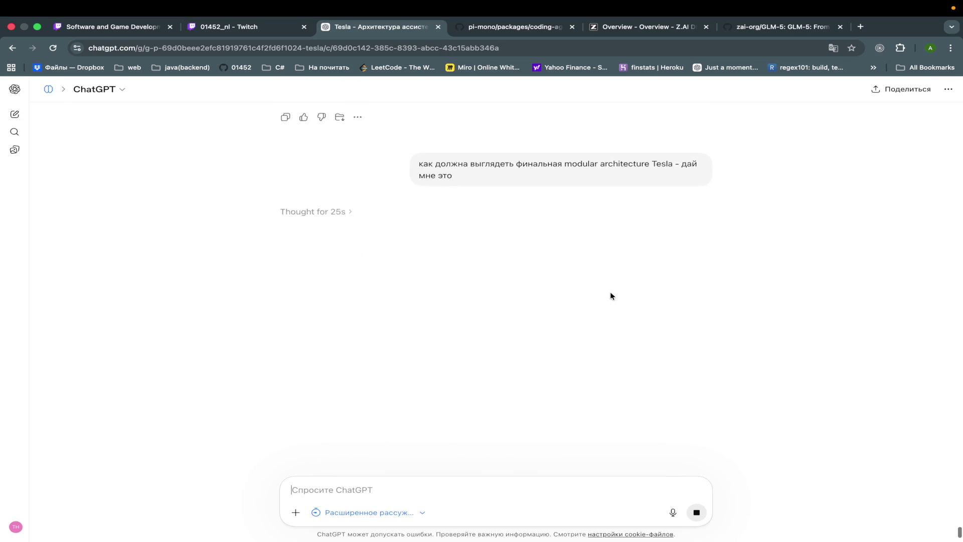
pyautogui.scroll(-2, 610, 296)
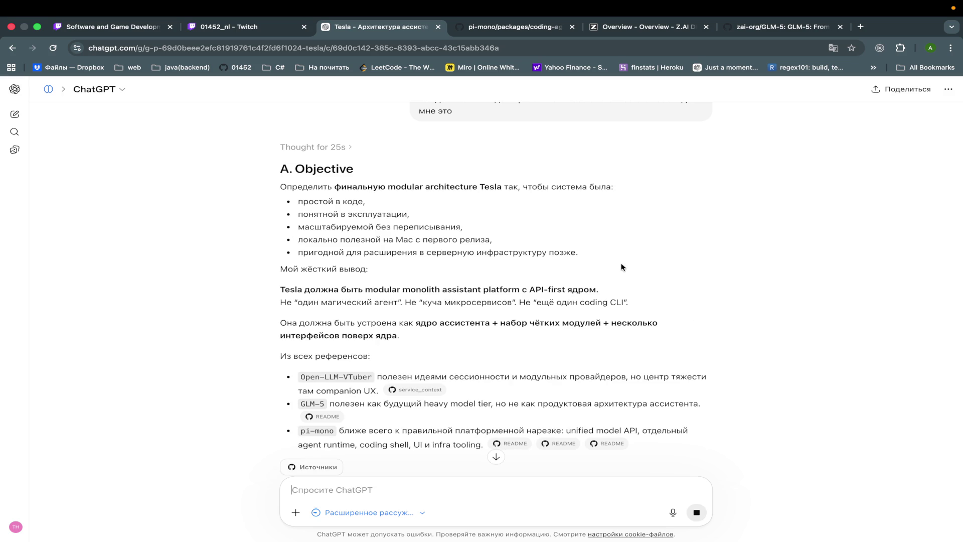
pyautogui.scroll(-2, 622, 267)
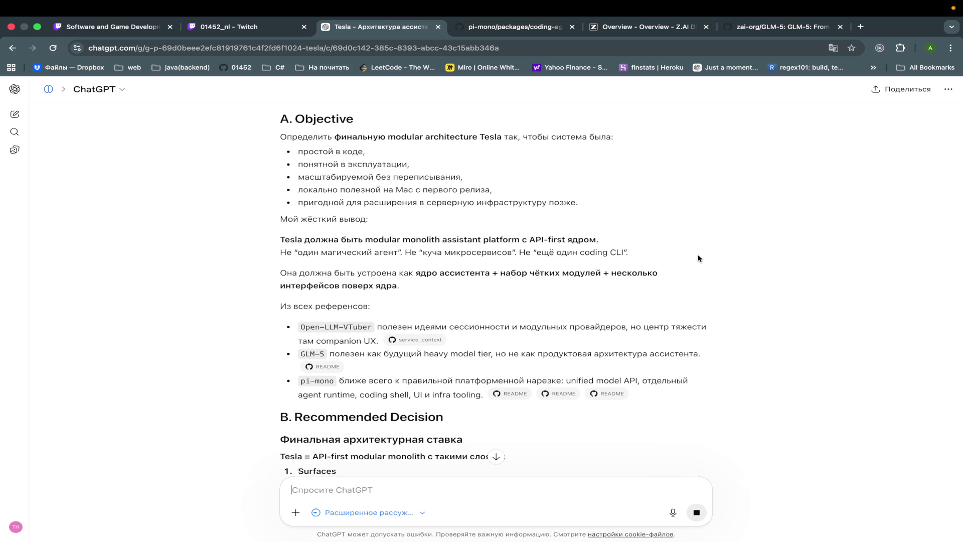
pyautogui.scroll(-1, 698, 258)
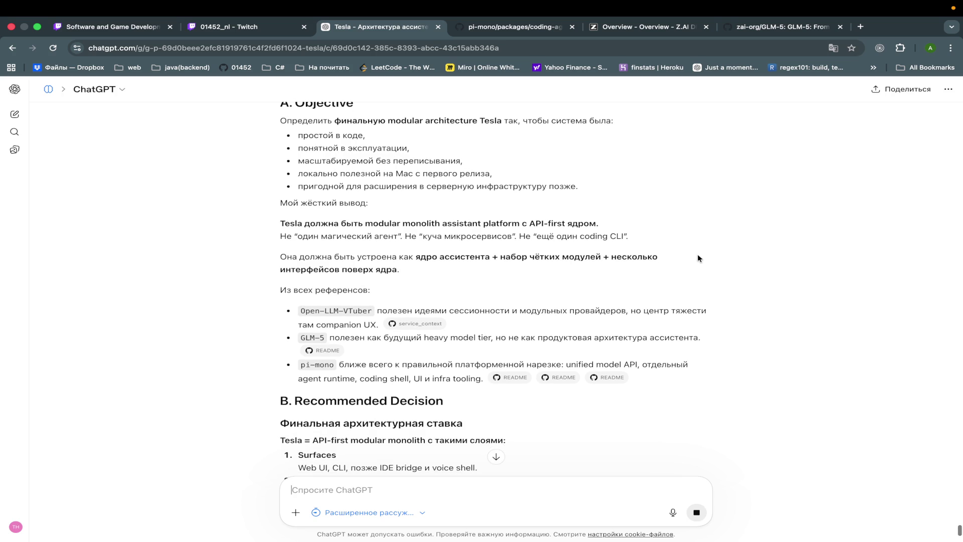
pyautogui.scroll(-2, 698, 256)
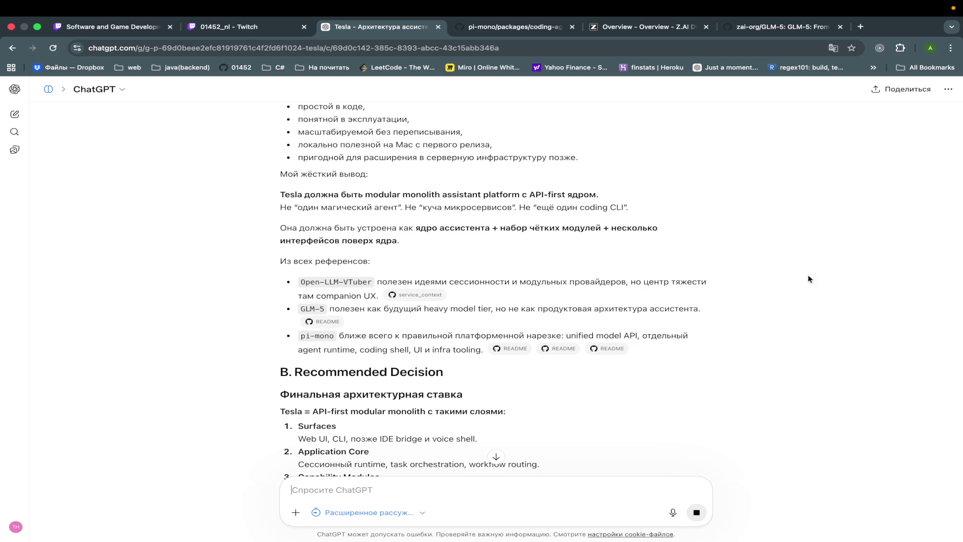
pyautogui.scroll(-3, 801, 278)
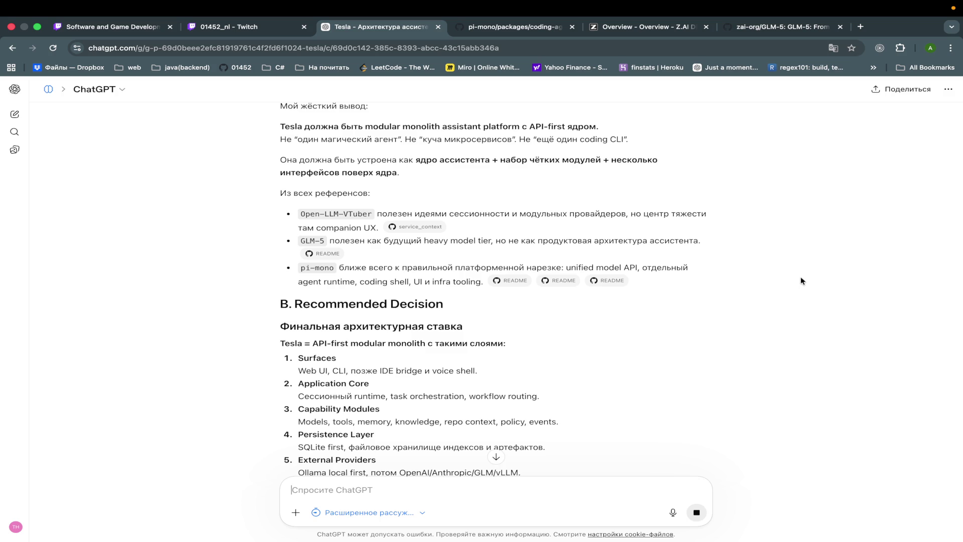
pyautogui.scroll(-5, 801, 281)
pyautogui.scroll(-3, 801, 281)
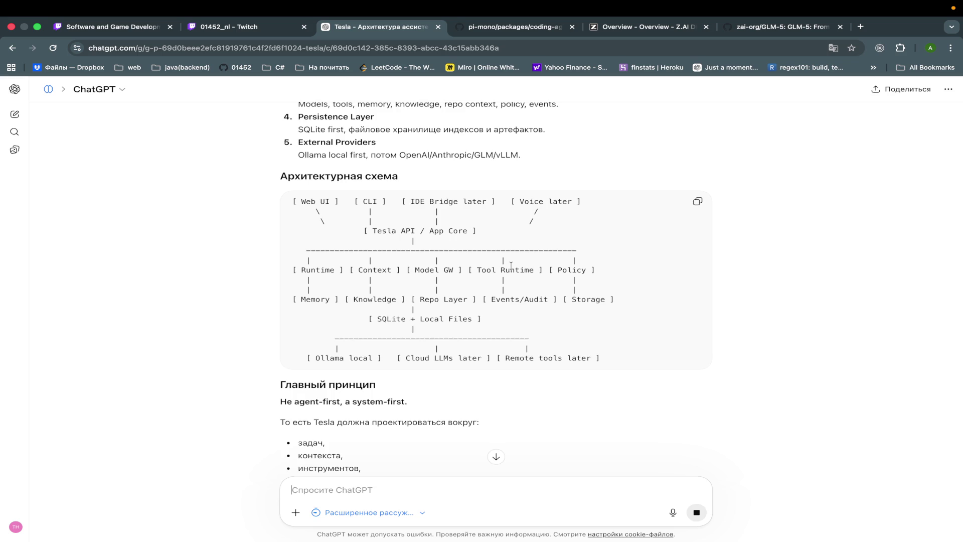
# Step: Follow the streaming reply past C. Alternatives Considered down to the start of D. Practical Implementation
pyautogui.scroll(-2, 454, 403)
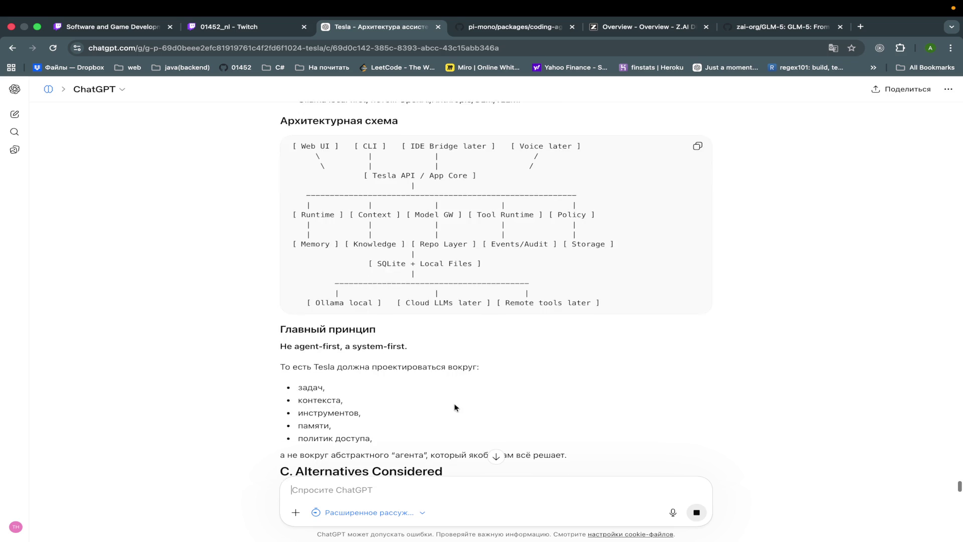
pyautogui.scroll(-2, 559, 361)
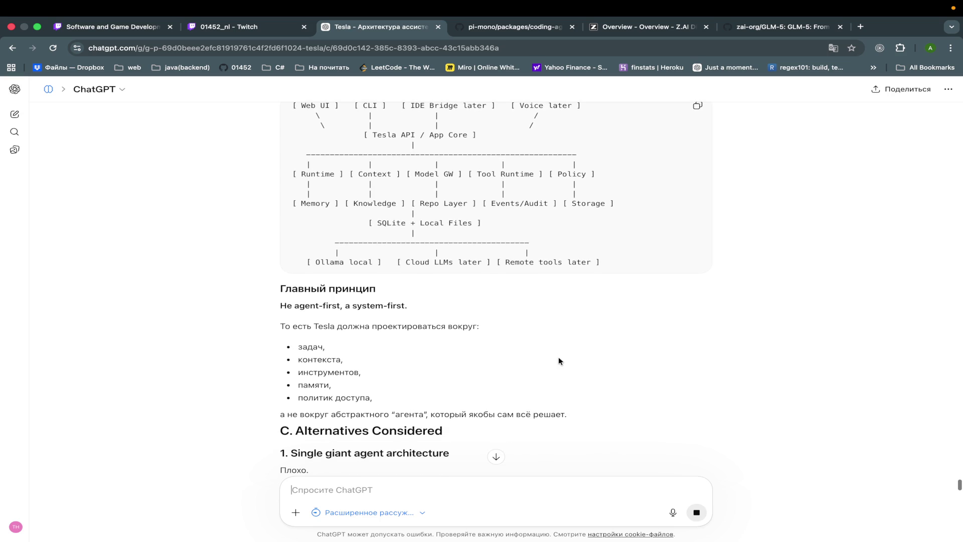
pyautogui.scroll(-3, 559, 361)
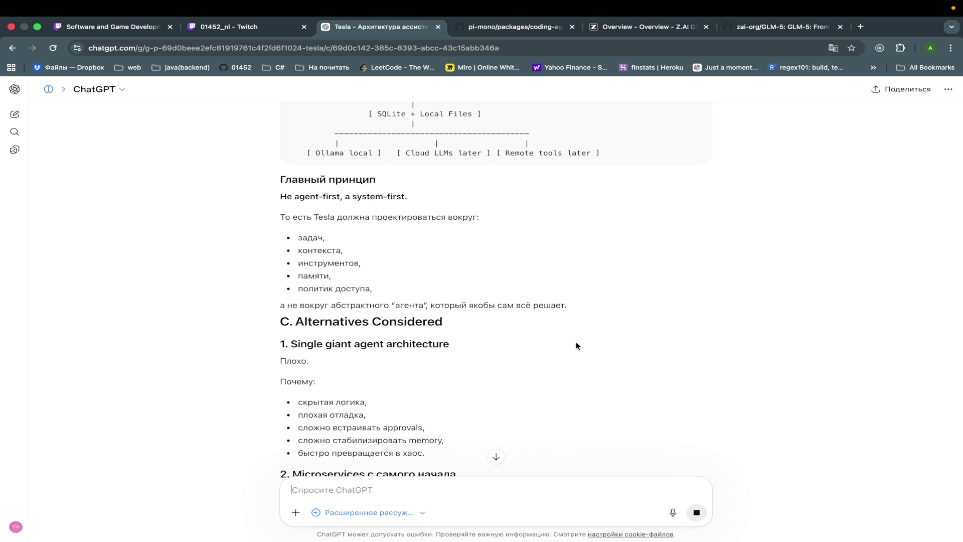
pyautogui.scroll(-2, 576, 345)
pyautogui.scroll(-3, 583, 372)
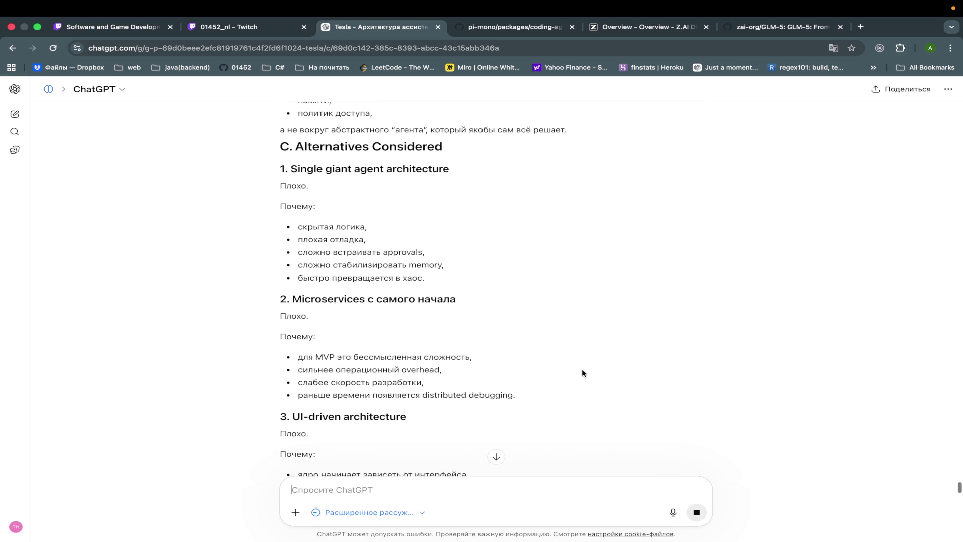
pyautogui.scroll(-2, 583, 372)
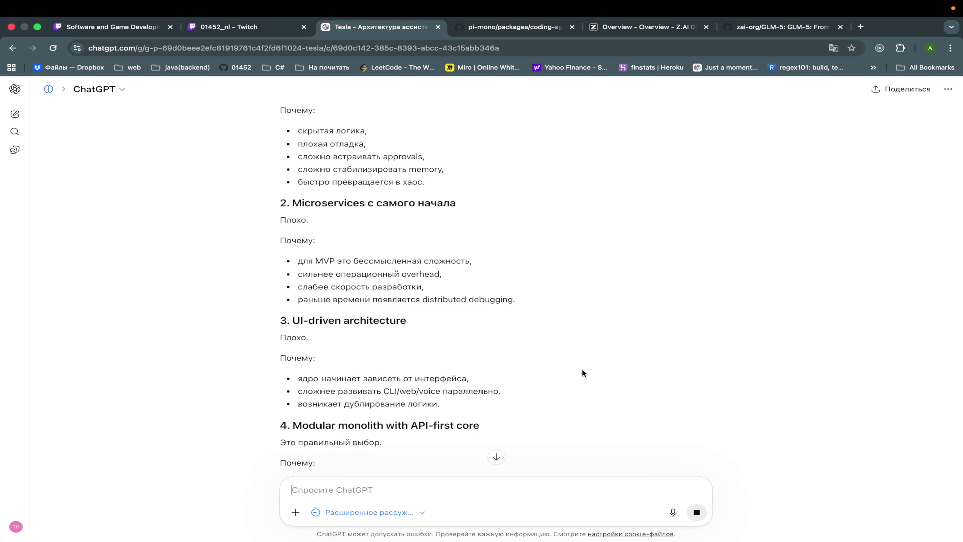
pyautogui.scroll(2, 582, 372)
pyautogui.scroll(-3, 582, 373)
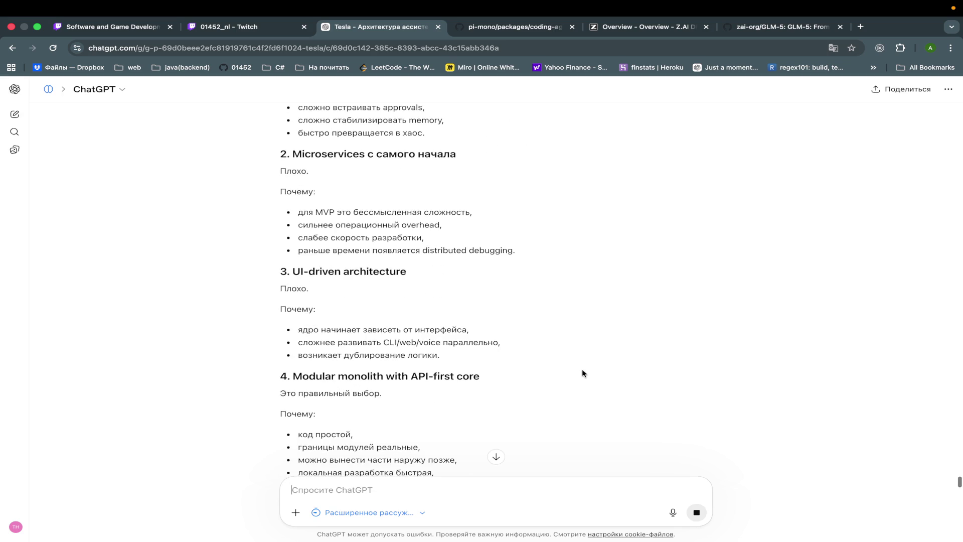
pyautogui.scroll(-3, 582, 372)
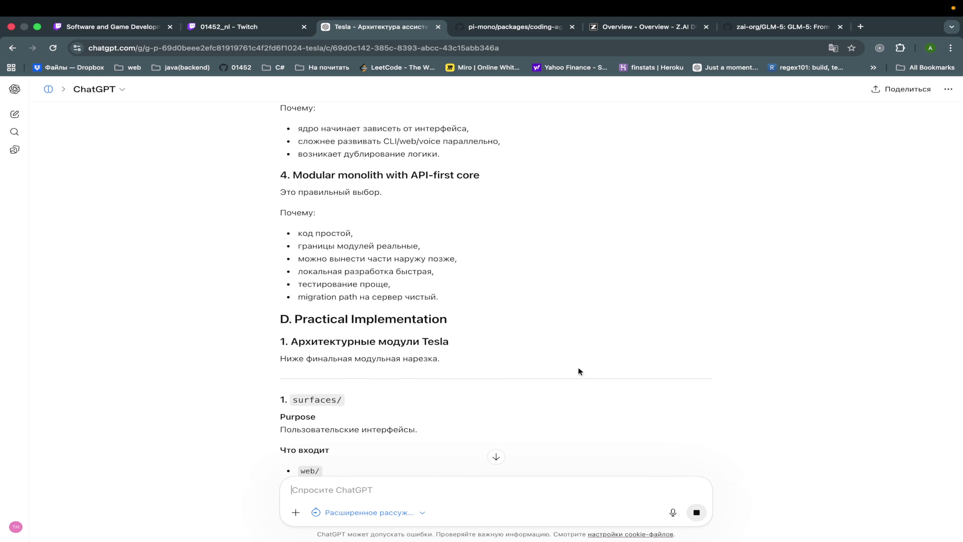
# Step: Read down the streaming answer through module 1, the surfaces/ details
pyautogui.scroll(-1, 564, 343)
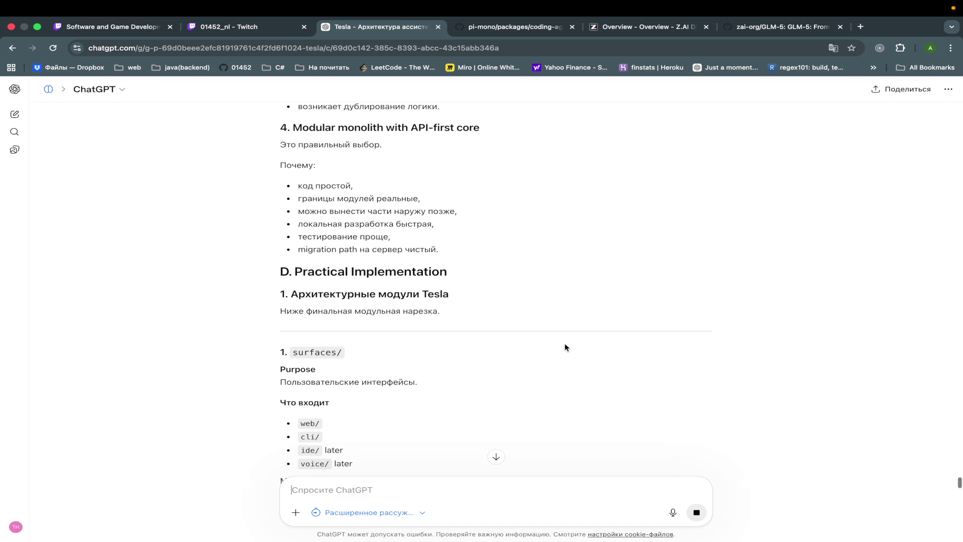
pyautogui.scroll(-1, 565, 345)
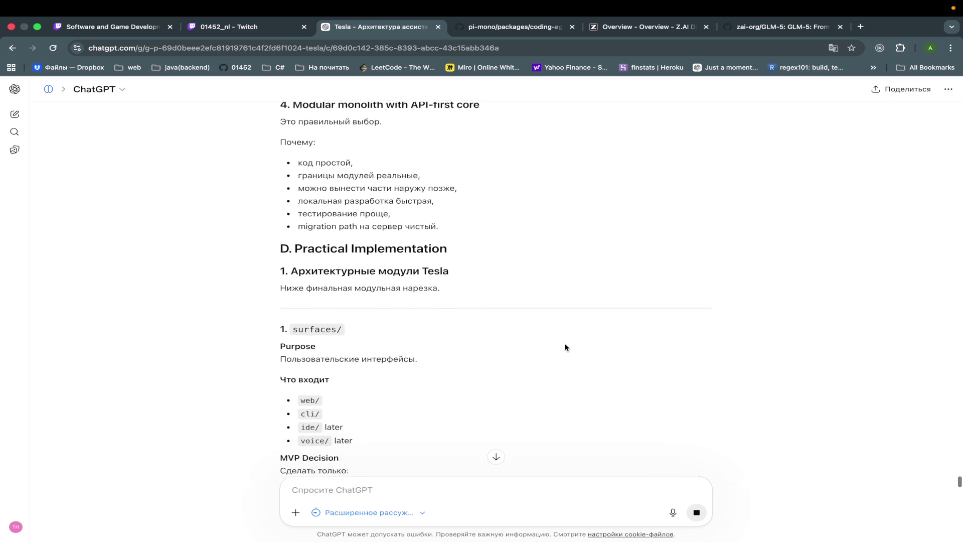
pyautogui.scroll(-2, 564, 347)
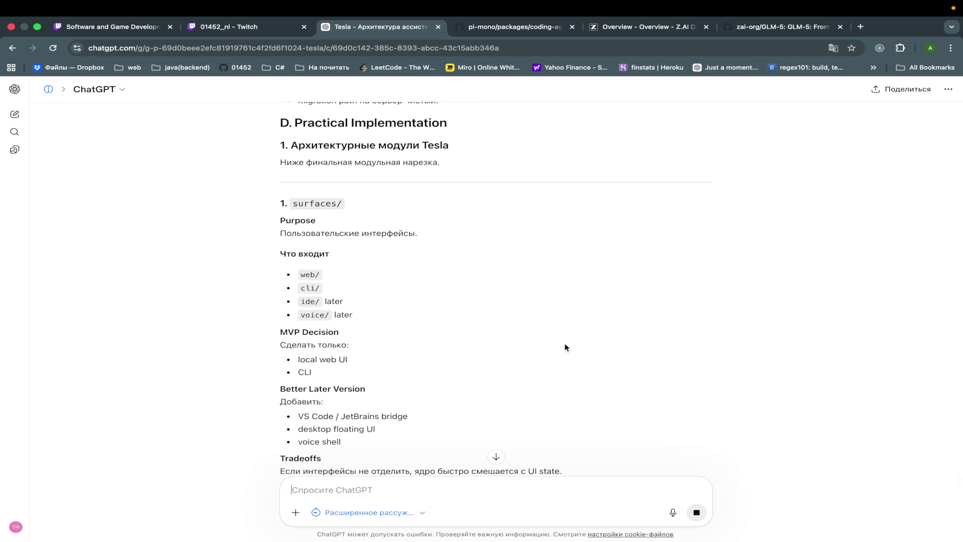
pyautogui.scroll(-1, 565, 347)
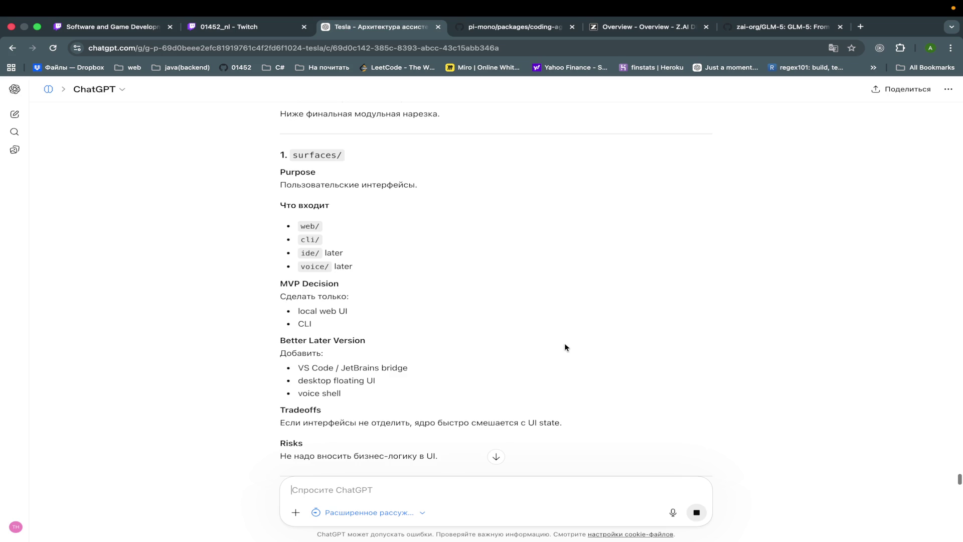
pyautogui.scroll(-1, 565, 344)
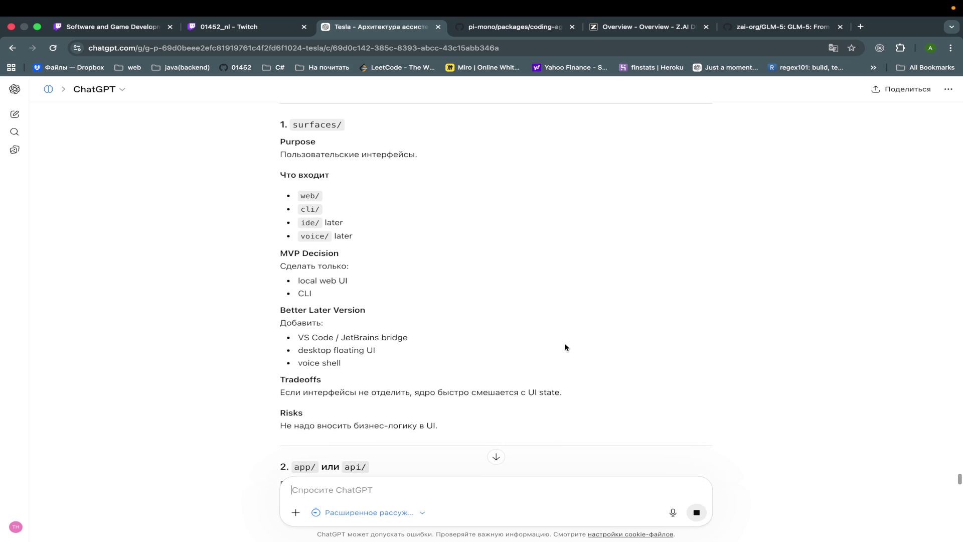
pyautogui.scroll(-2, 565, 347)
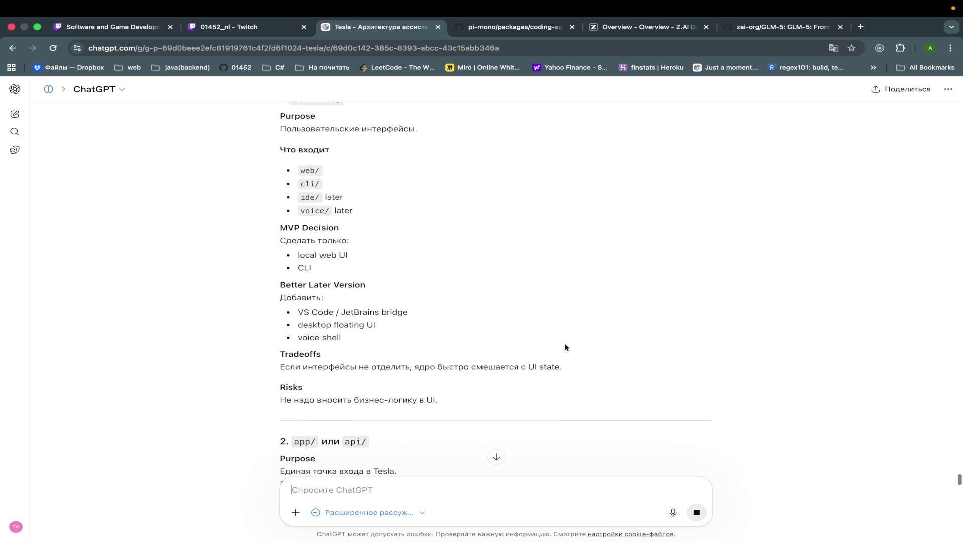
pyautogui.scroll(-1, 565, 343)
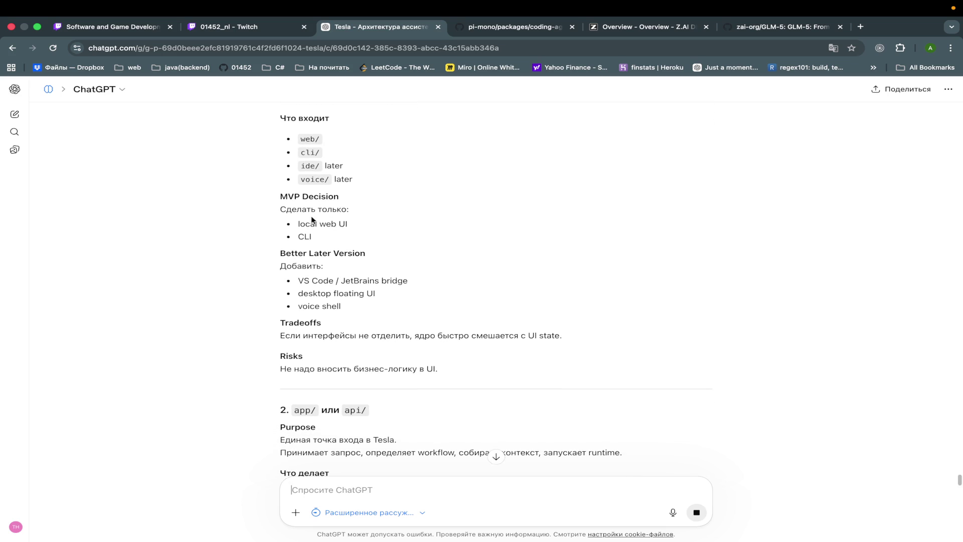
pyautogui.scroll(-1, 532, 341)
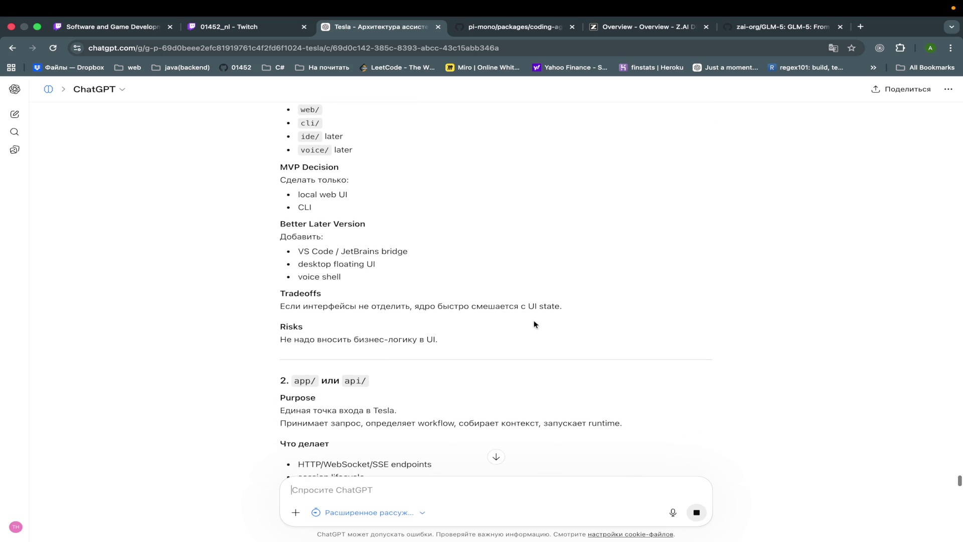
# Step: Reach module 2, app/ or api/, and briefly highlight the 'FastAPI backend.' MVP decision line
pyautogui.scroll(-4, 562, 368)
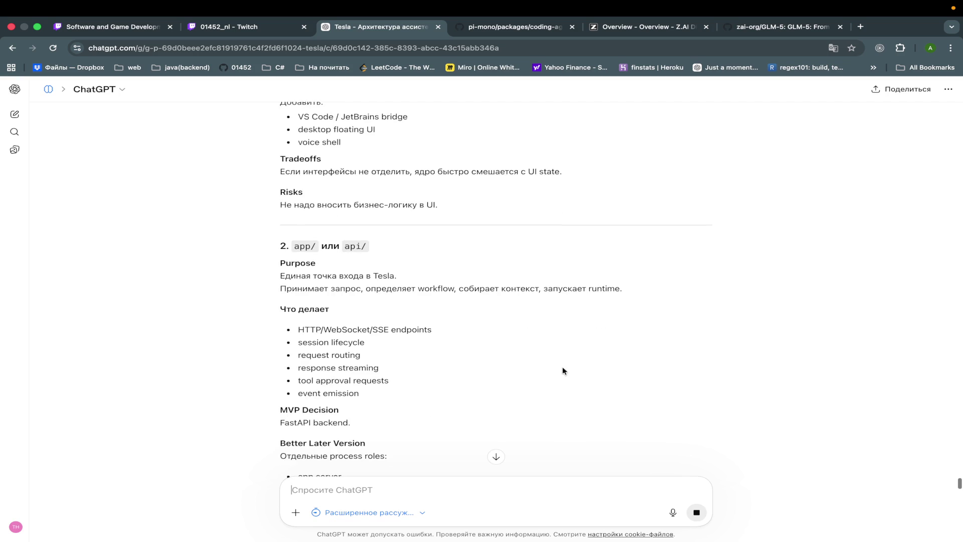
pyautogui.scroll(-1, 563, 370)
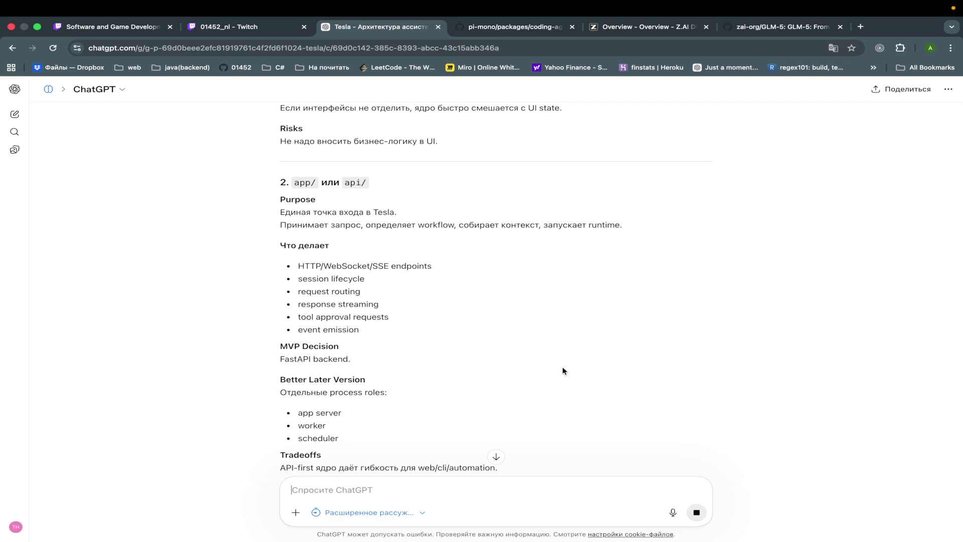
pyautogui.scroll(-1, 562, 370)
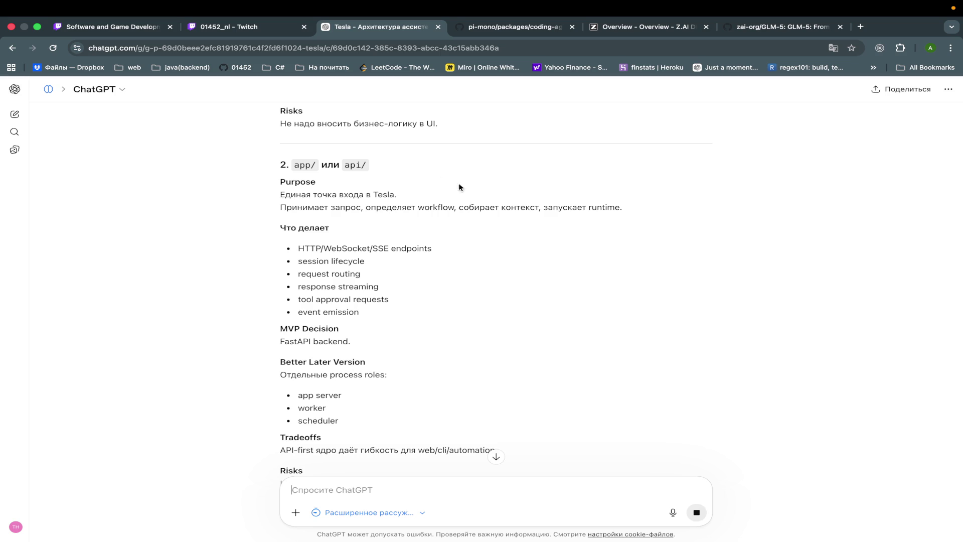
pyautogui.scroll(-2, 526, 251)
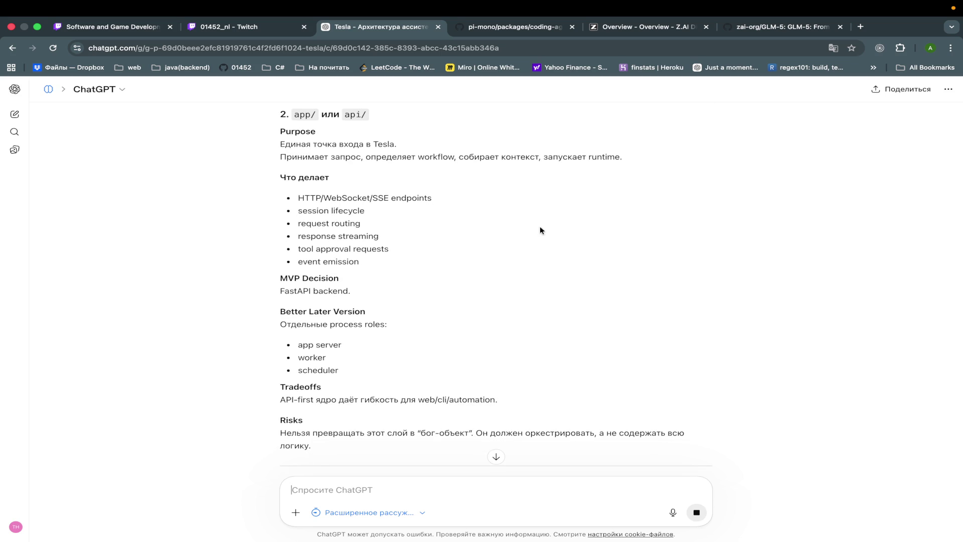
pyautogui.scroll(-3, 539, 225)
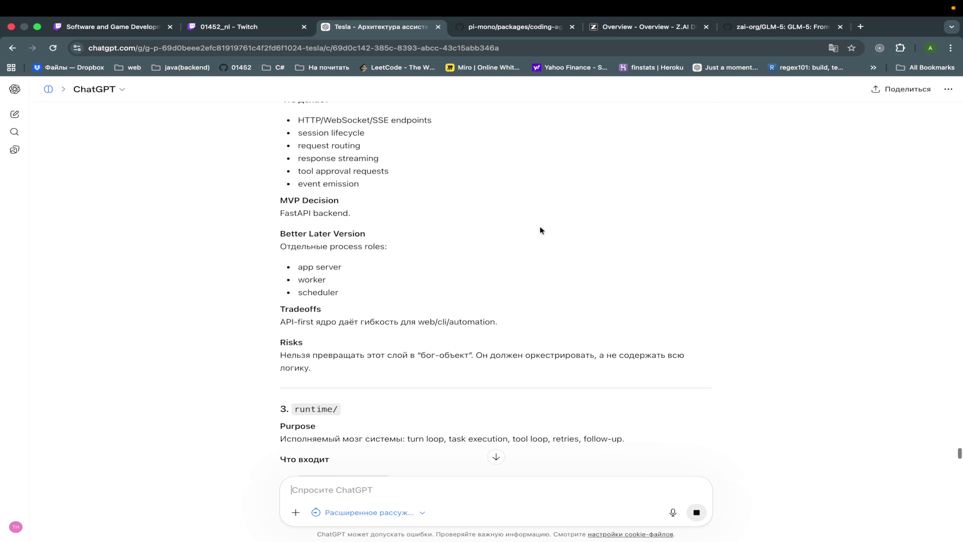
pyautogui.scroll(3, 540, 229)
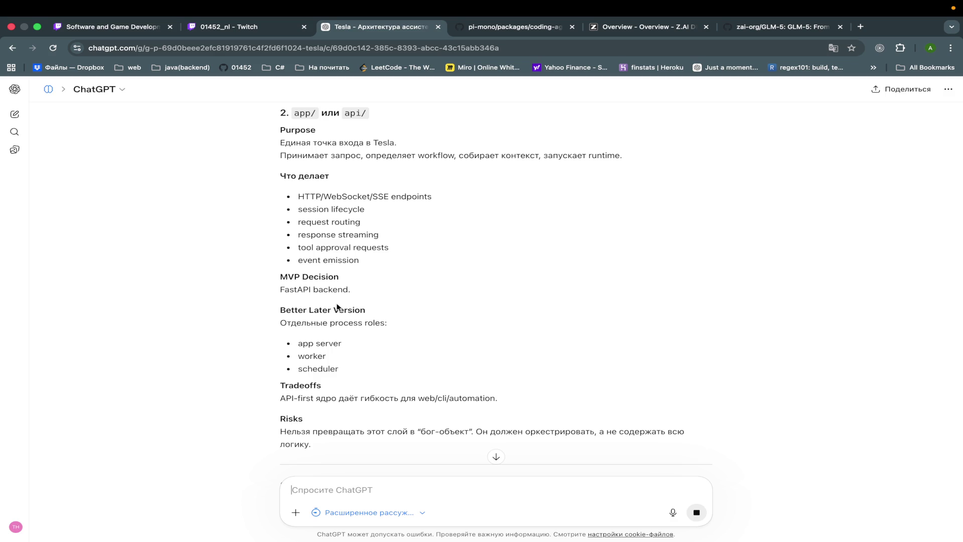
pyautogui.moveTo(352, 290); pyautogui.dragTo(255, 290)
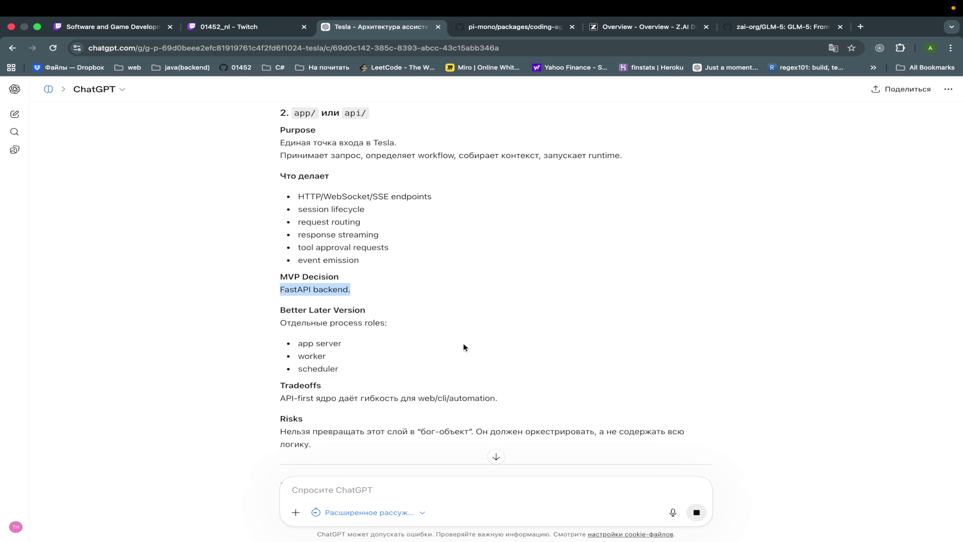
pyautogui.click(442, 281)
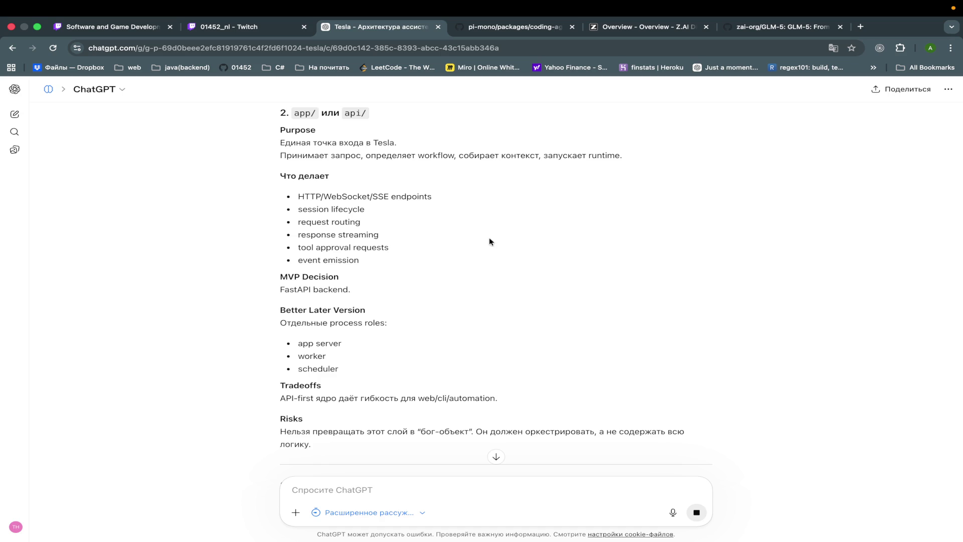
# Step: Search 'continue vscode' in a new tab, visit the continue.dev result, and come back
pyautogui.click(861, 27)
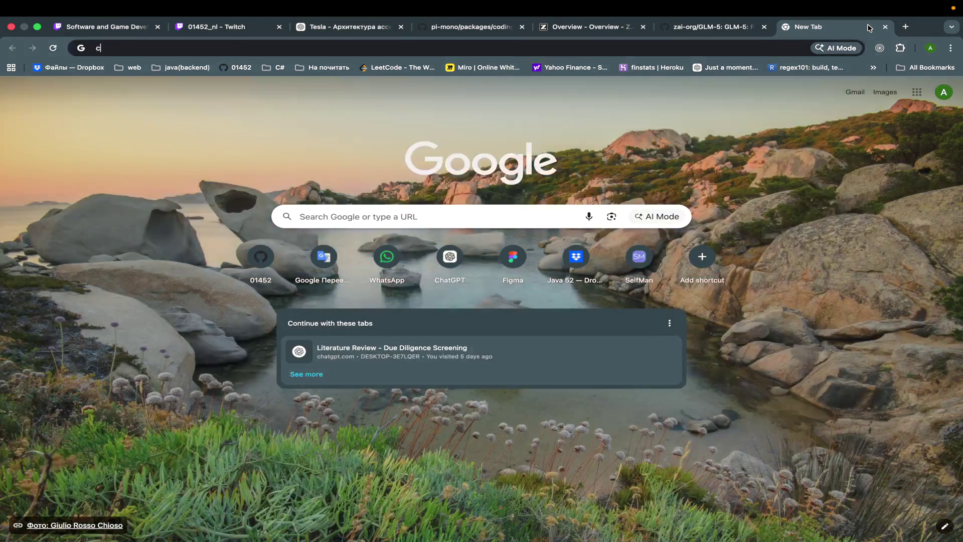
pyautogui.write('сцте')
pyautogui.write('ш')
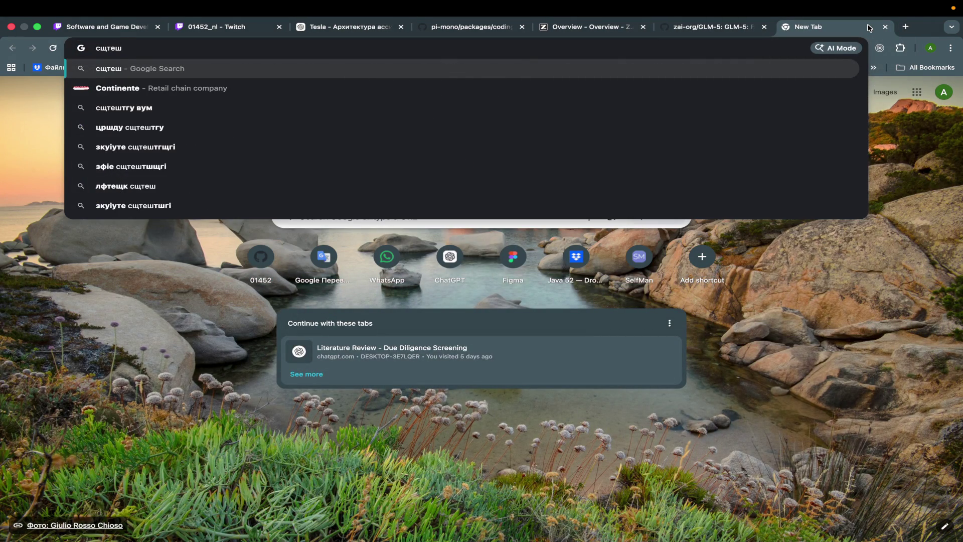
pyautogui.write('тру')
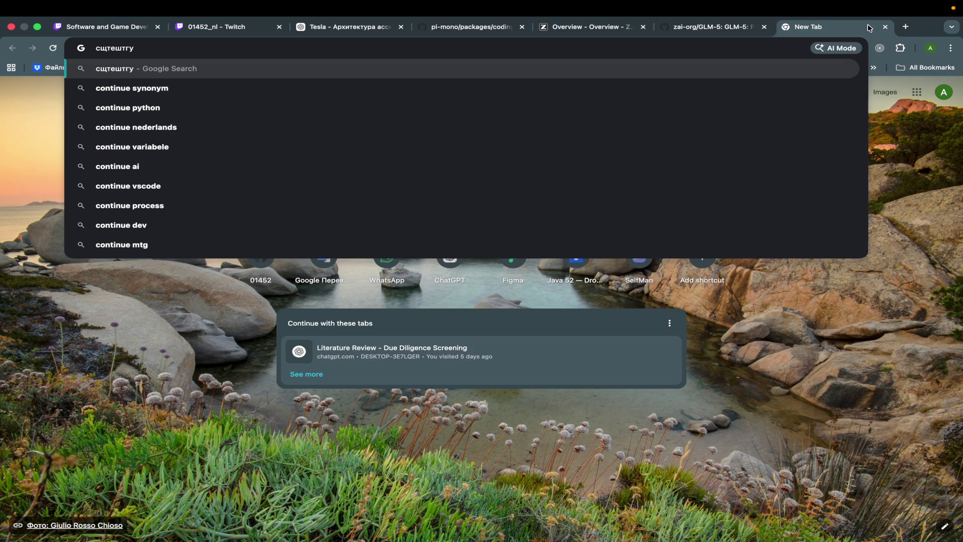
pyautogui.write('vscode')
pyautogui.press('Return')
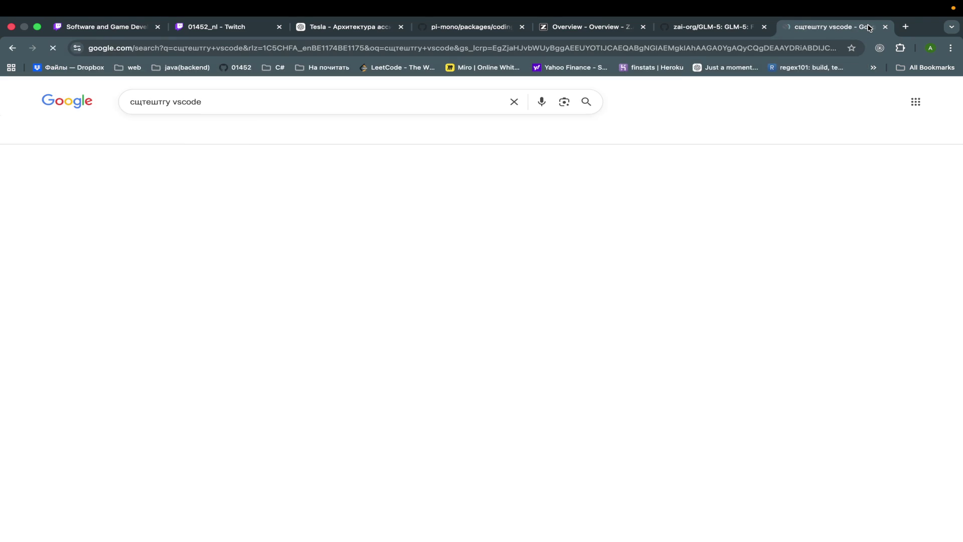
pyautogui.click(190, 219)
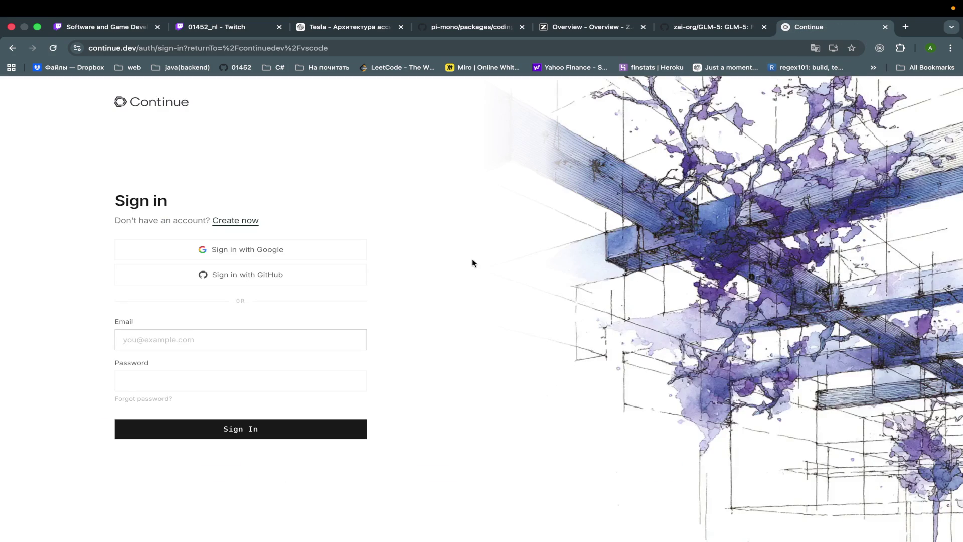
pyautogui.click(13, 47)
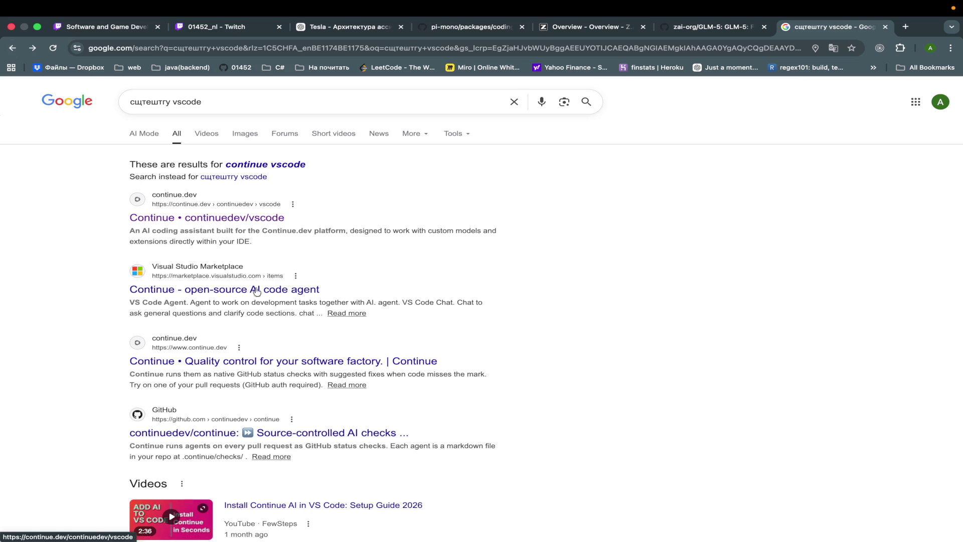
# Step: Open the continue.dev homepage and scroll through its quality-control demo
pyautogui.click(260, 362)
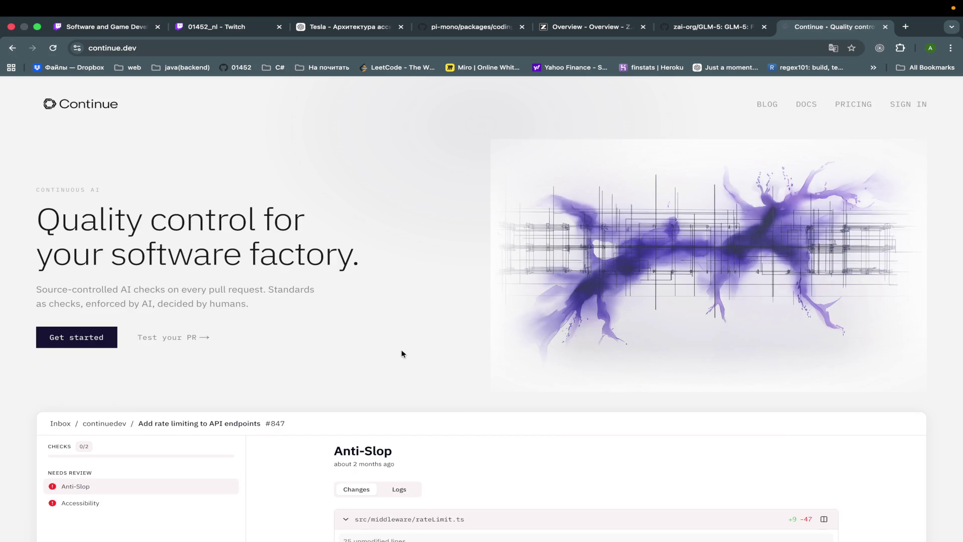
pyautogui.scroll(-4, 401, 354)
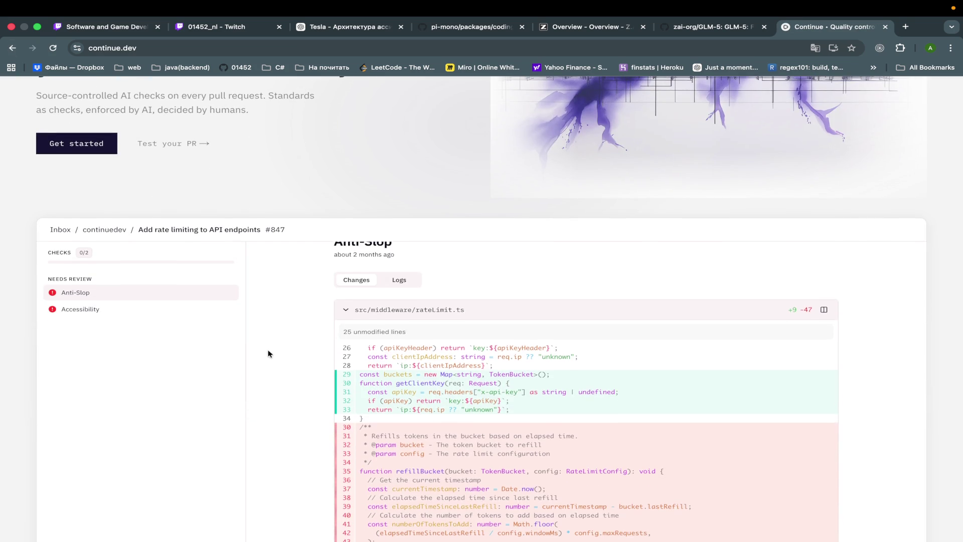
pyautogui.scroll(-1, 270, 353)
pyautogui.scroll(-2, 269, 354)
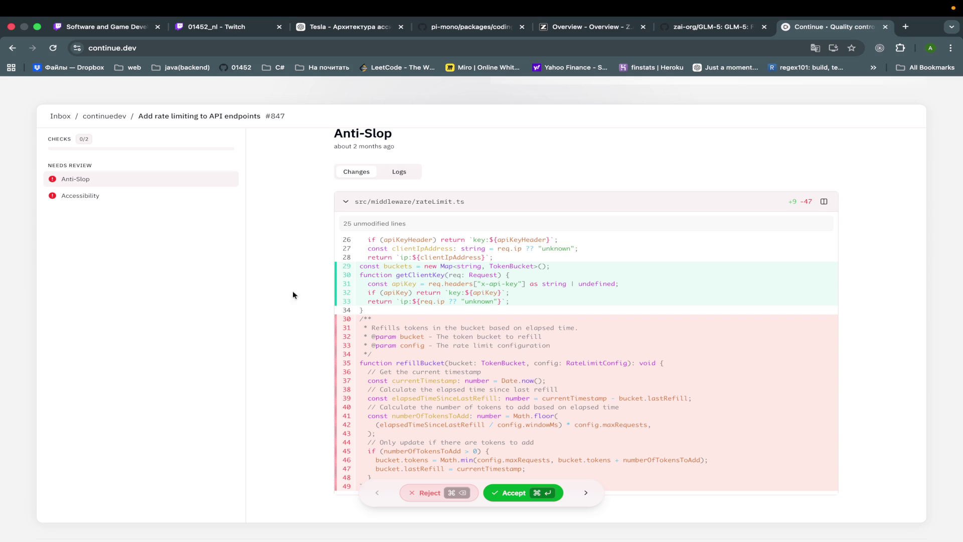
pyautogui.scroll(3, 295, 269)
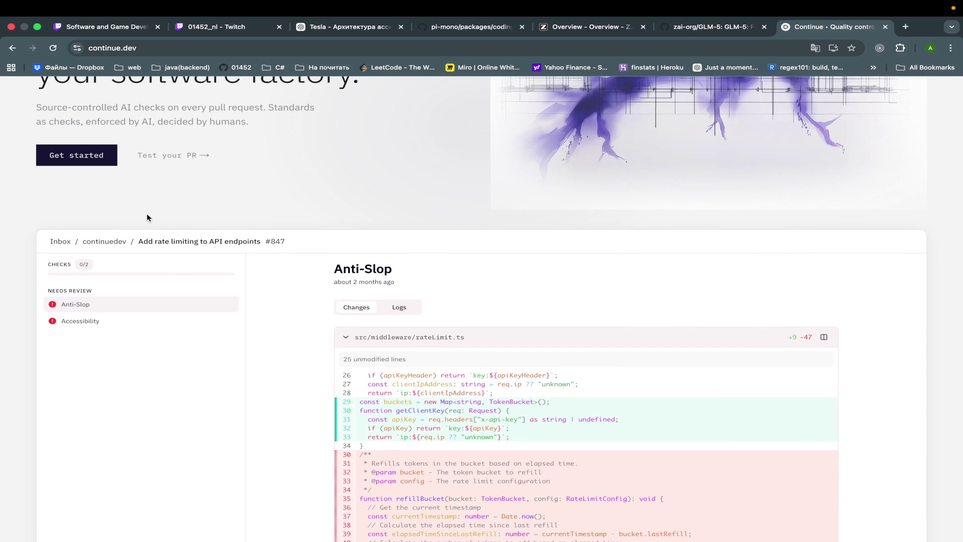
pyautogui.scroll(4, 146, 212)
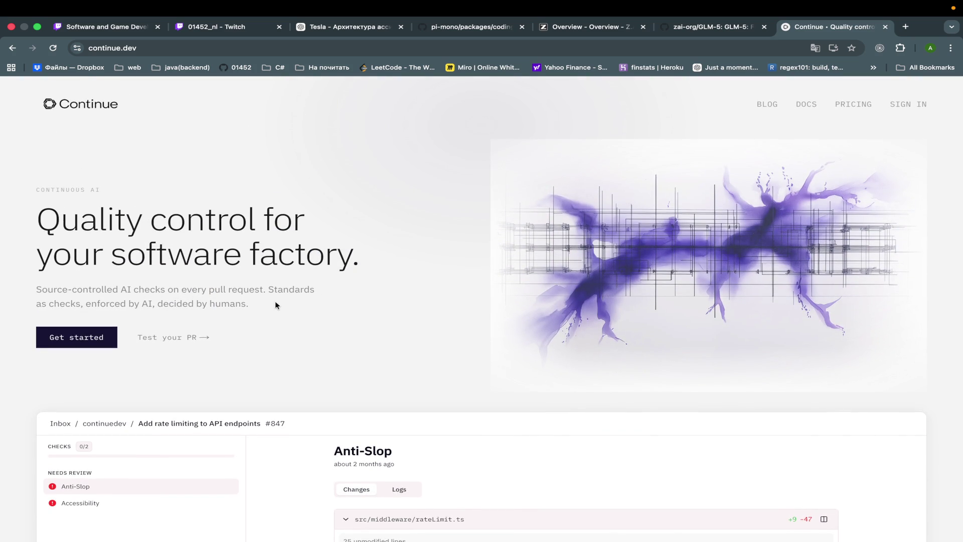
pyautogui.scroll(-5, 196, 348)
pyautogui.scroll(-10, 198, 349)
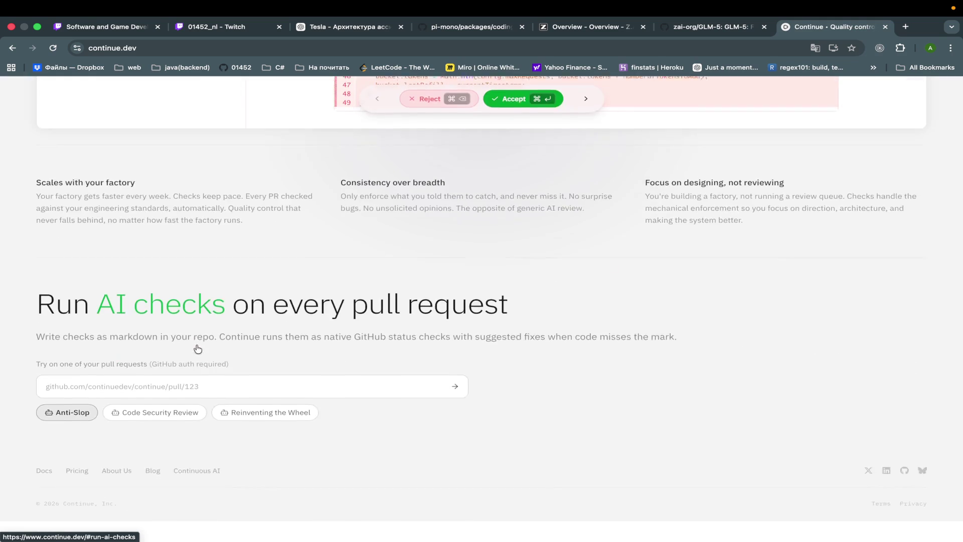
pyautogui.scroll(8, 197, 345)
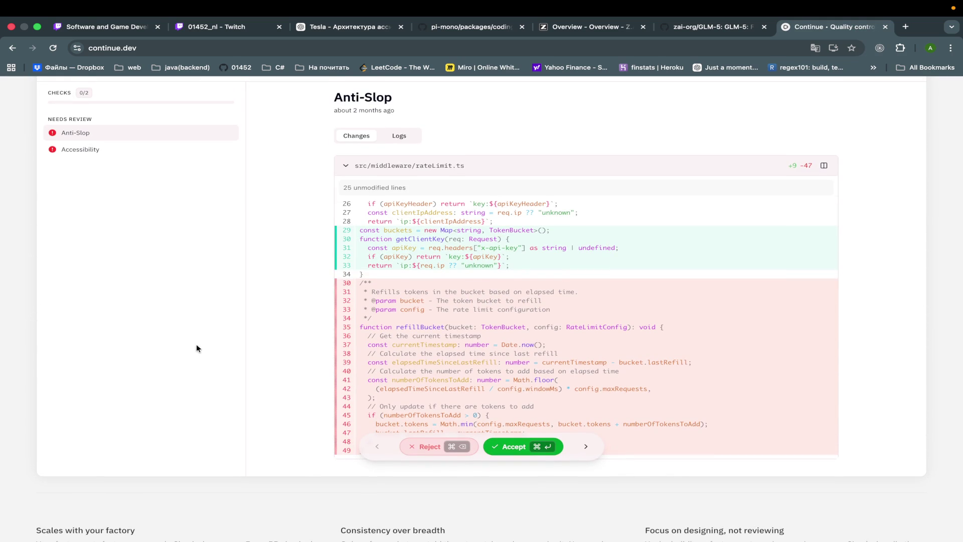
pyautogui.scroll(3, 197, 344)
# Step: Compare the Accessibility and Anti-Slop checks' proposed changes, then return to the Tesla architecture chat
pyautogui.click(98, 240)
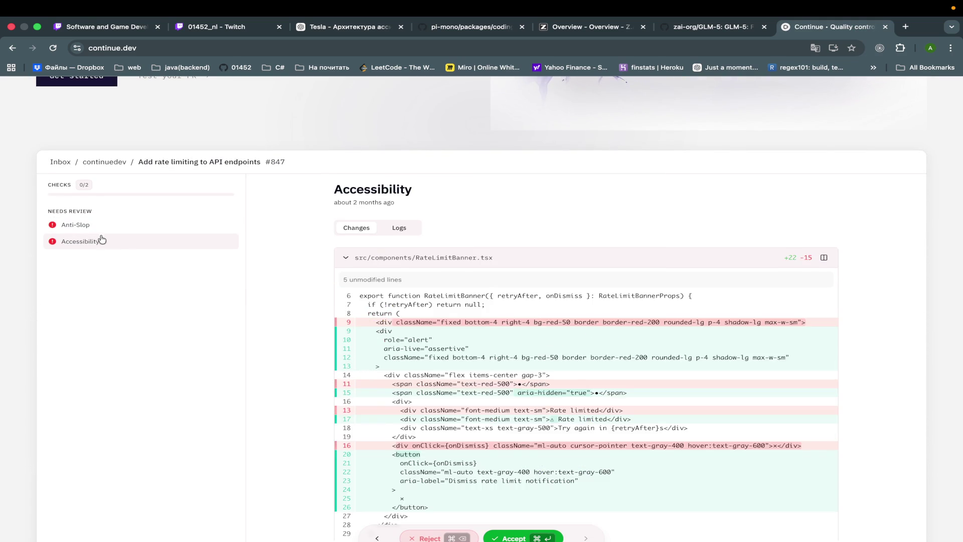
pyautogui.scroll(-2, 251, 294)
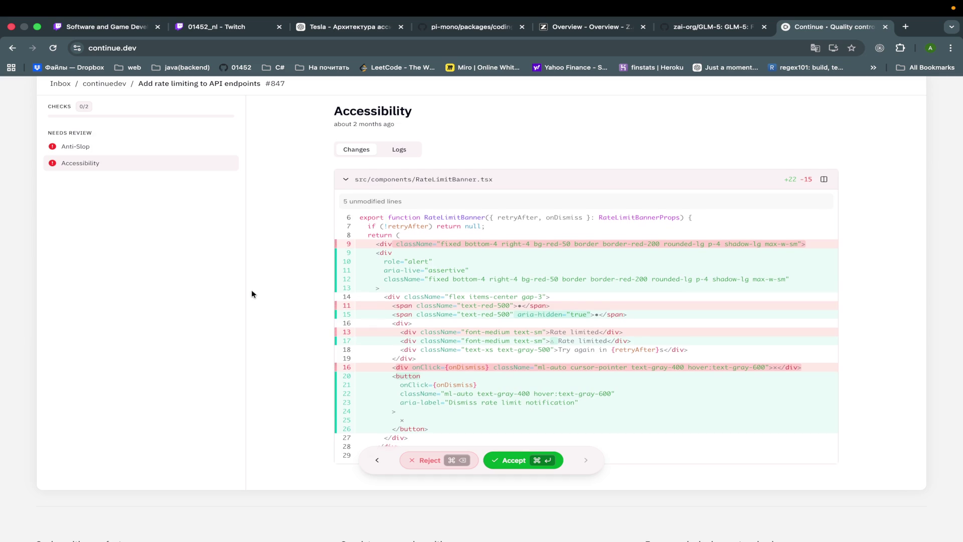
pyautogui.scroll(2, 251, 291)
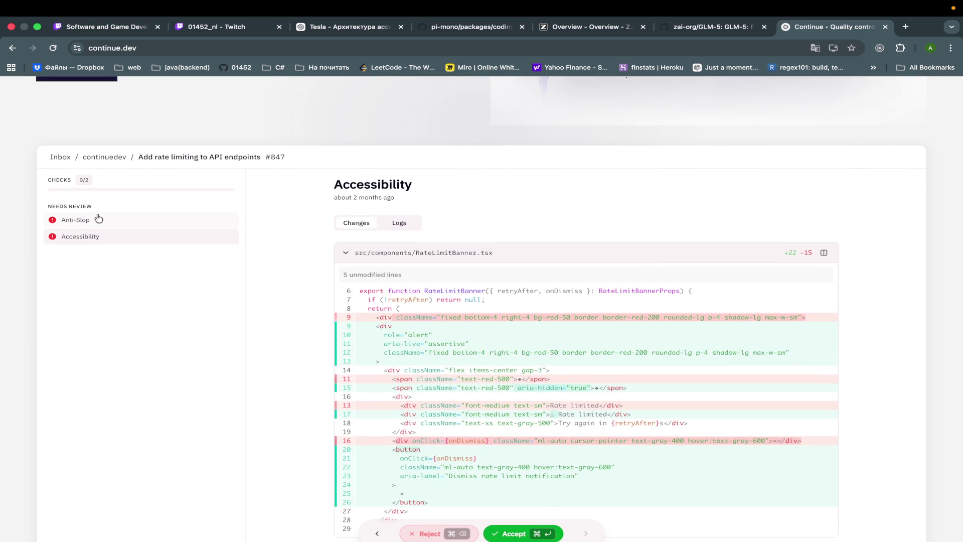
pyautogui.click(99, 218)
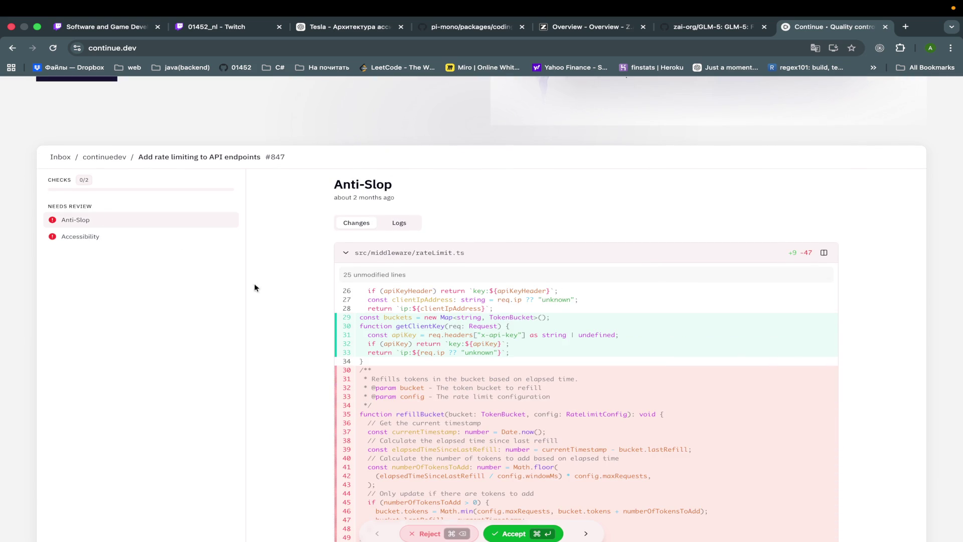
pyautogui.scroll(-2, 317, 337)
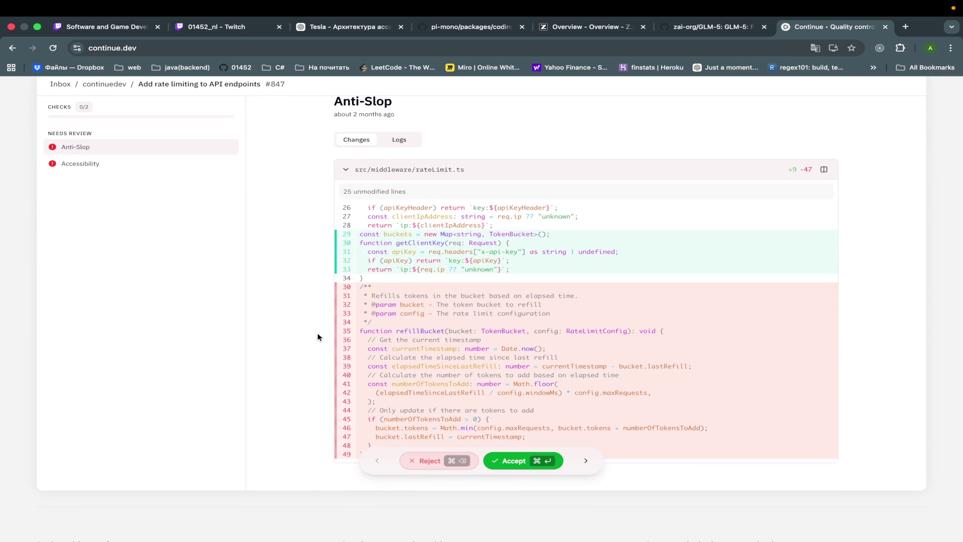
pyautogui.click(348, 28)
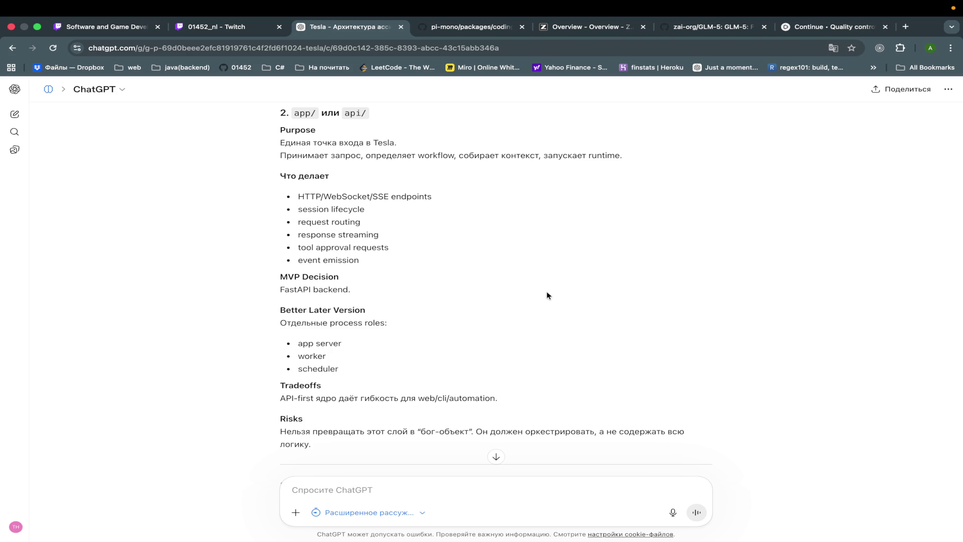
# Step: Back on Continue.dev, review the Anti-Slop run log, then return to its rateLimit.ts diff
pyautogui.click(828, 26)
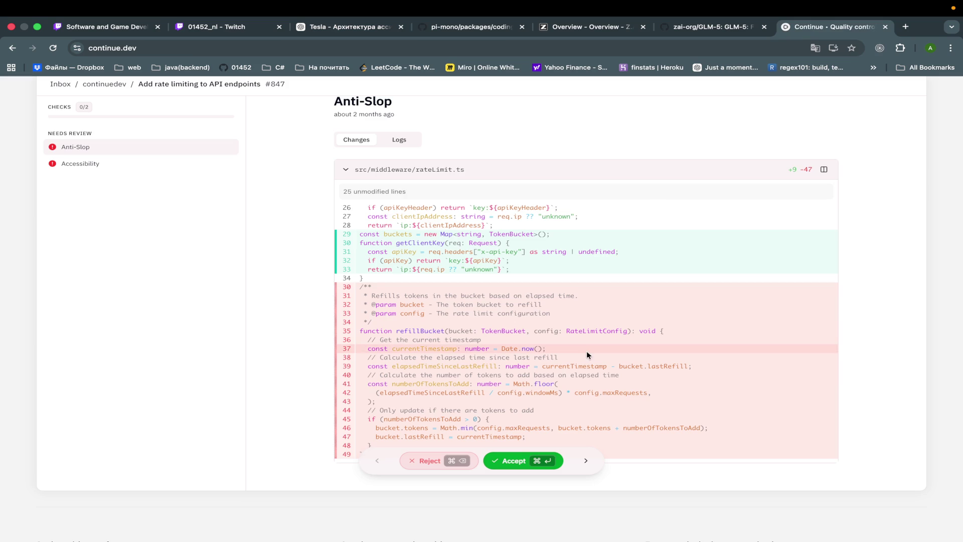
pyautogui.scroll(1, 555, 296)
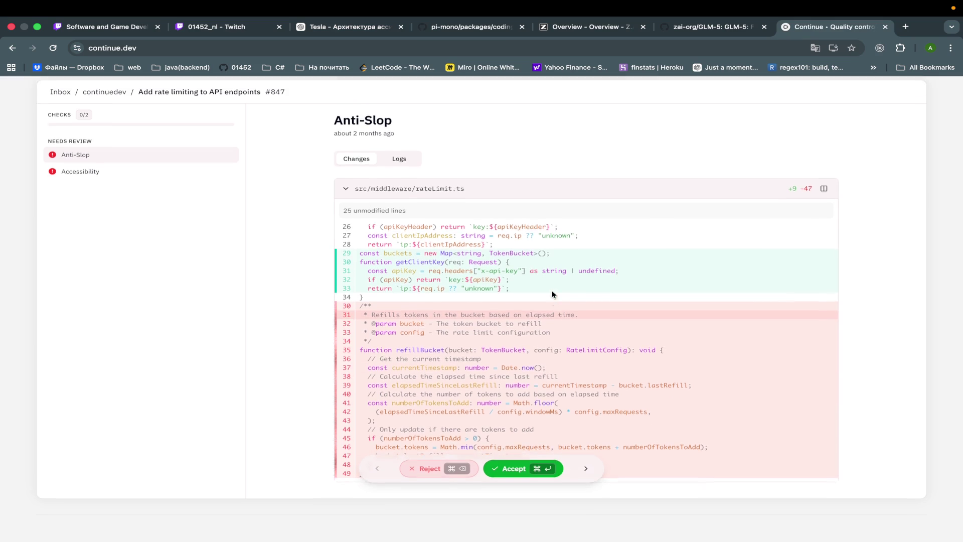
pyautogui.scroll(3, 554, 294)
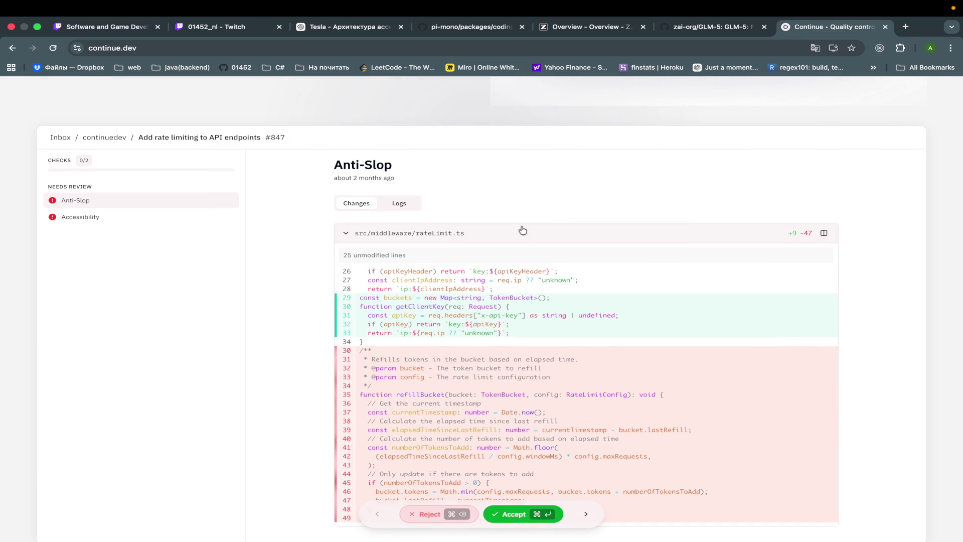
pyautogui.click(407, 206)
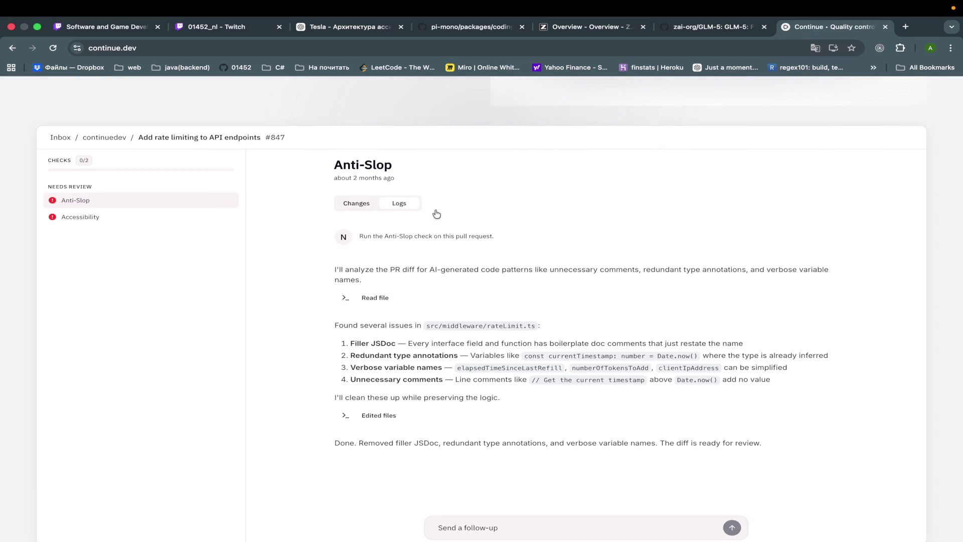
pyautogui.click(351, 203)
pyautogui.scroll(-1, 550, 288)
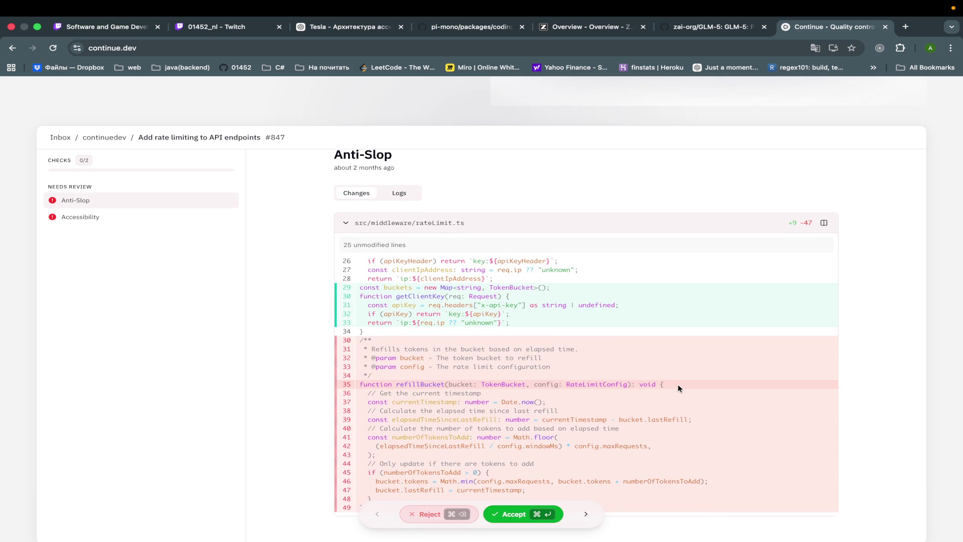
pyautogui.scroll(1, 669, 101)
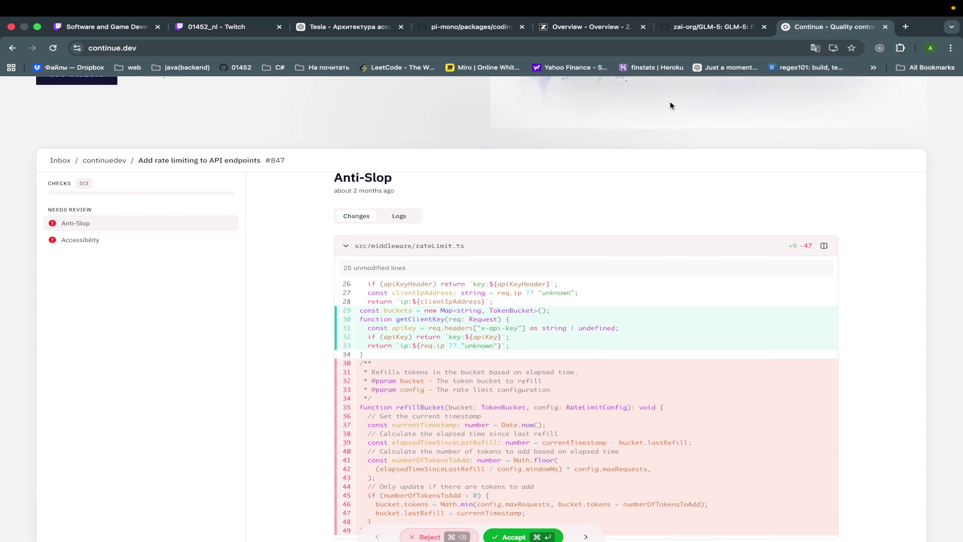
pyautogui.scroll(5, 670, 101)
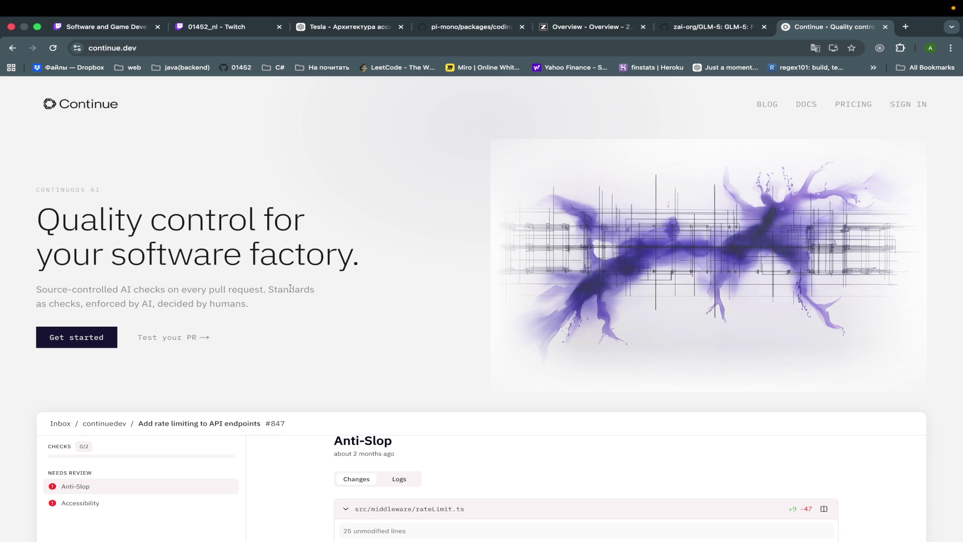
pyautogui.moveTo(284, 308); pyautogui.dragTo(5, 296)
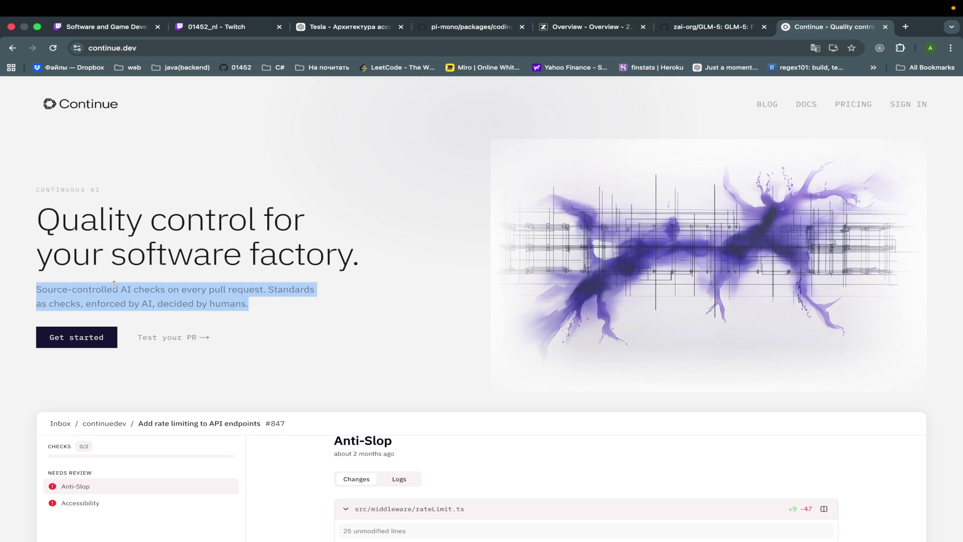
pyautogui.rightClick(117, 287)
pyautogui.click(191, 372)
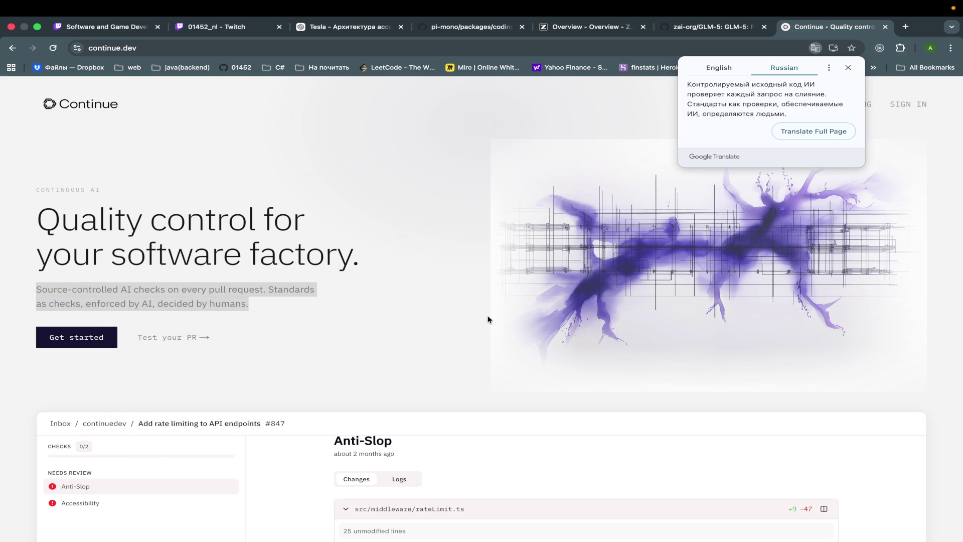
pyautogui.click(436, 302)
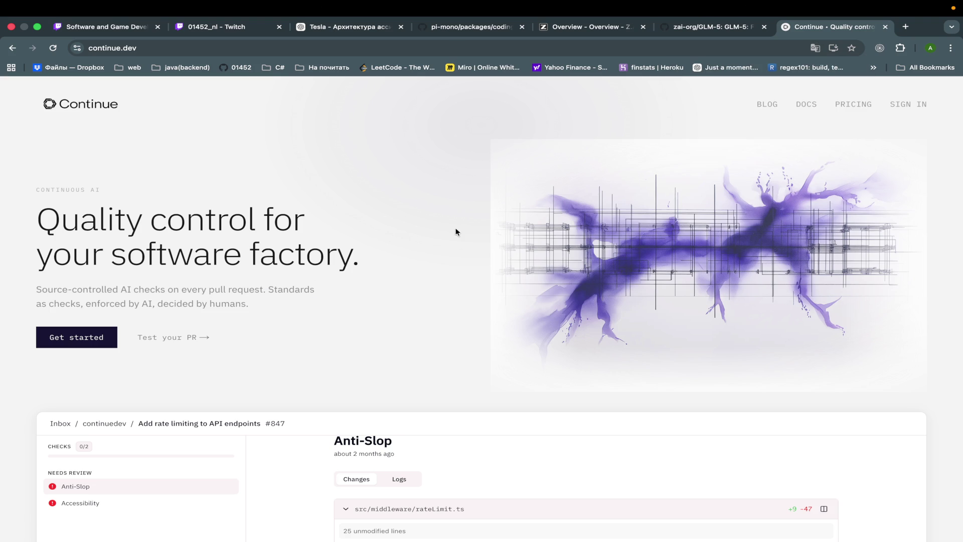
pyautogui.scroll(-5, 455, 230)
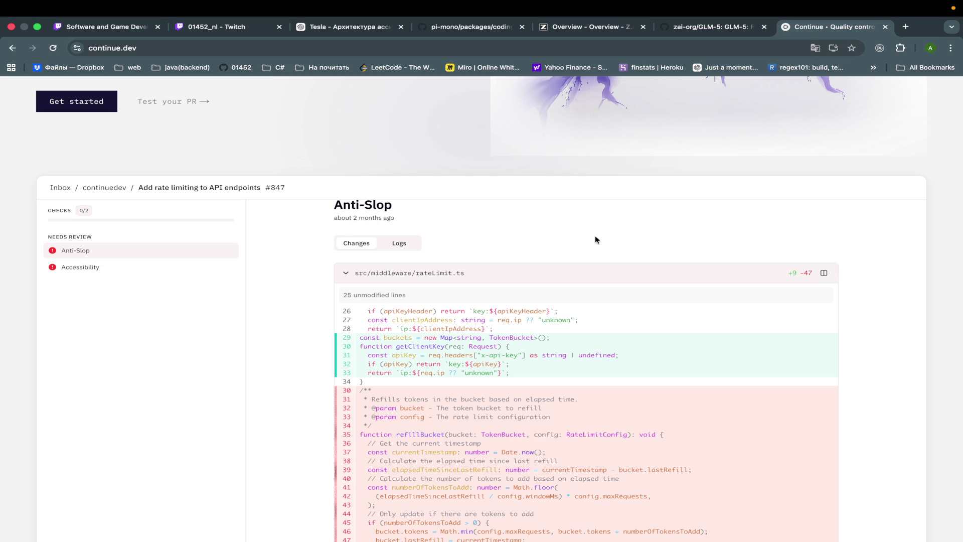
# Step: Accept both the Anti-Slop and Accessibility suggested fixes on the rate-limiting PR
pyautogui.scroll(-5, 595, 239)
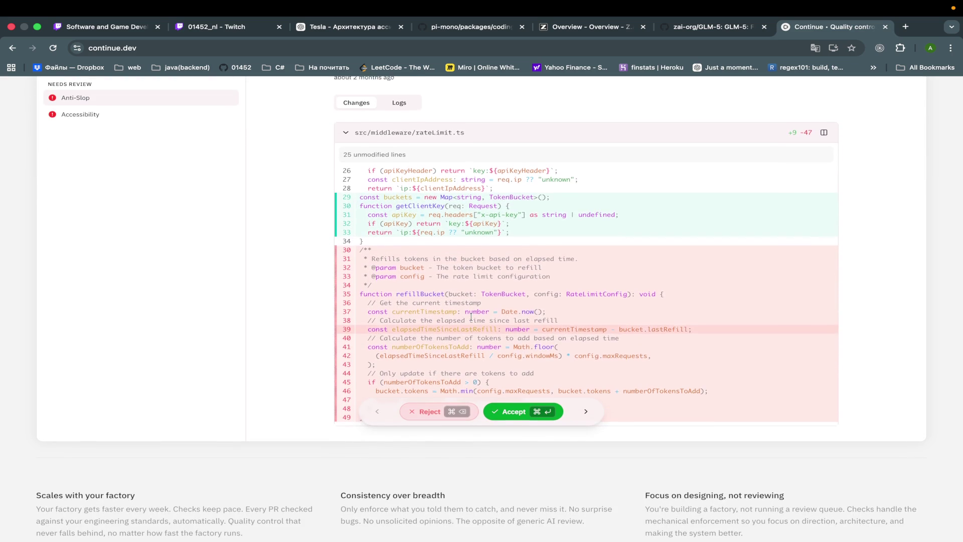
pyautogui.click(508, 415)
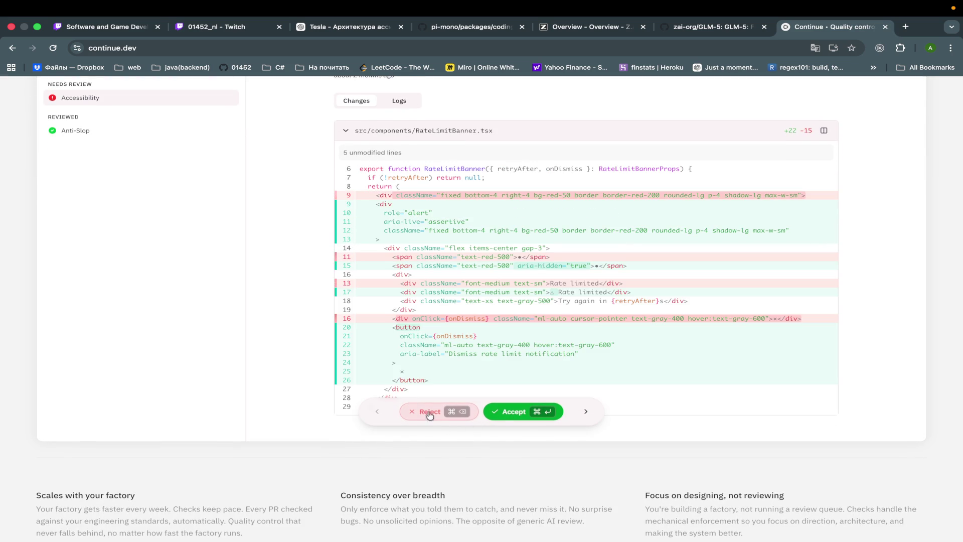
pyautogui.click(503, 413)
pyautogui.scroll(3, 501, 333)
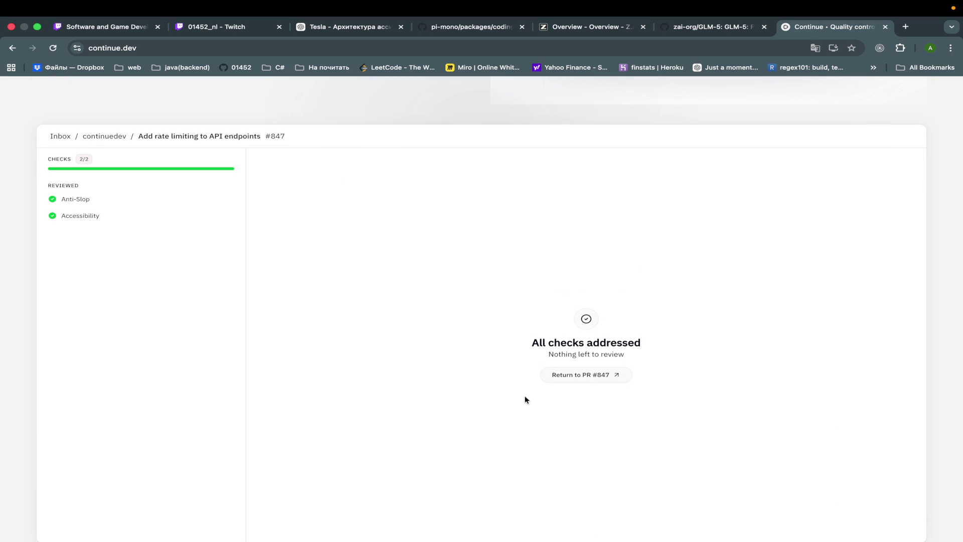
# Step: Recheck the Anti-Slop changes, then open the continuedev organization on GitHub
pyautogui.click(108, 201)
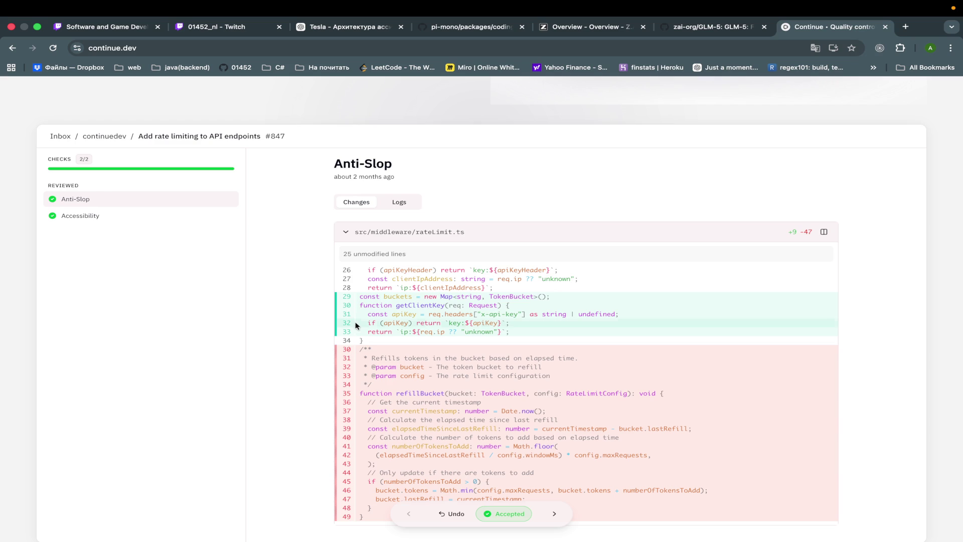
pyautogui.scroll(-2, 351, 326)
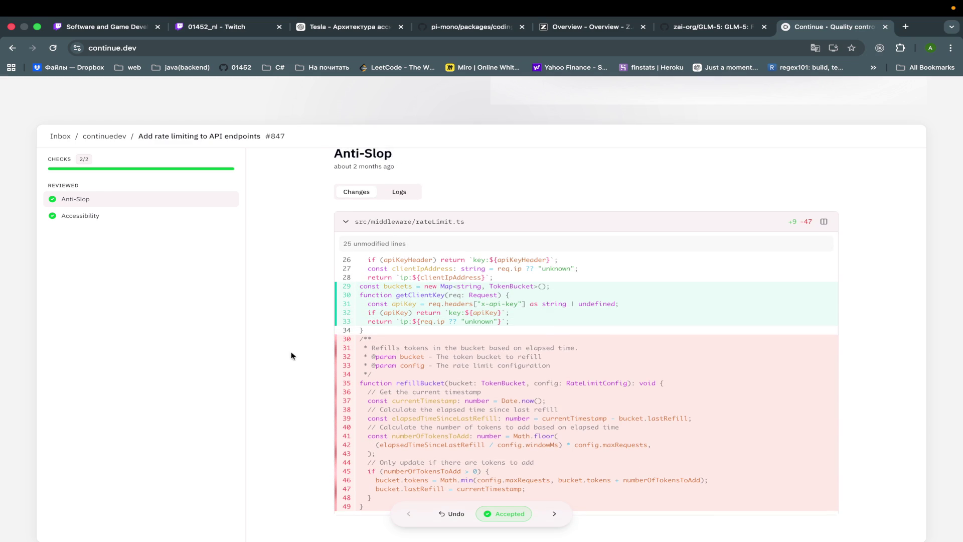
pyautogui.scroll(2, 291, 352)
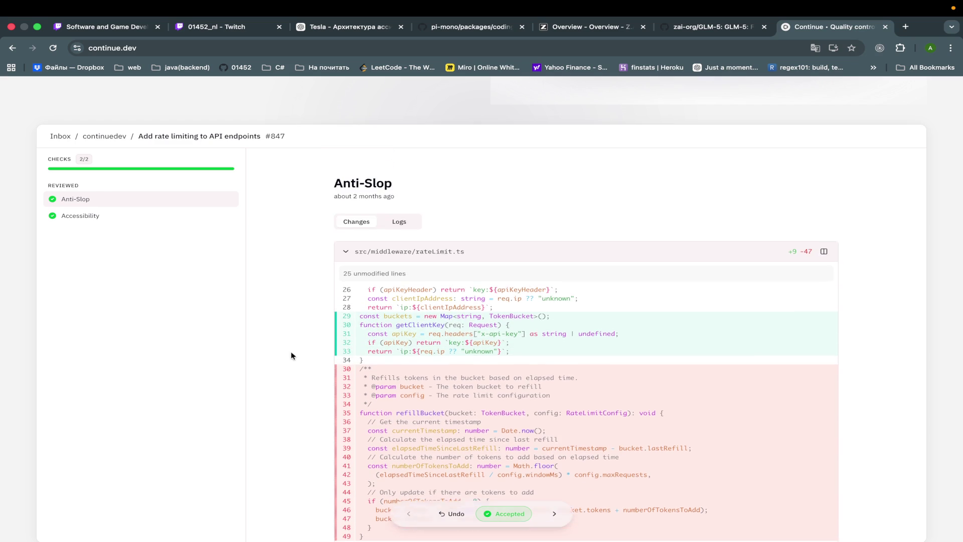
pyautogui.click(99, 135)
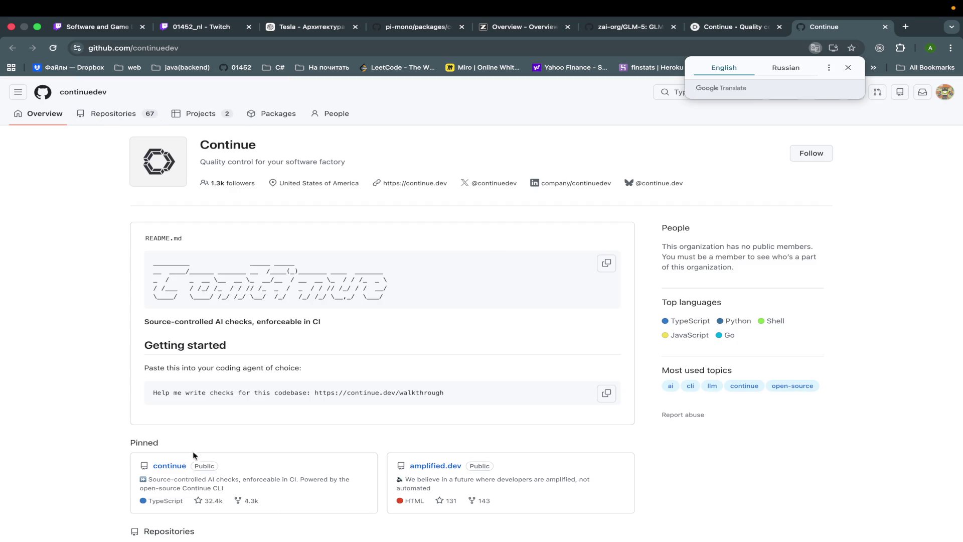
# Step: Open the pinned continue repo and read its README's Getting started and How it works
pyautogui.click(170, 465)
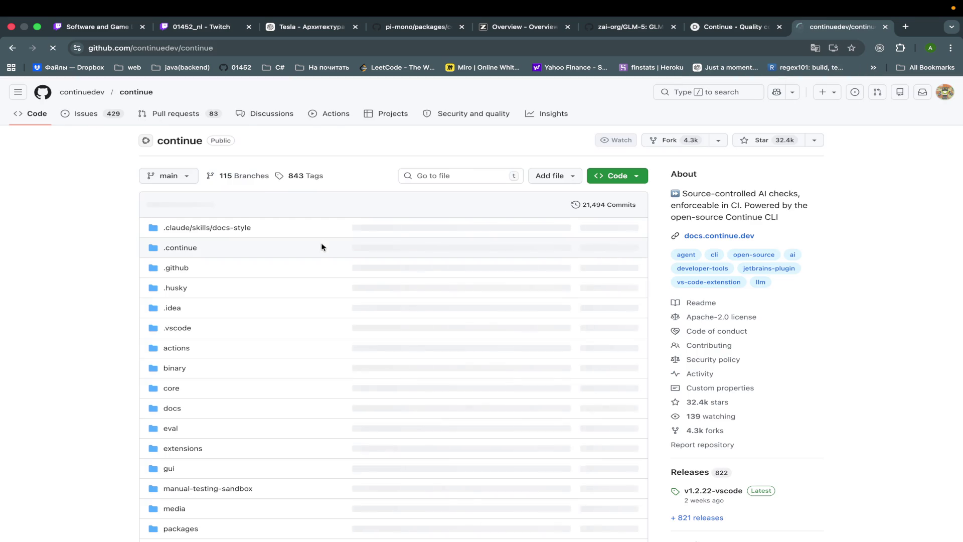
pyautogui.scroll(-7, 291, 428)
pyautogui.scroll(-20, 291, 428)
pyautogui.scroll(10, 291, 428)
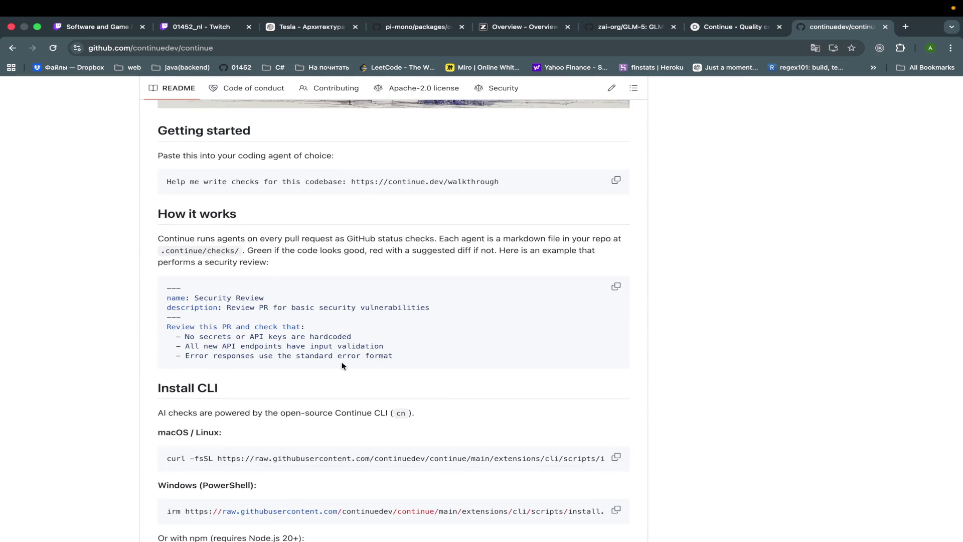
pyautogui.scroll(3, 292, 260)
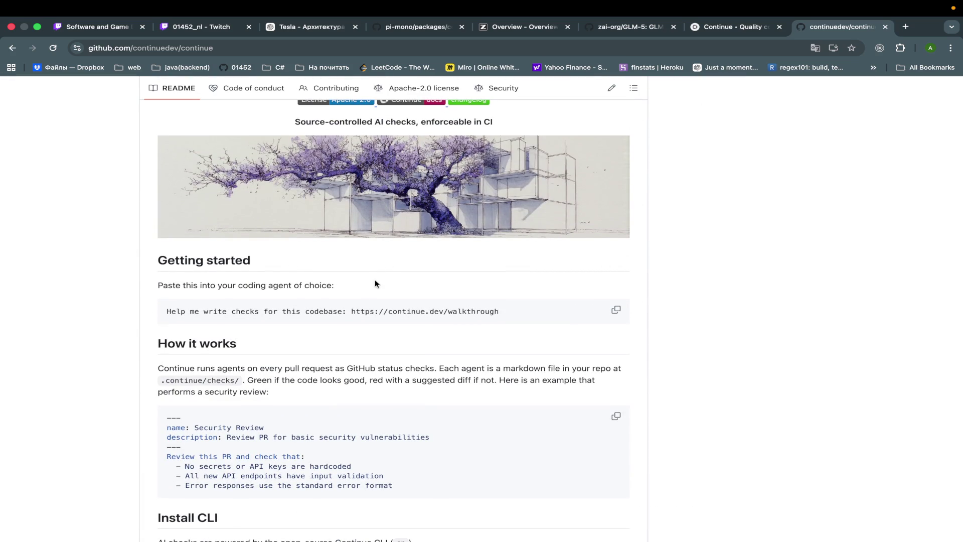
pyautogui.scroll(3, 375, 284)
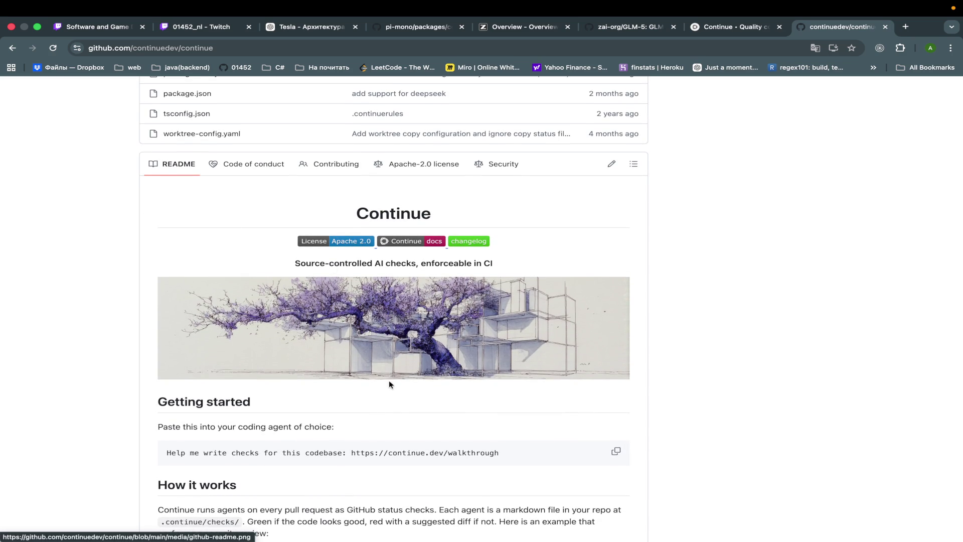
pyautogui.scroll(-3, 382, 361)
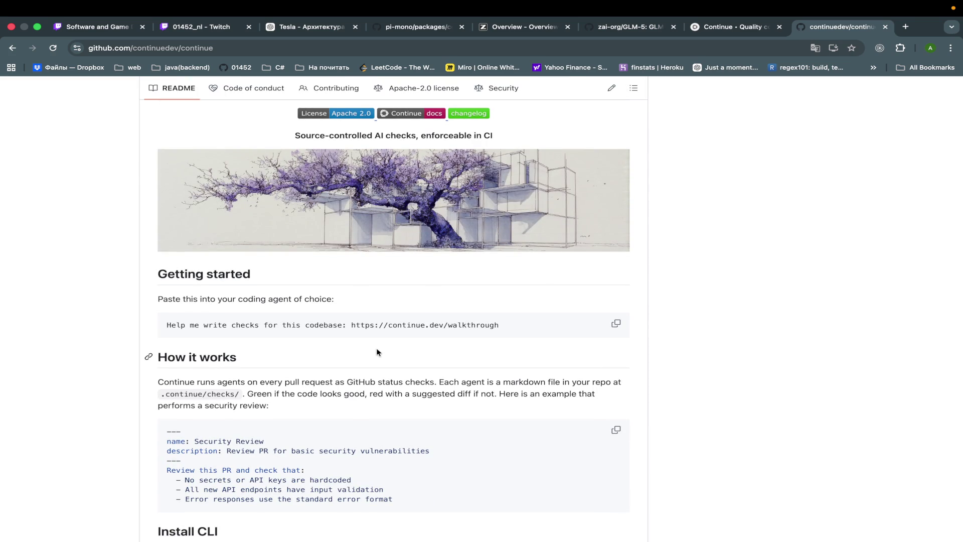
pyautogui.scroll(-2, 377, 351)
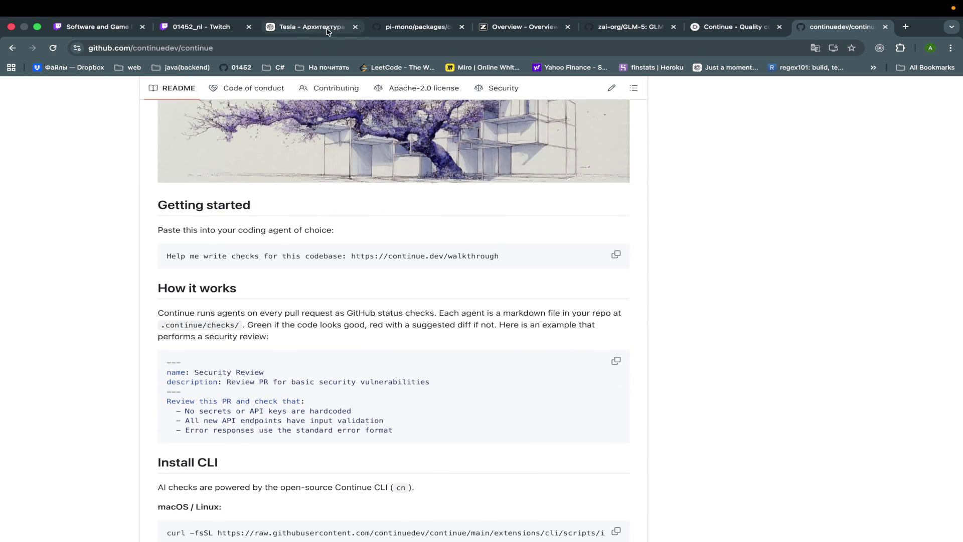
# Step: Back in the Tesla architecture chat, read through the app/ or api/ section
pyautogui.click(309, 30)
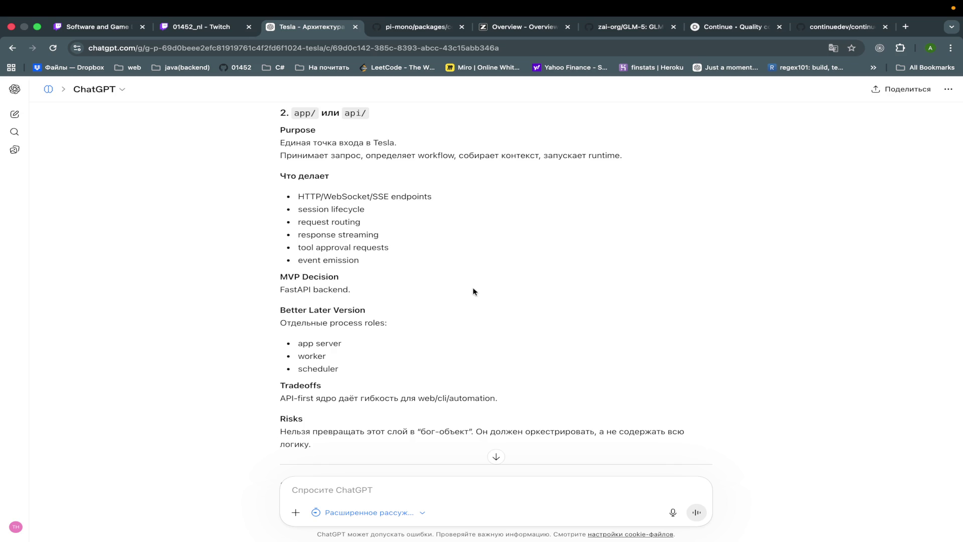
pyautogui.scroll(-1, 473, 291)
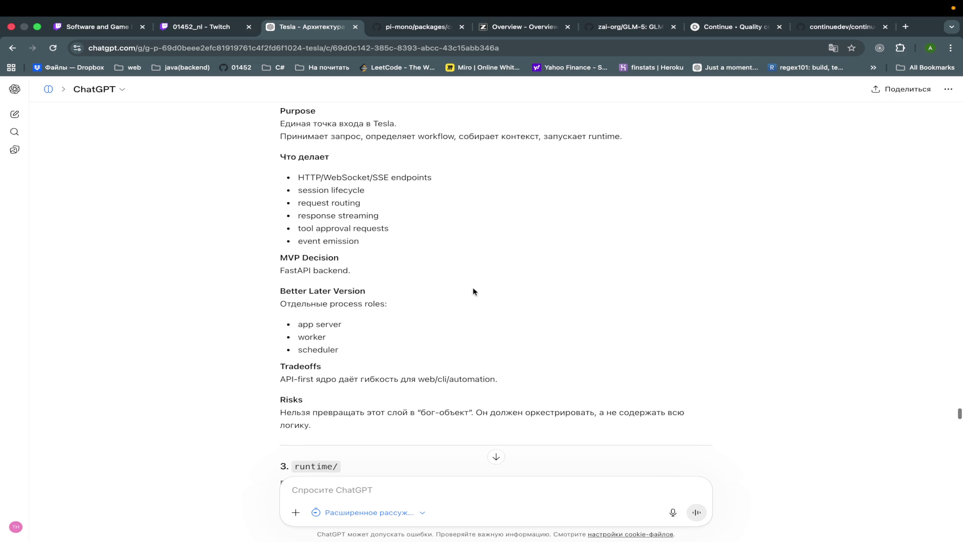
pyautogui.scroll(-7, 531, 278)
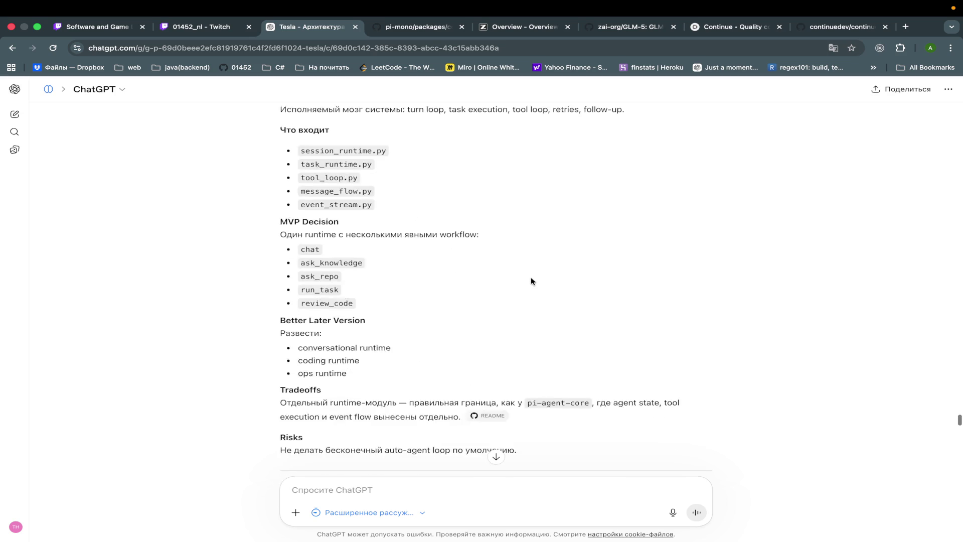
pyautogui.scroll(-1, 530, 278)
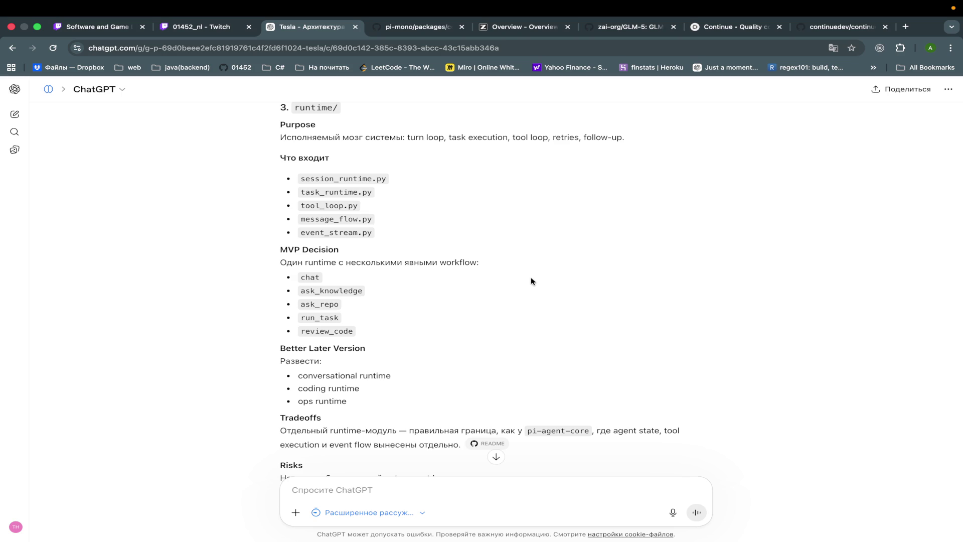
pyautogui.scroll(10, 532, 281)
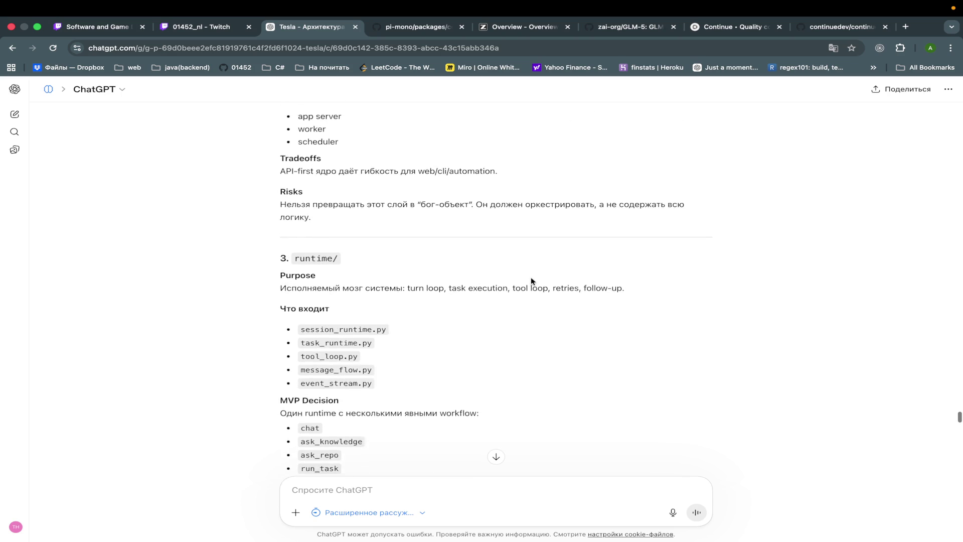
pyautogui.scroll(-3, 532, 290)
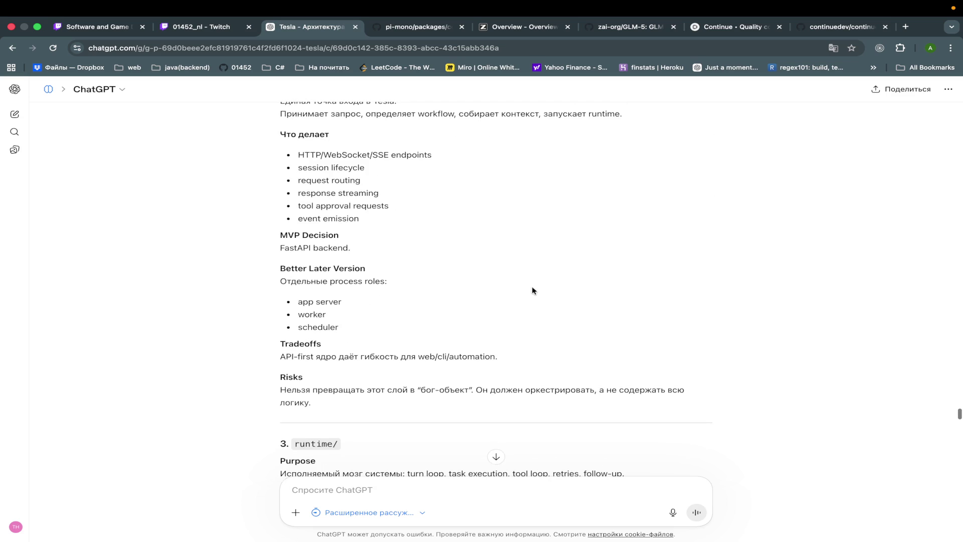
pyautogui.scroll(1, 533, 290)
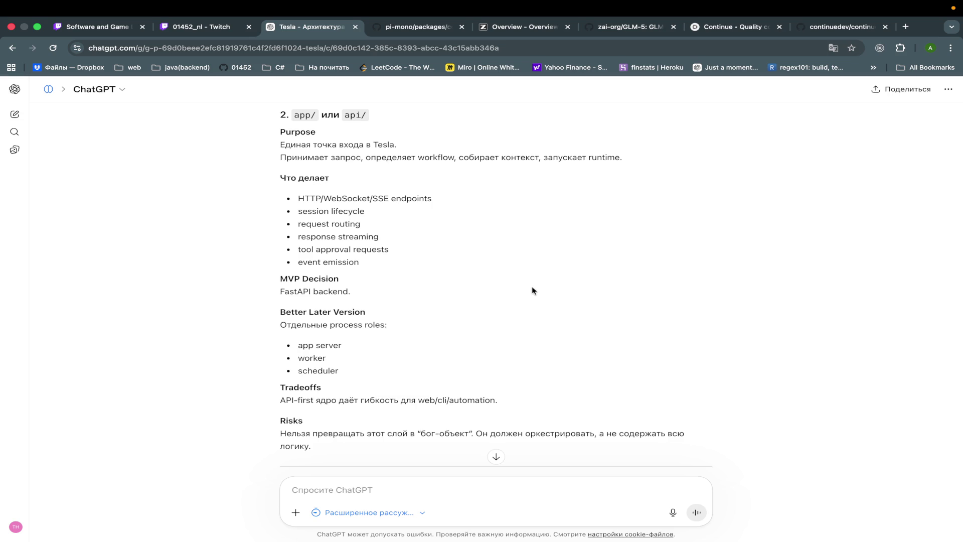
pyautogui.scroll(-1, 532, 290)
pyautogui.scroll(1, 533, 290)
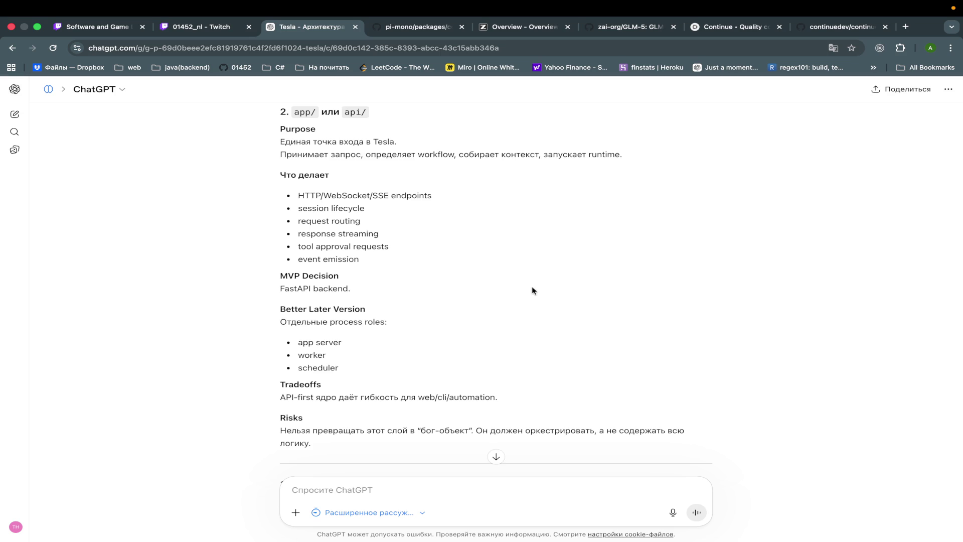
# Step: Scroll to its MVP decision, highlight 'FastAPI backend.' and dismiss the quote offer
pyautogui.scroll(-3, 533, 290)
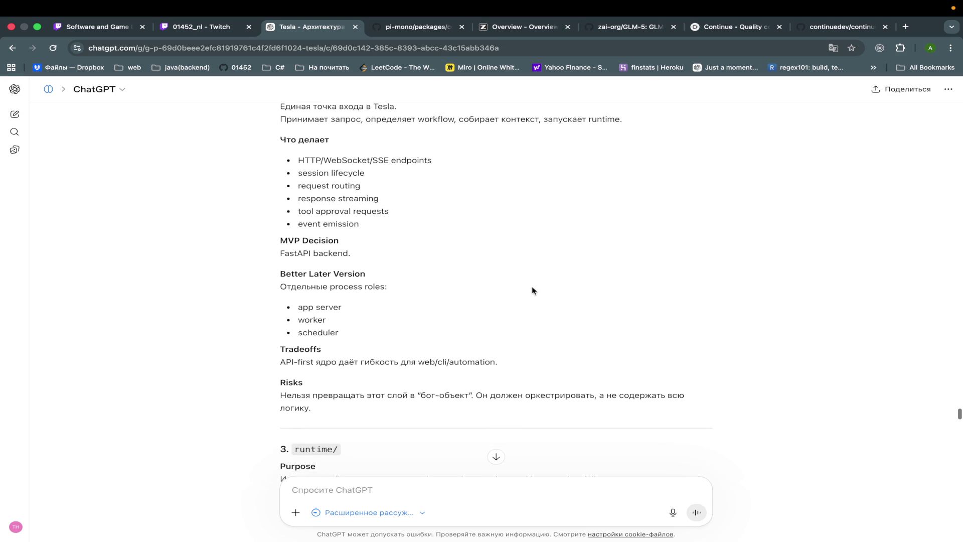
pyautogui.scroll(-1, 532, 290)
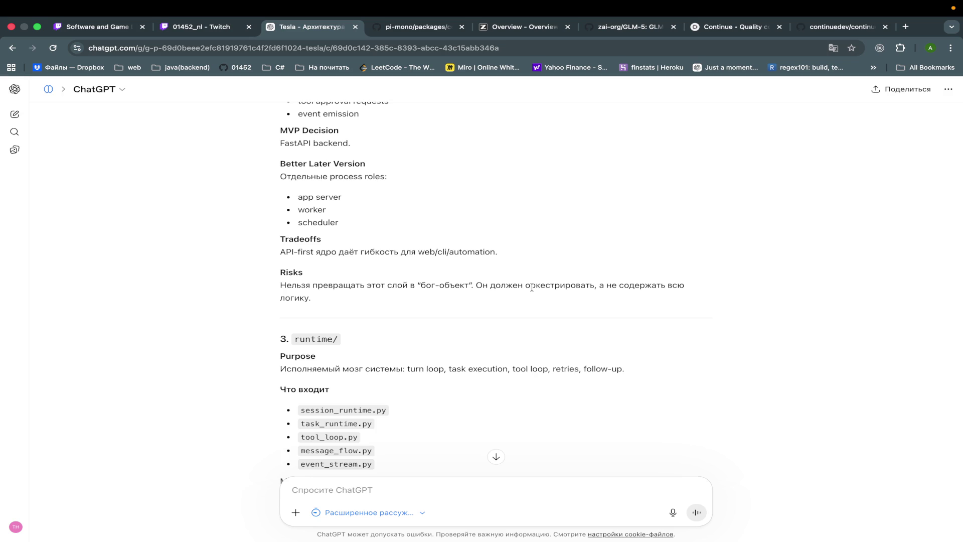
pyautogui.scroll(-1, 532, 288)
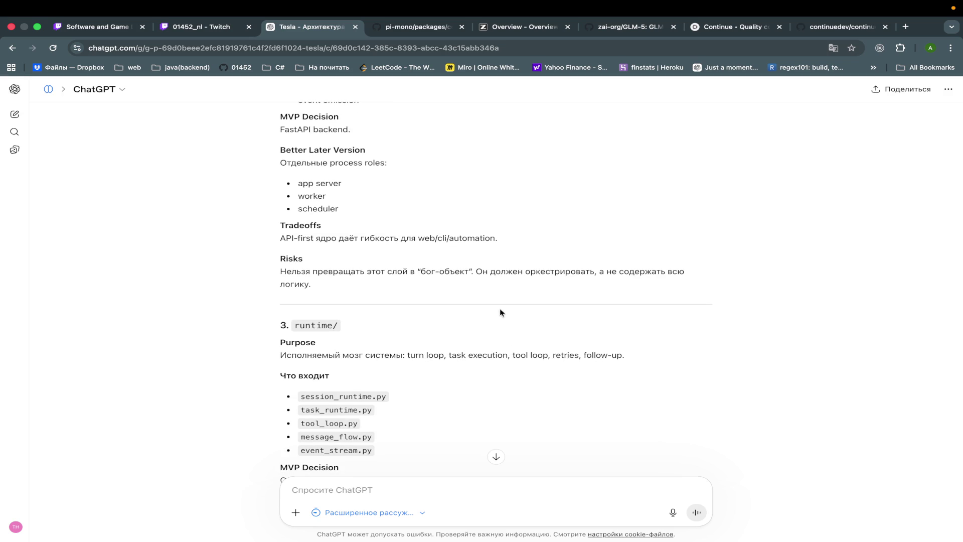
pyautogui.scroll(-1, 500, 310)
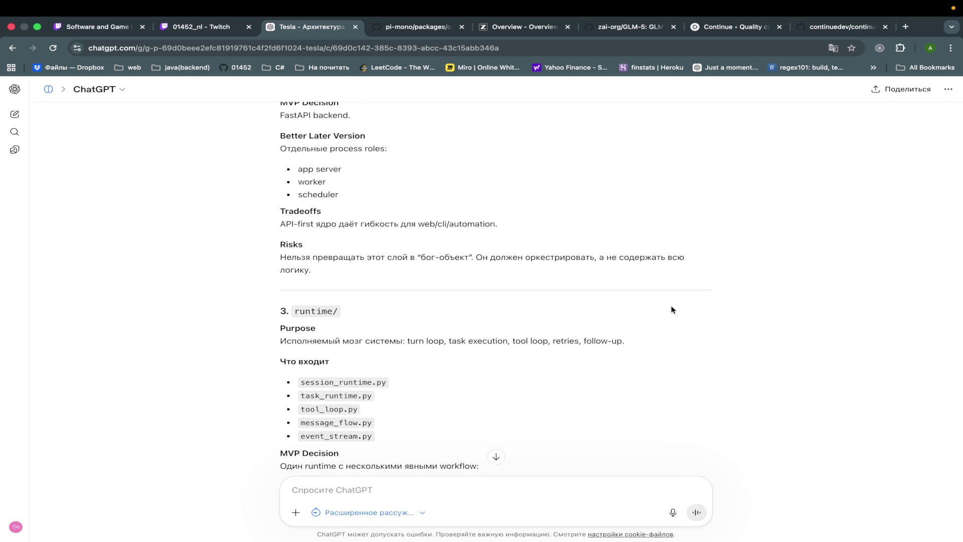
pyautogui.scroll(5, 672, 310)
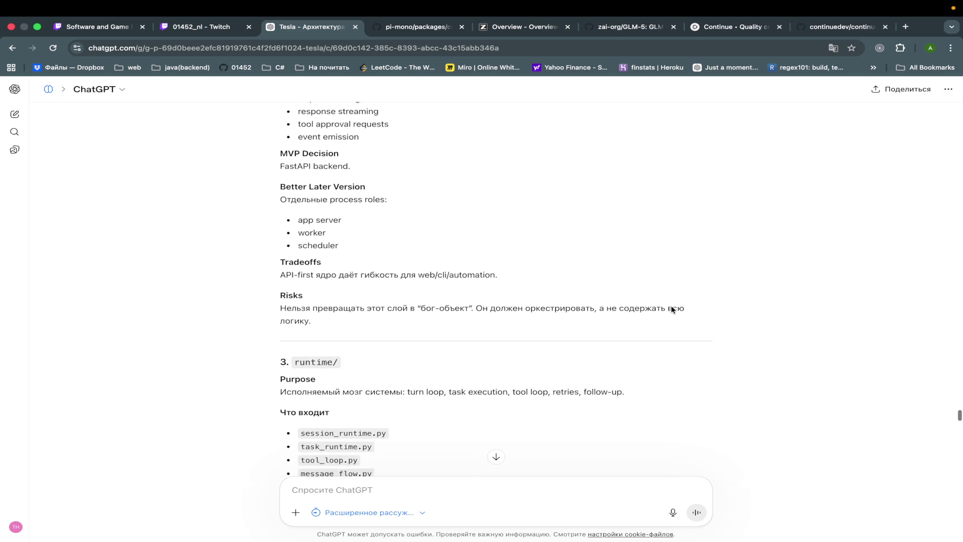
pyautogui.scroll(-3, 672, 310)
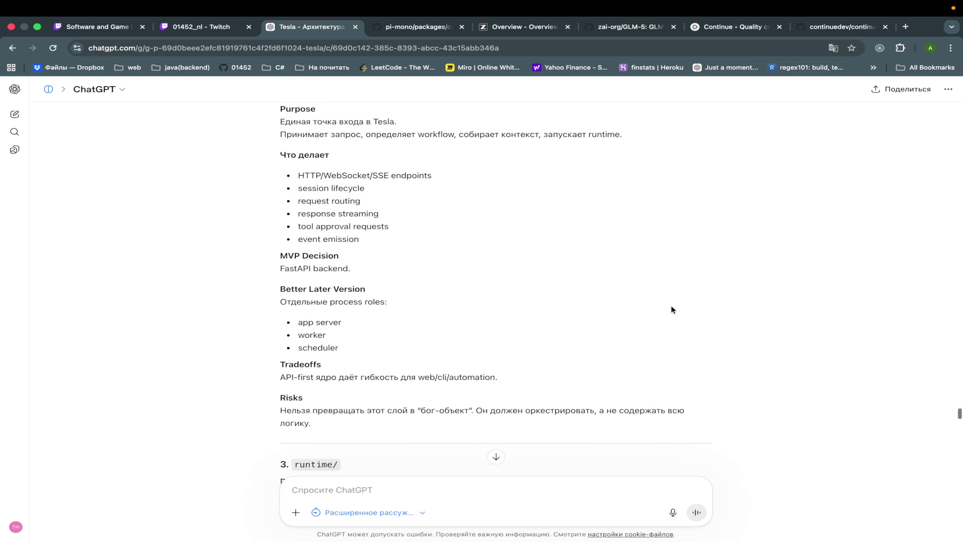
pyautogui.scroll(-1, 672, 310)
pyautogui.scroll(-1, 673, 310)
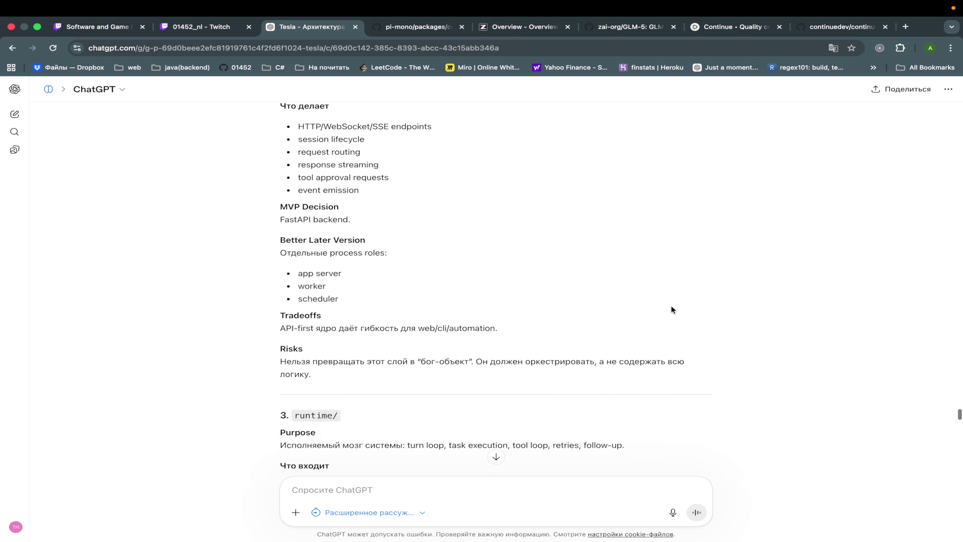
pyautogui.moveTo(265, 223); pyautogui.dragTo(374, 219)
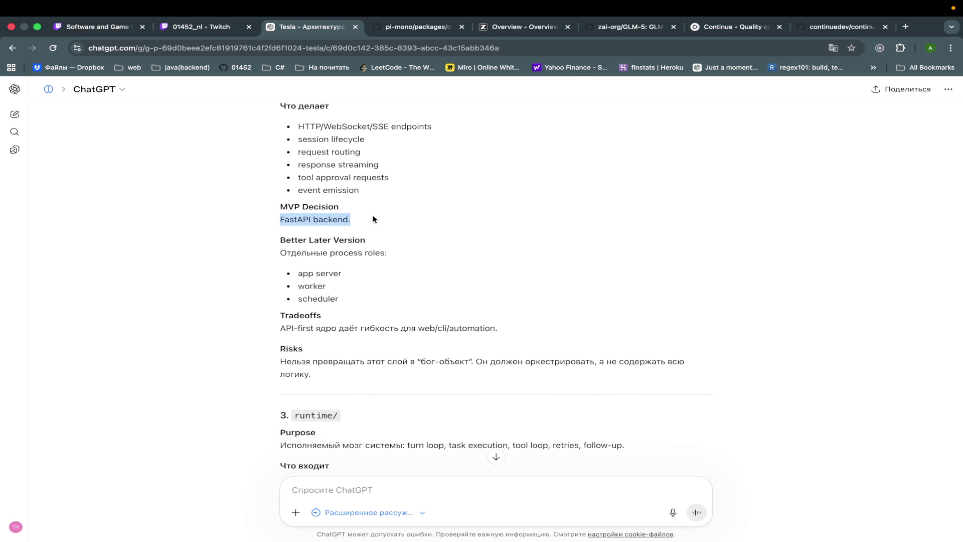
pyautogui.click(459, 295)
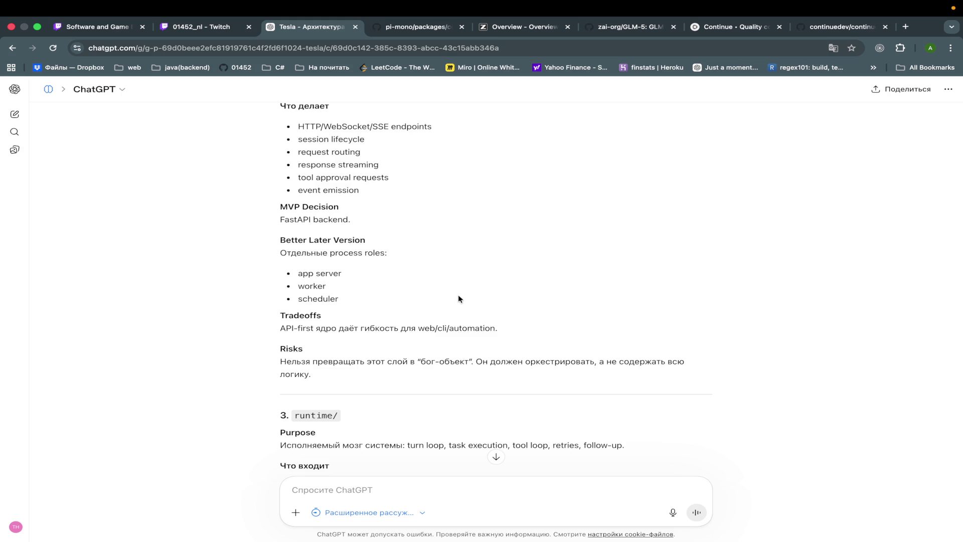
# Step: Follow runtime/'s file list to its MVP decision: chat, ask_knowledge, ask_repo, run_task, review_code workflows
pyautogui.scroll(-1, 459, 296)
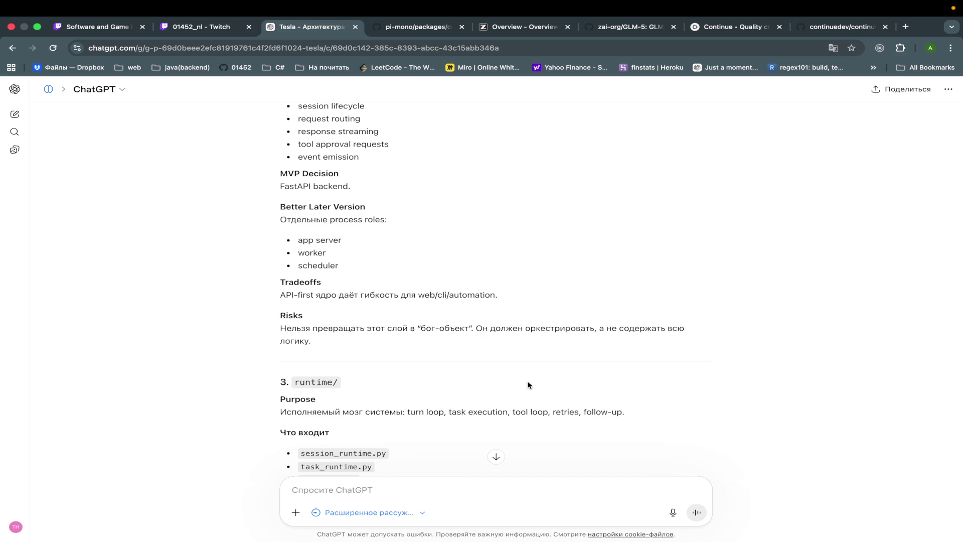
pyautogui.scroll(-4, 528, 385)
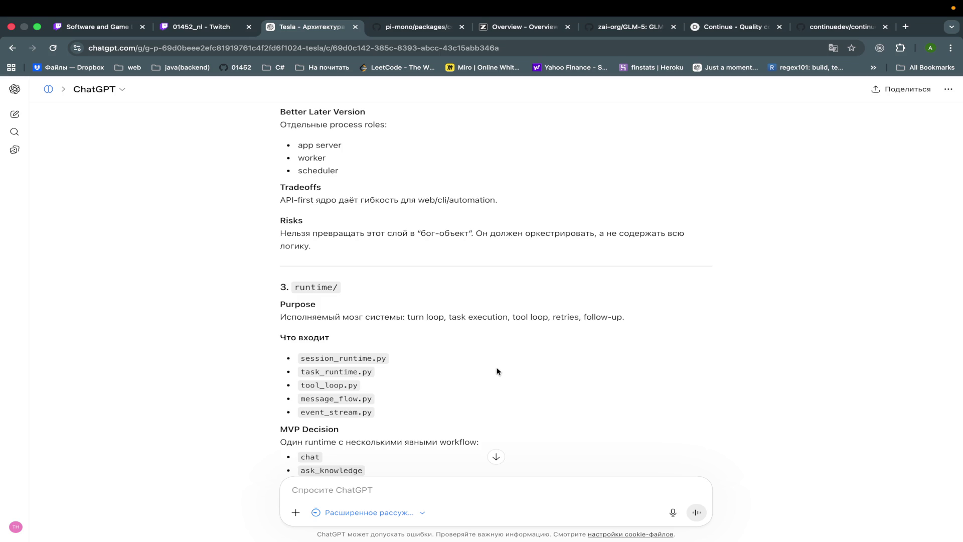
pyautogui.scroll(-1, 497, 371)
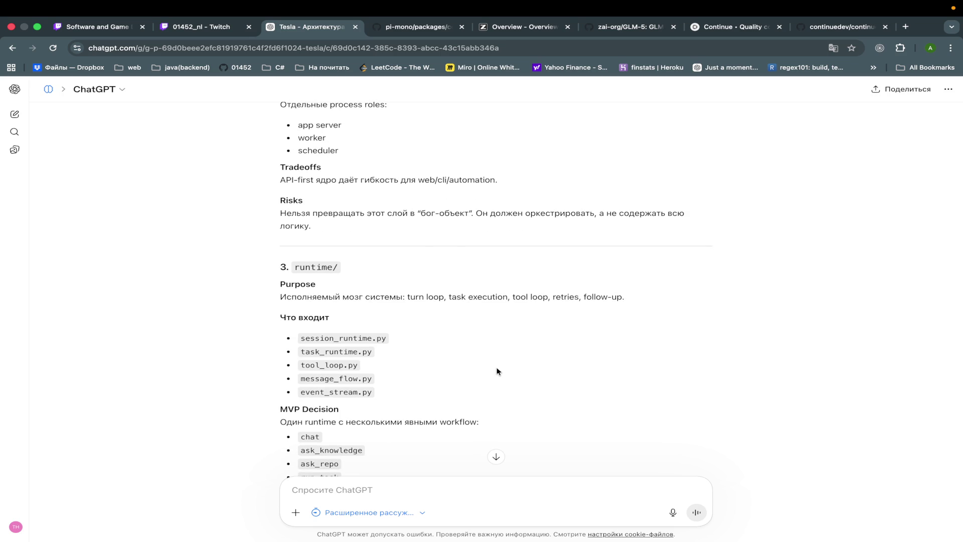
pyautogui.scroll(-2, 496, 371)
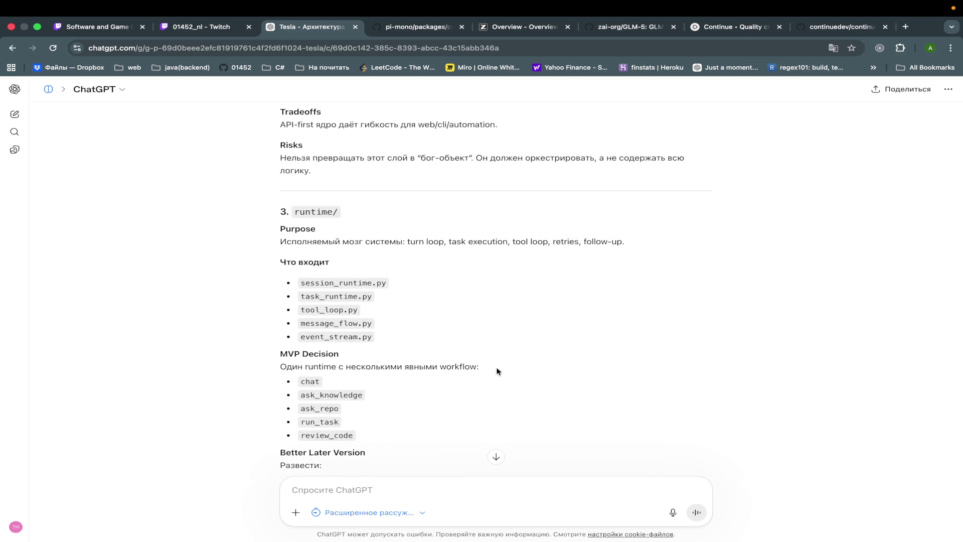
# Step: Read runtime/'s Better Later Version, then check the pi-mono coding-agent core folder on GitHub
pyautogui.scroll(-2, 498, 371)
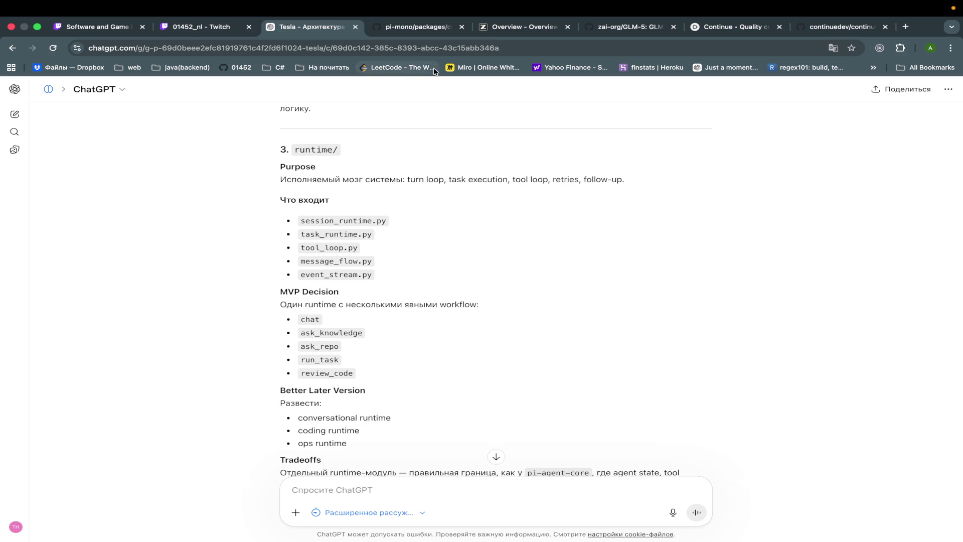
pyautogui.click(418, 31)
# Step: Cross-check the pi-mono core folder listing against the chat's runtime/ section
pyautogui.click(327, 31)
pyautogui.click(402, 28)
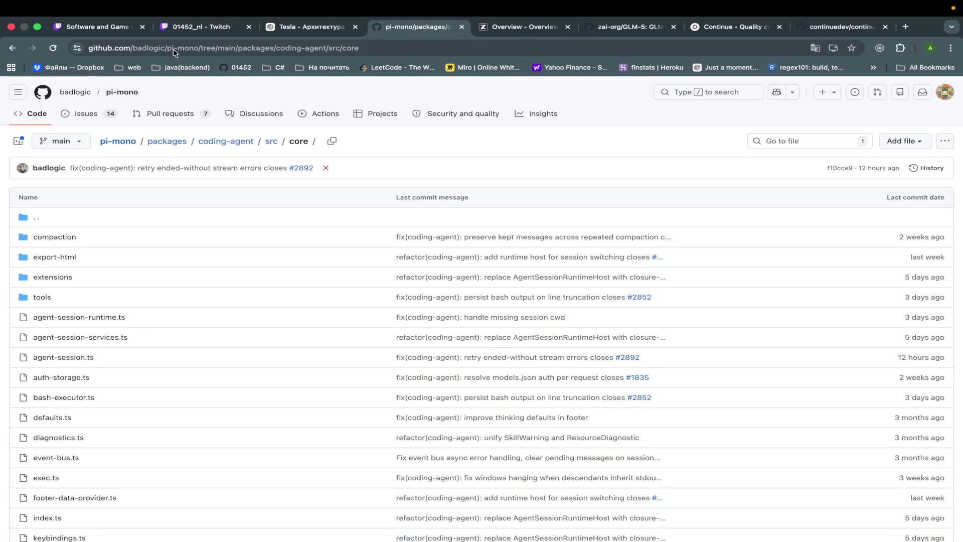
pyautogui.click(296, 32)
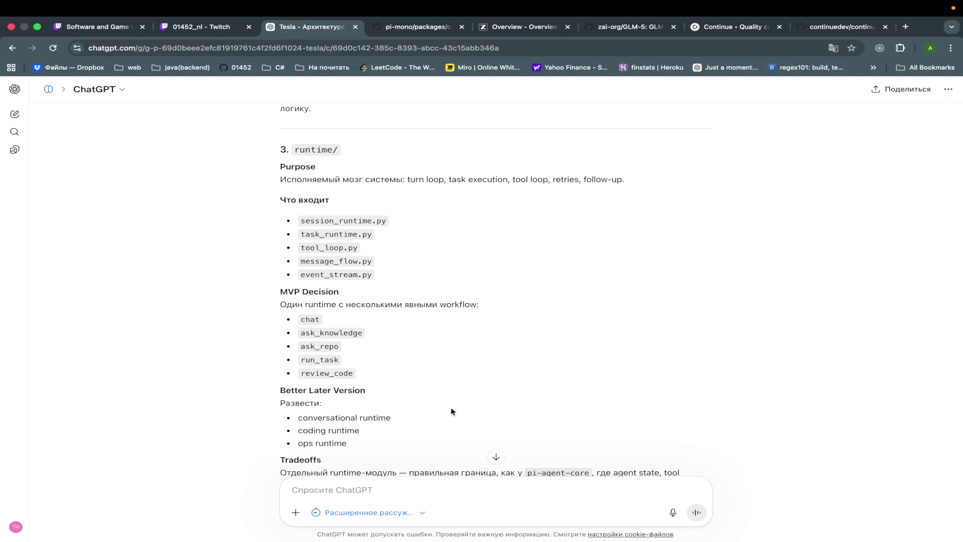
pyautogui.scroll(-2, 519, 362)
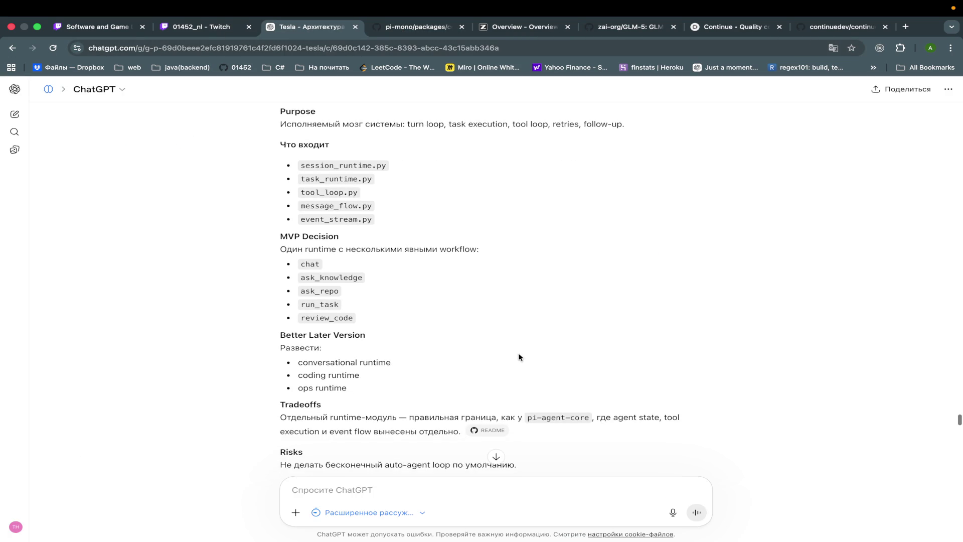
pyautogui.scroll(-2, 519, 355)
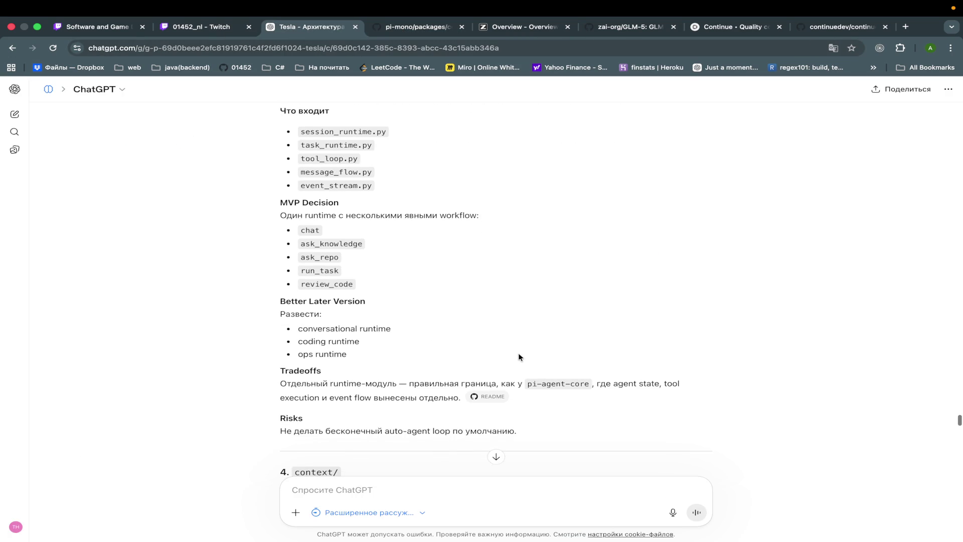
# Step: Read runtime/'s pi-agent-core Tradeoffs and Risks, continuing into 4. context/
pyautogui.scroll(2, 519, 355)
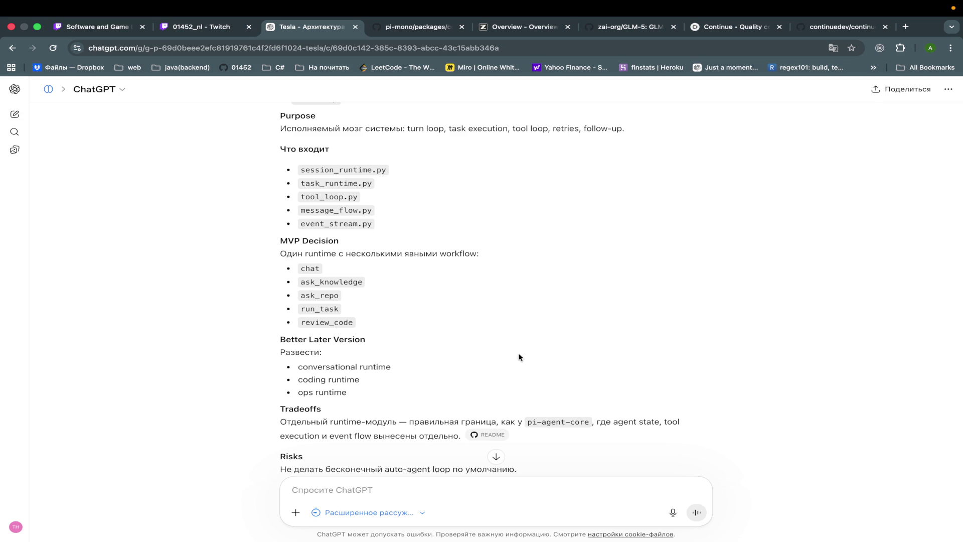
pyautogui.scroll(1, 519, 353)
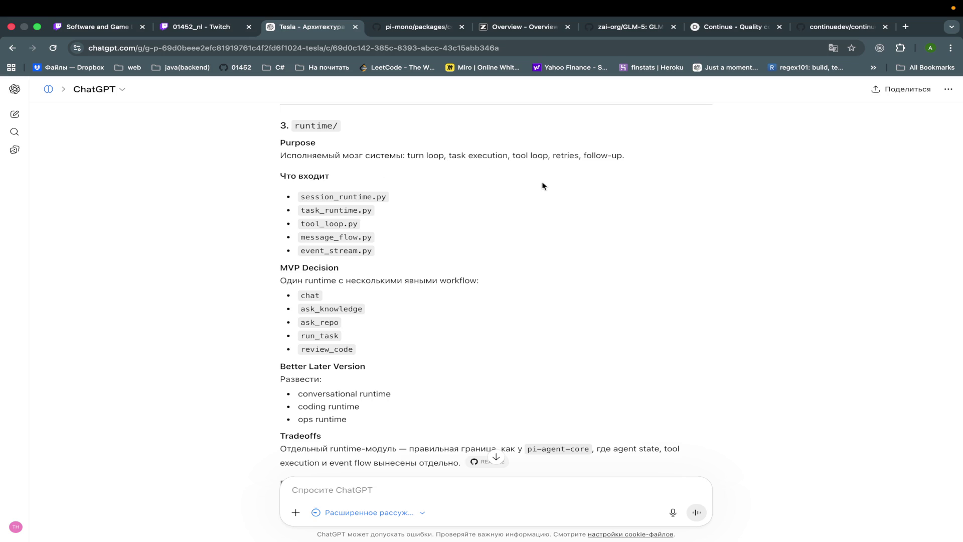
pyautogui.scroll(-3, 542, 186)
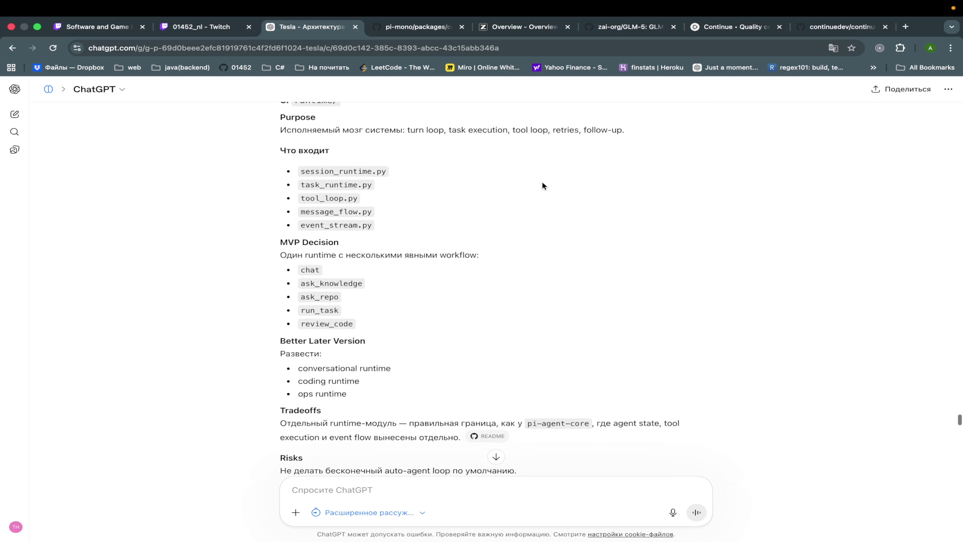
pyautogui.scroll(1, 543, 186)
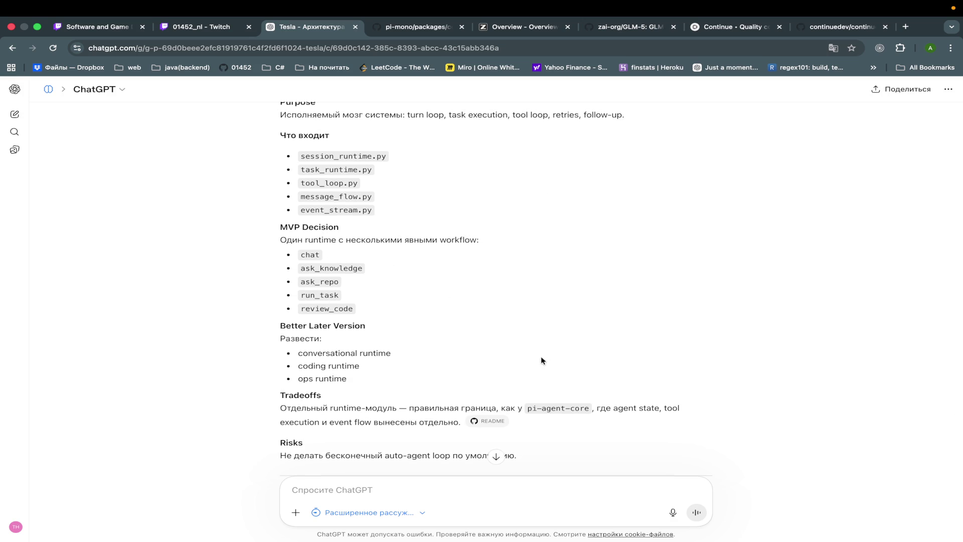
pyautogui.scroll(-1, 541, 357)
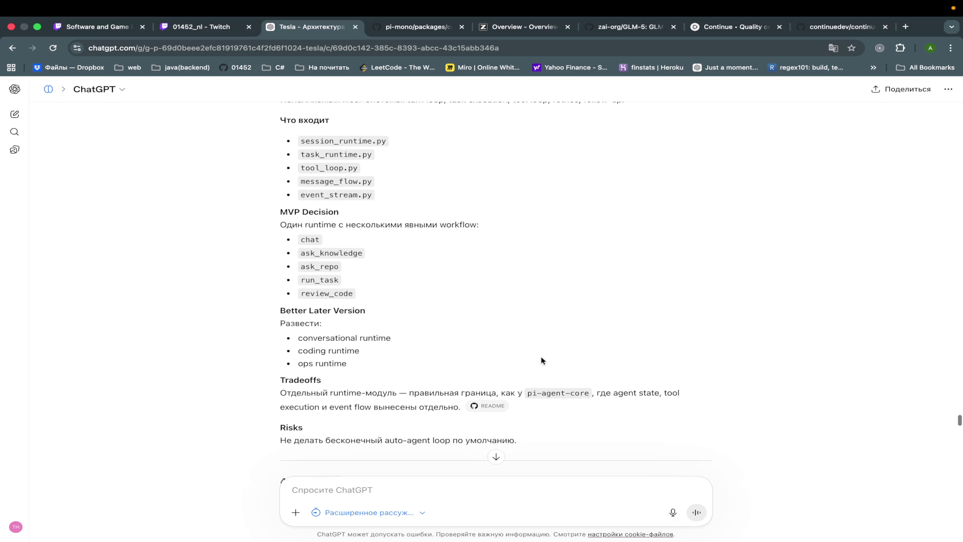
pyautogui.scroll(-2, 541, 360)
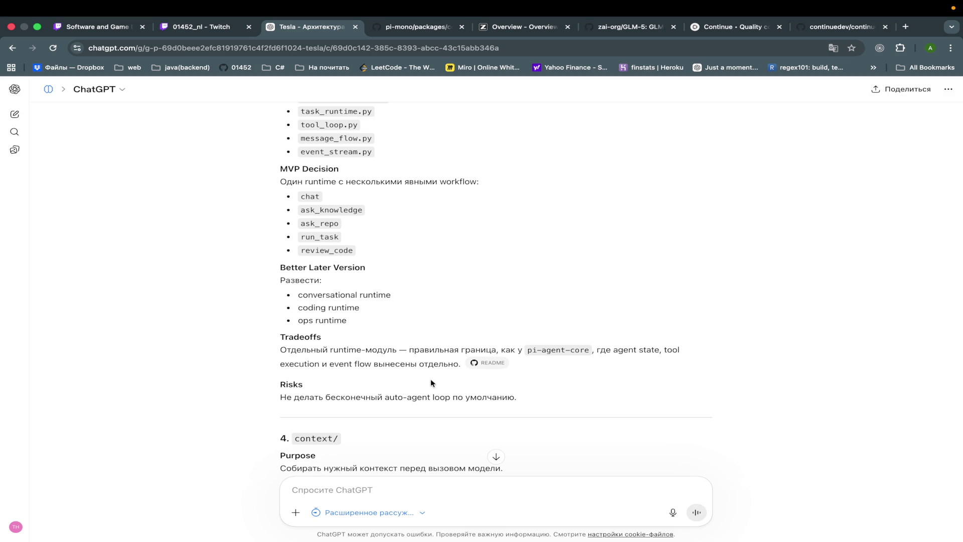
pyautogui.scroll(-3, 594, 411)
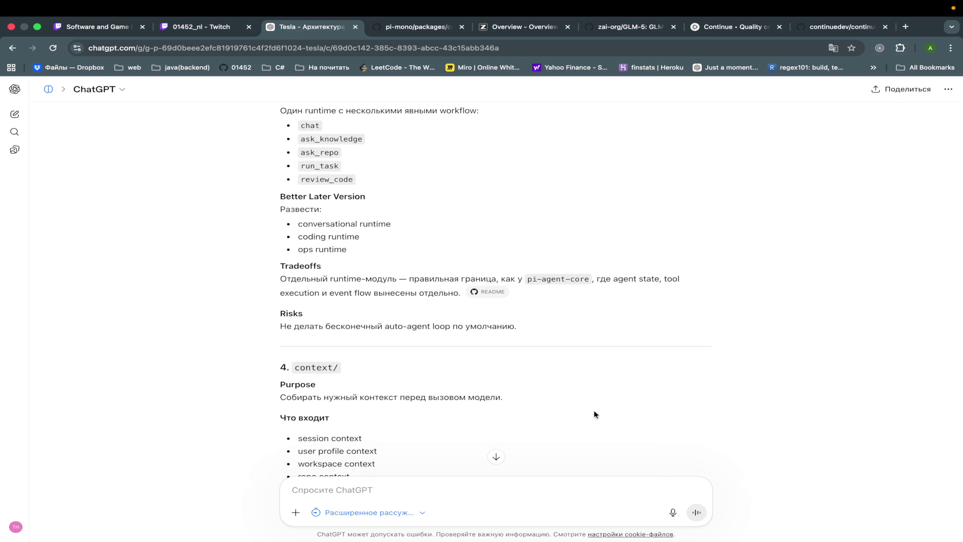
pyautogui.scroll(-2, 594, 414)
pyautogui.scroll(3, 554, 387)
pyautogui.moveTo(472, 344); pyautogui.dragTo(385, 347)
pyautogui.click(558, 343)
pyautogui.scroll(2, 558, 343)
pyautogui.scroll(-5, 558, 347)
pyautogui.scroll(-1, 558, 346)
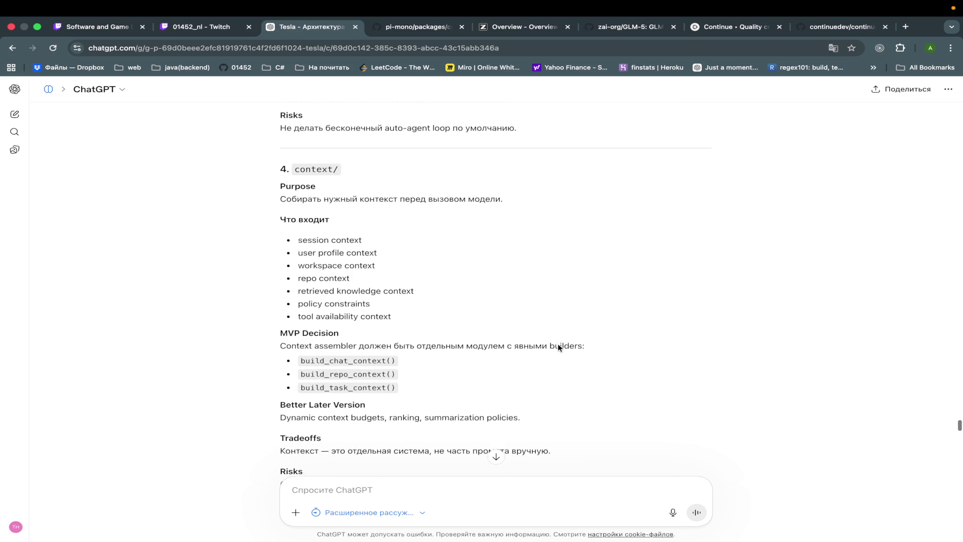
pyautogui.scroll(1, 558, 346)
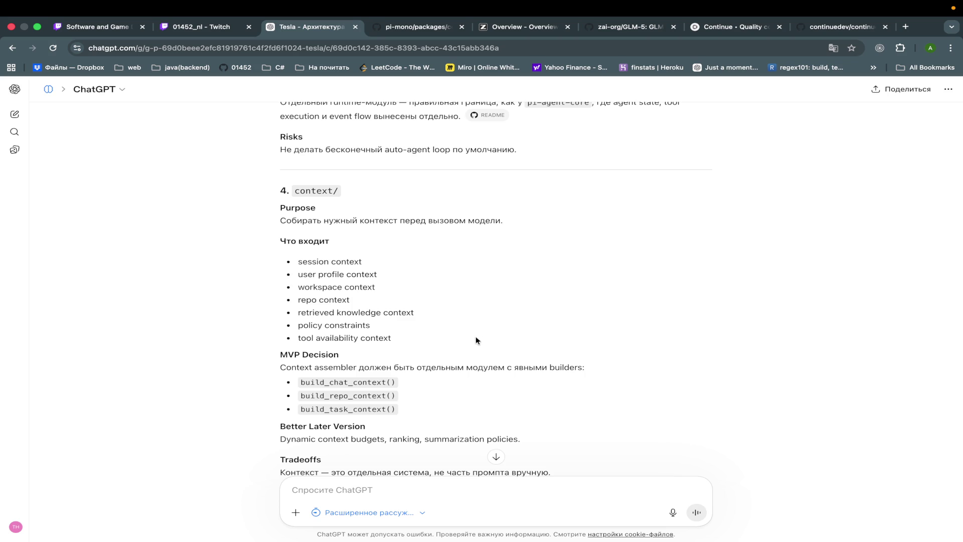
pyautogui.scroll(-1, 476, 340)
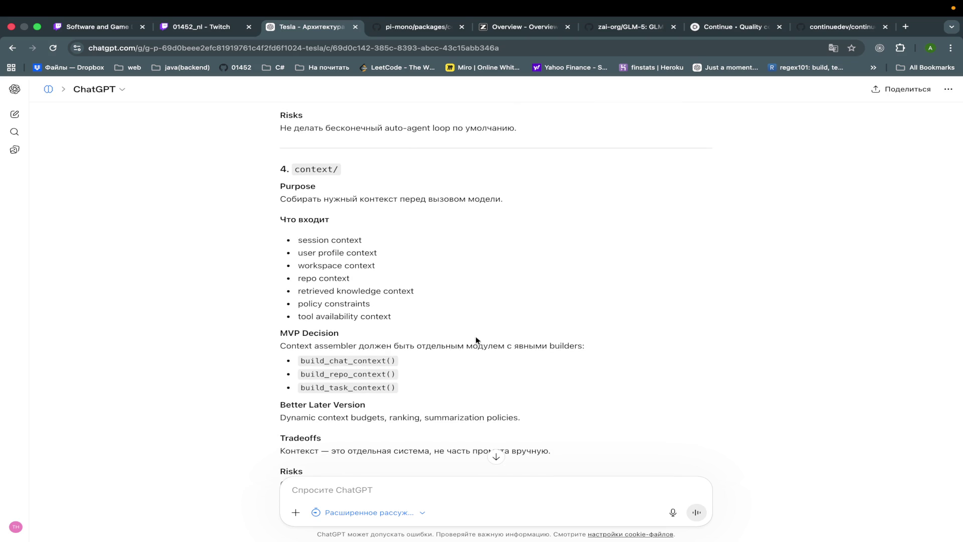
pyautogui.scroll(-2, 476, 340)
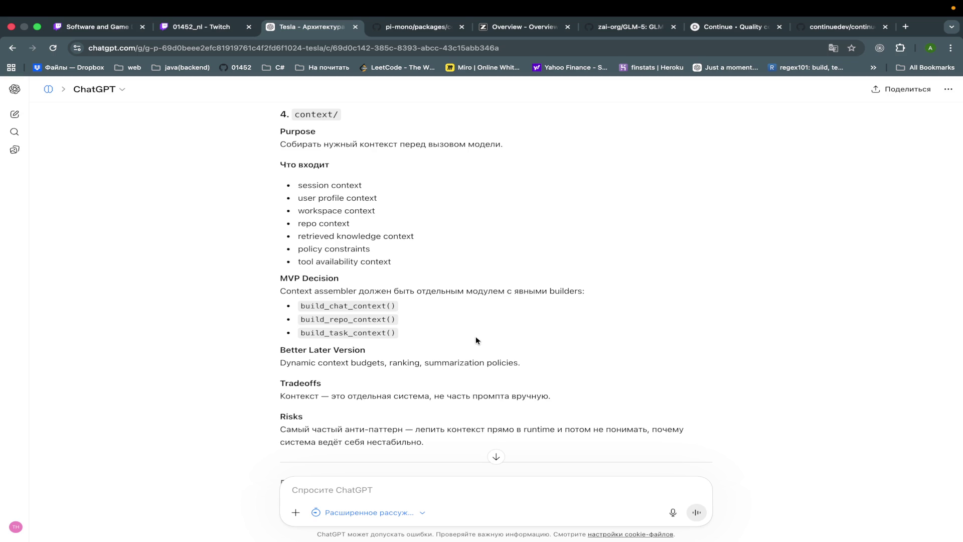
pyautogui.scroll(-2, 476, 340)
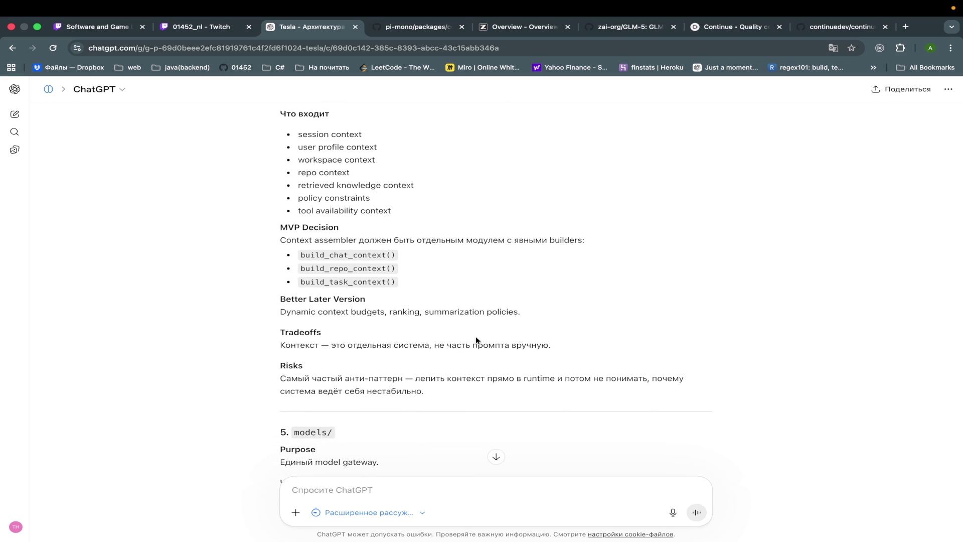
pyautogui.scroll(-1, 475, 340)
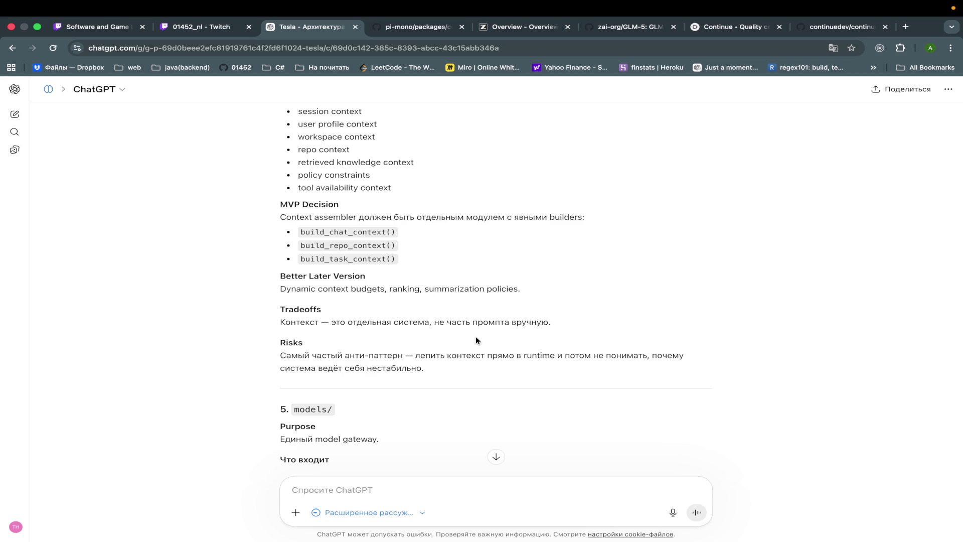
pyautogui.scroll(-2, 476, 341)
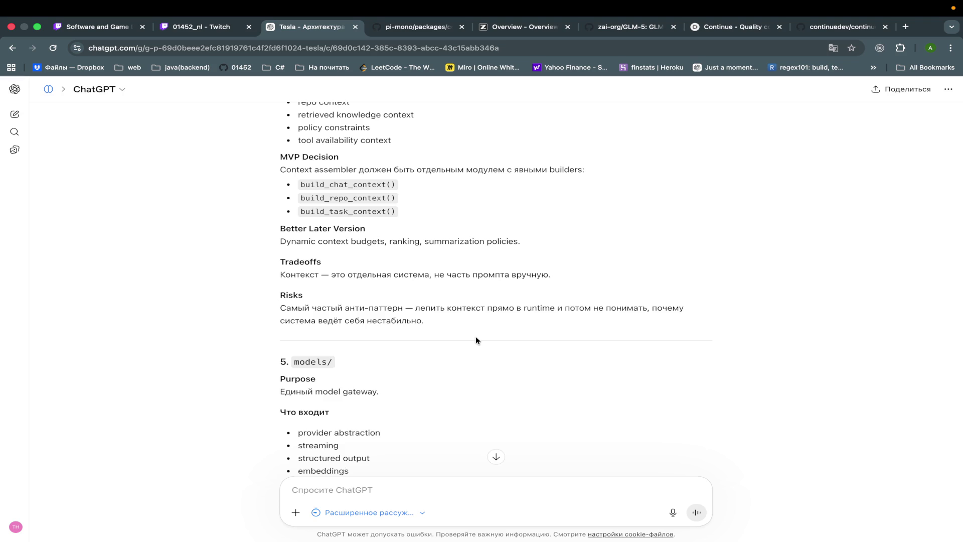
pyautogui.scroll(-10, 475, 338)
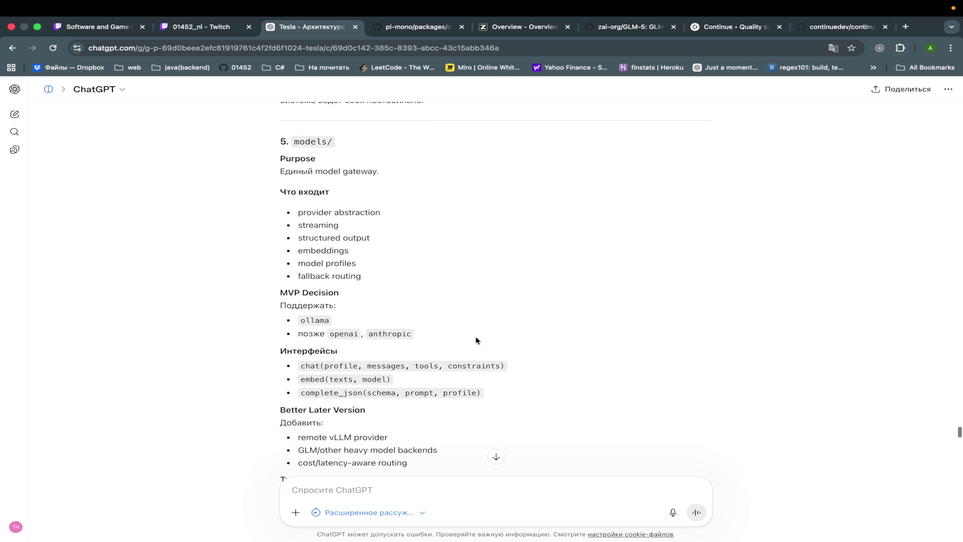
pyautogui.scroll(15, 476, 339)
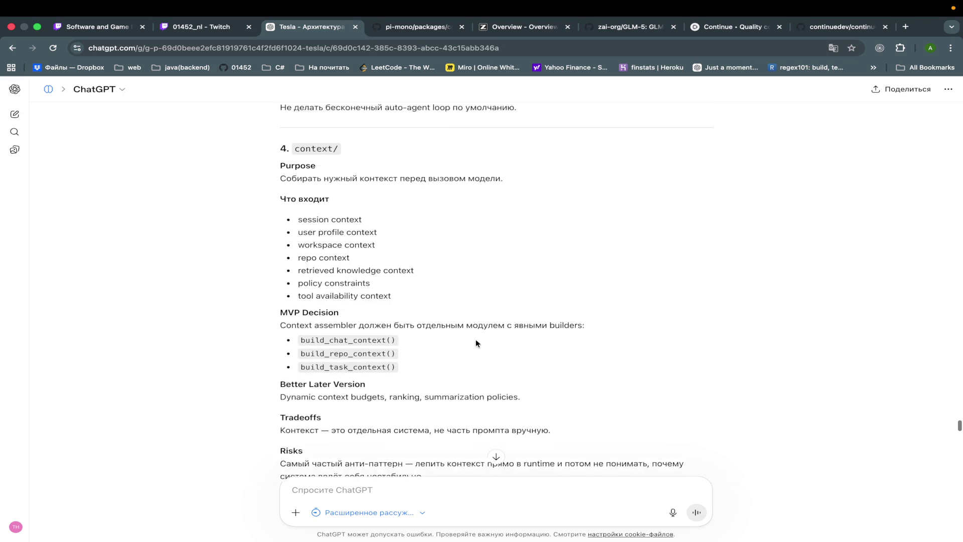
pyautogui.moveTo(264, 220)
pyautogui.mouseDown()
pyautogui.moveTo(381, 254)
pyautogui.moveTo(425, 326)
pyautogui.moveTo(261, 227)
pyautogui.mouseUp()
pyautogui.click(425, 326)
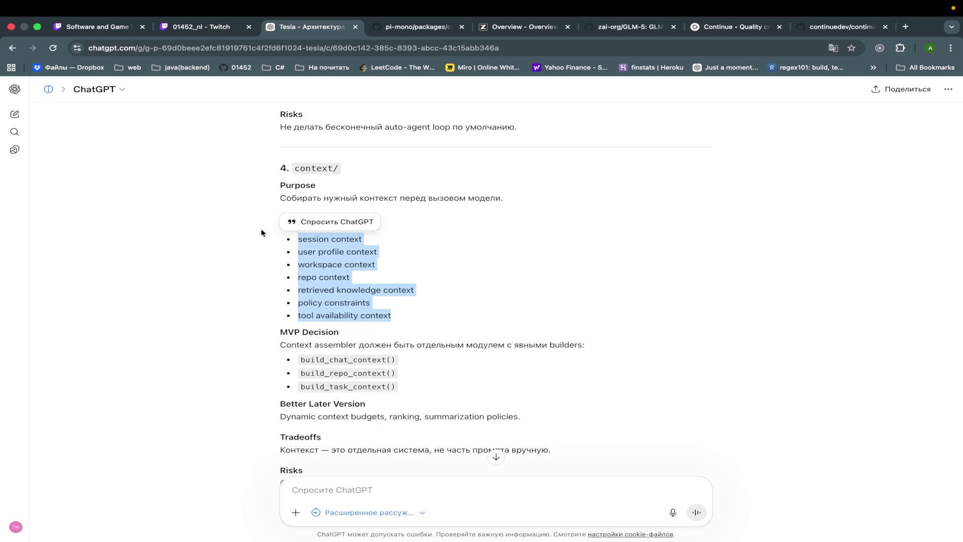
pyautogui.click(320, 257)
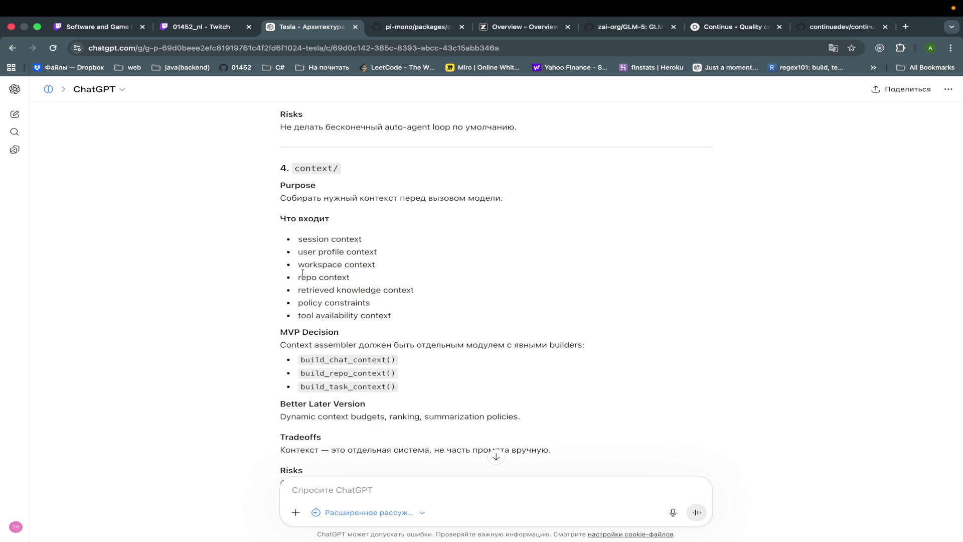
pyautogui.moveTo(298, 252); pyautogui.dragTo(453, 254)
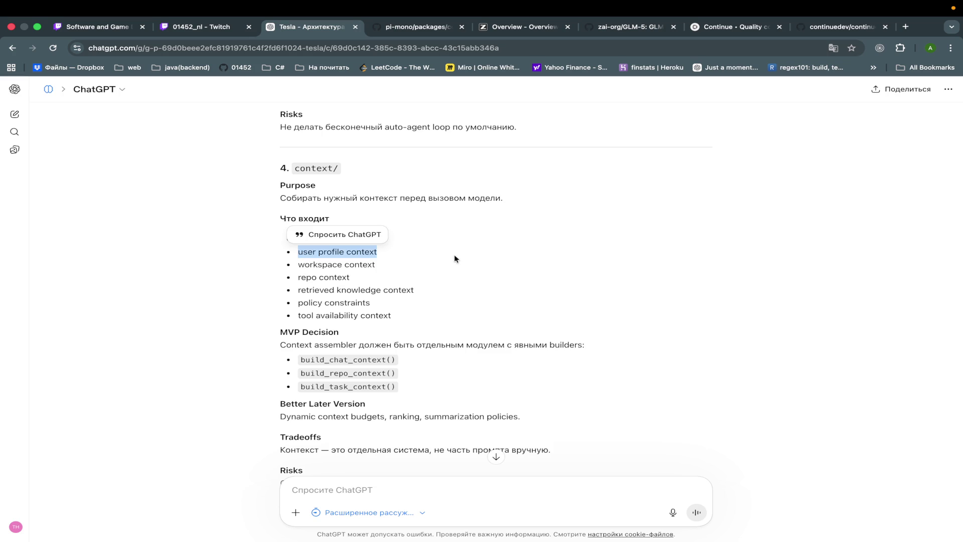
pyautogui.click(454, 257)
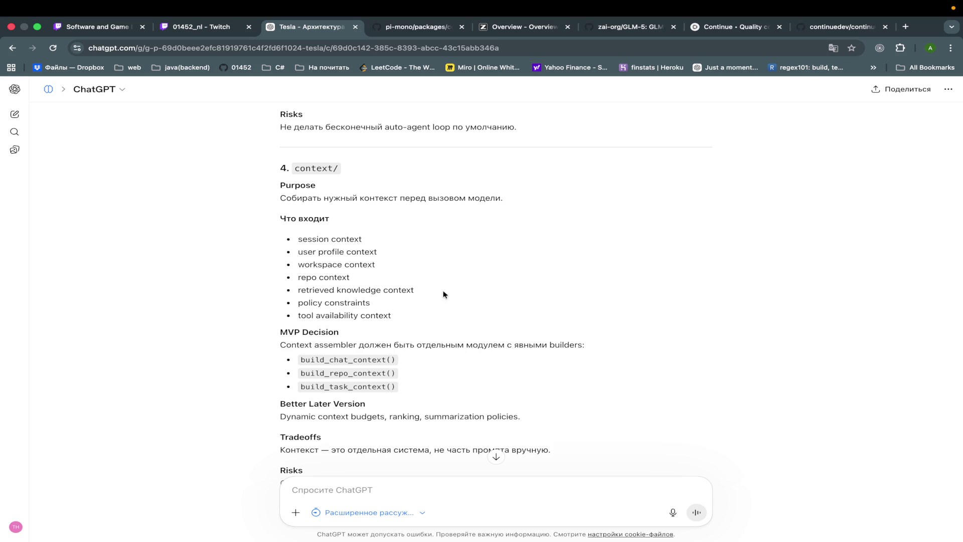
pyautogui.scroll(-5, 443, 290)
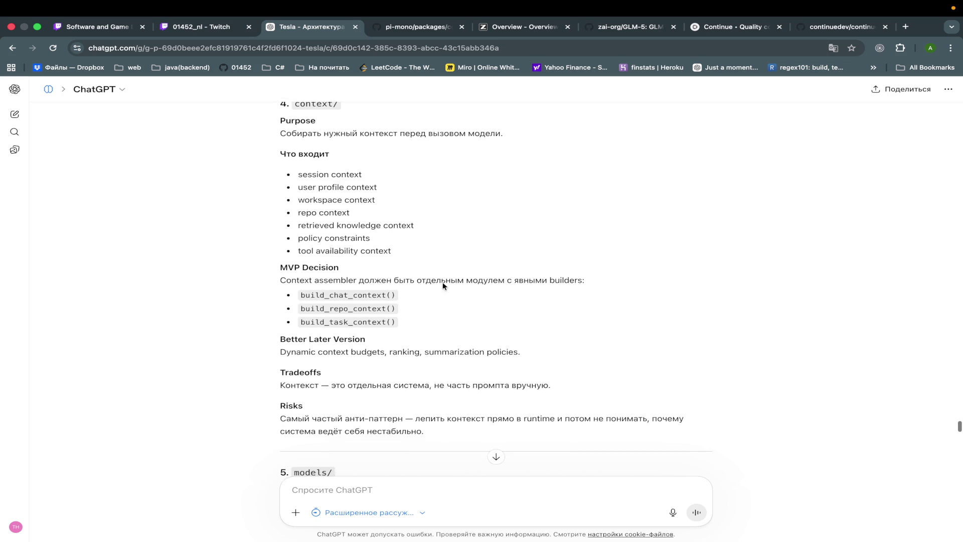
pyautogui.scroll(-1, 443, 286)
pyautogui.scroll(10, 443, 286)
pyautogui.scroll(-5, 442, 286)
pyautogui.scroll(-1, 442, 285)
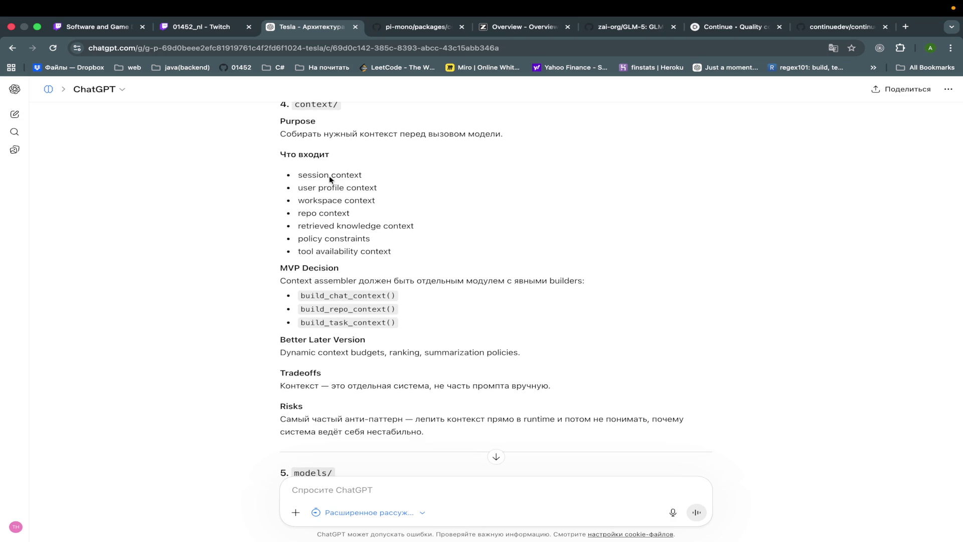
pyautogui.scroll(-6, 470, 343)
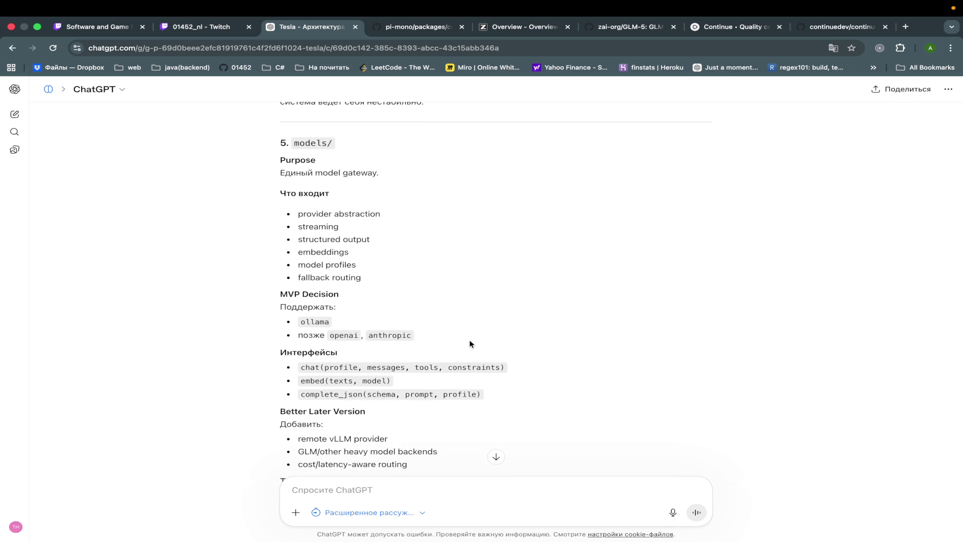
pyautogui.scroll(-1, 470, 343)
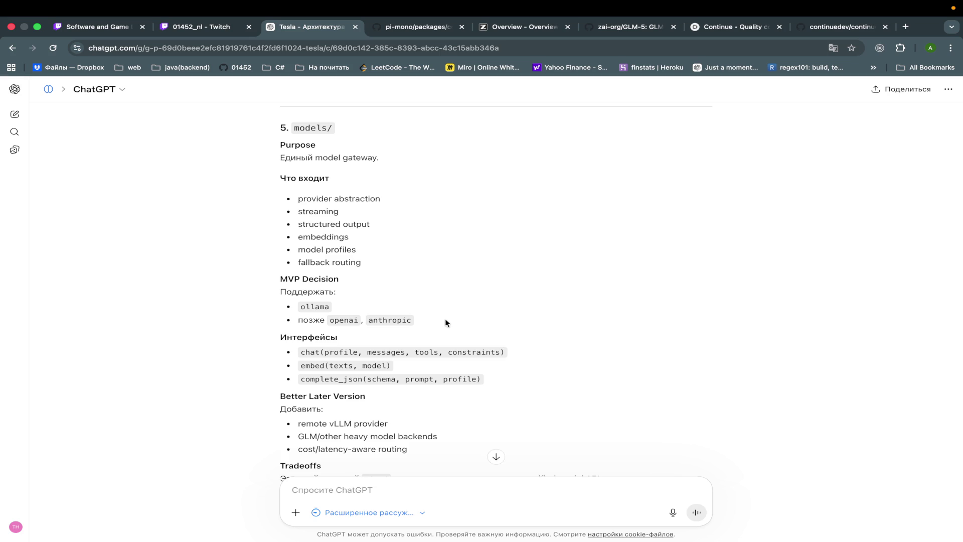
pyautogui.scroll(-2, 448, 323)
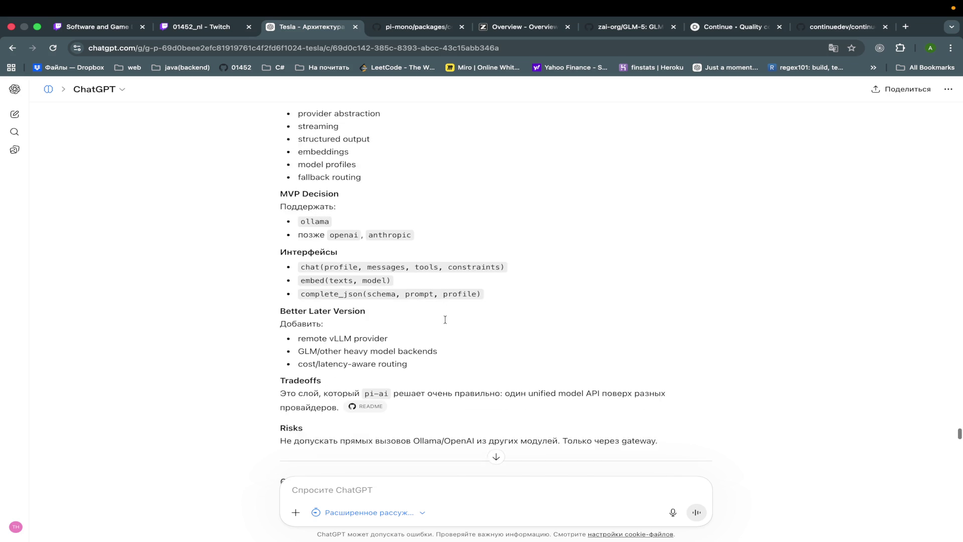
pyautogui.scroll(-2, 448, 323)
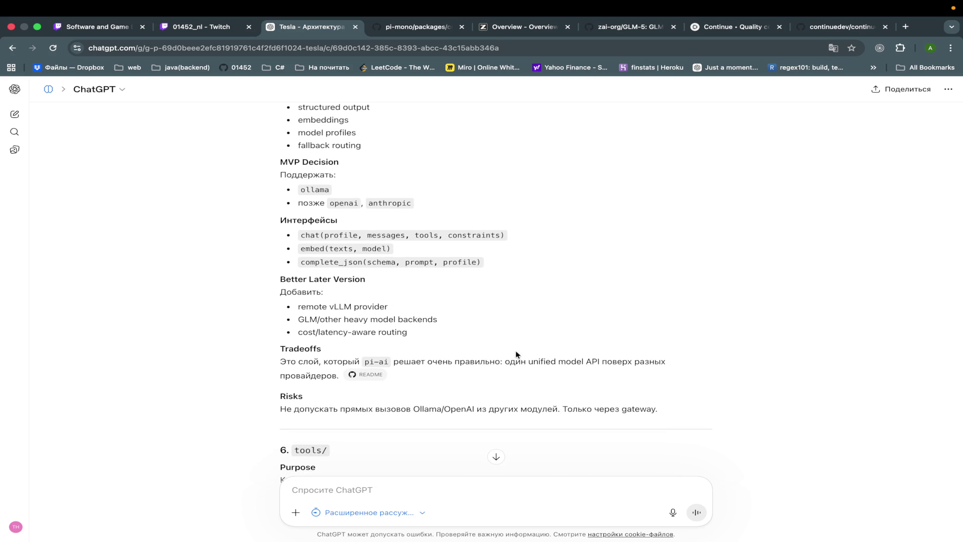
pyautogui.scroll(-2, 517, 355)
pyautogui.scroll(-5, 517, 354)
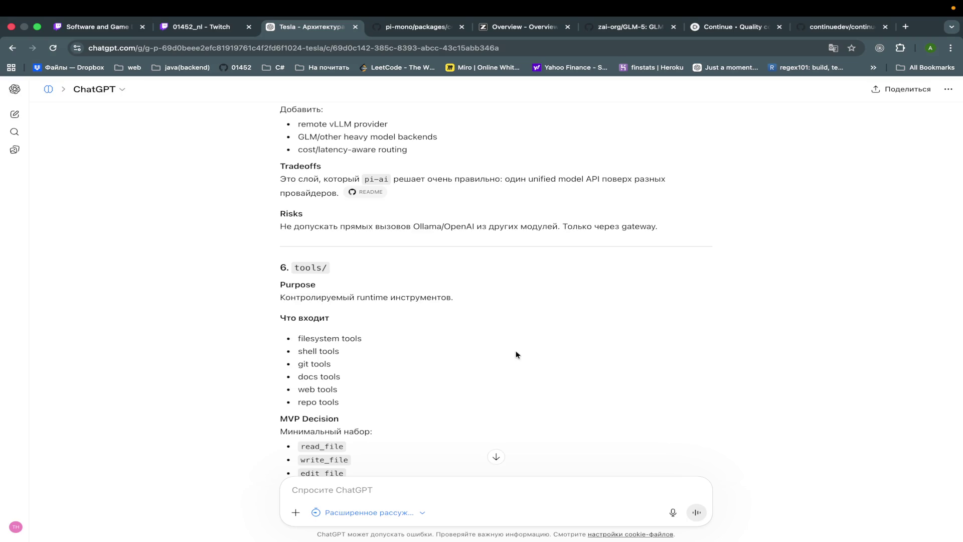
pyautogui.scroll(-4, 517, 355)
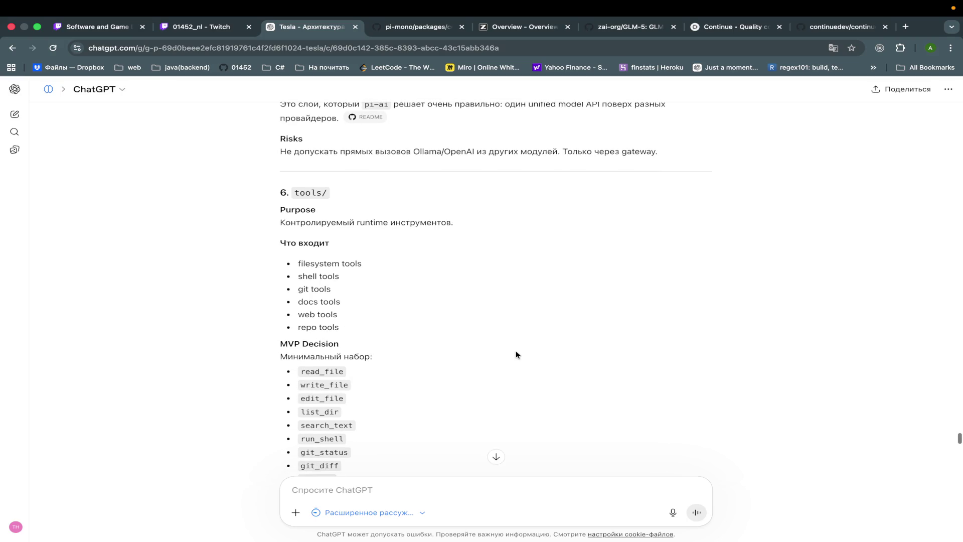
pyautogui.scroll(-1, 517, 355)
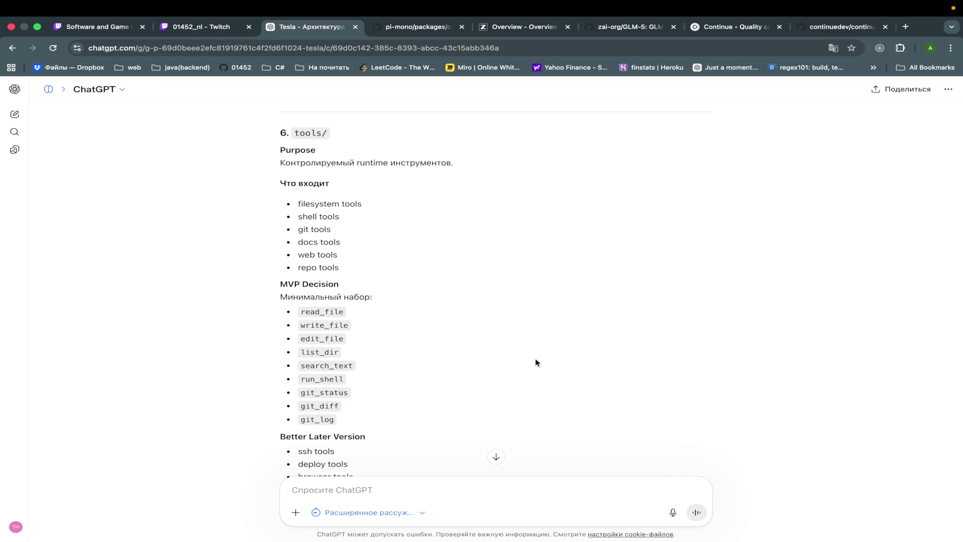
pyautogui.scroll(-1, 536, 359)
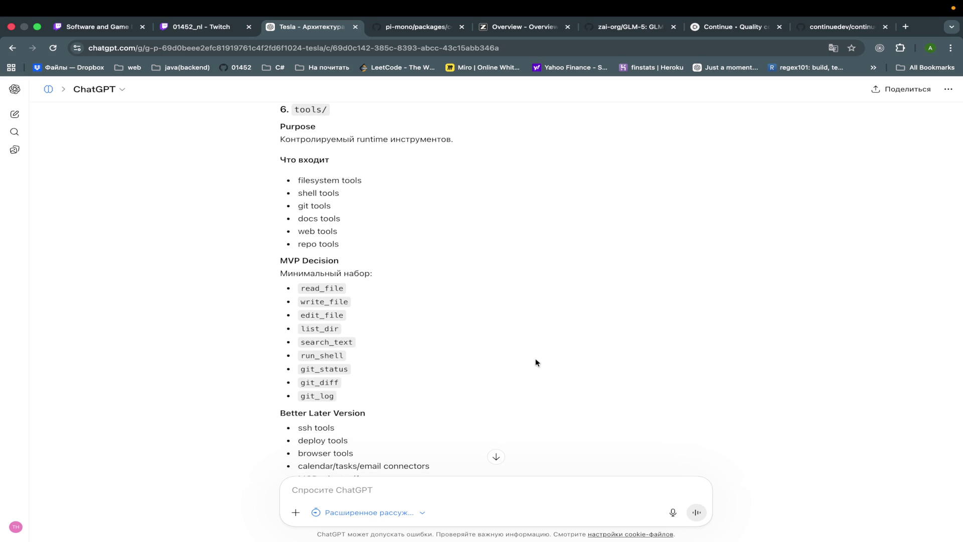
pyautogui.scroll(-2, 535, 359)
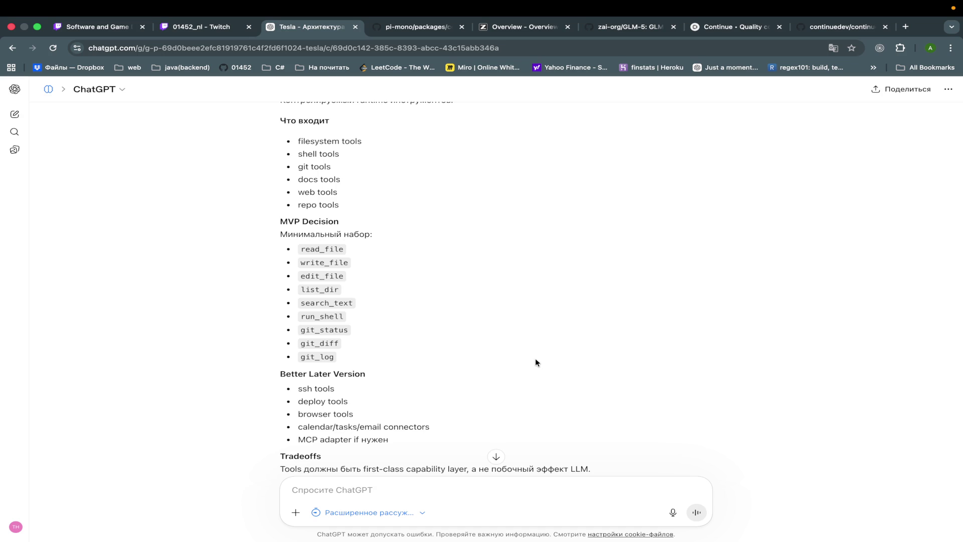
pyautogui.scroll(3, 536, 359)
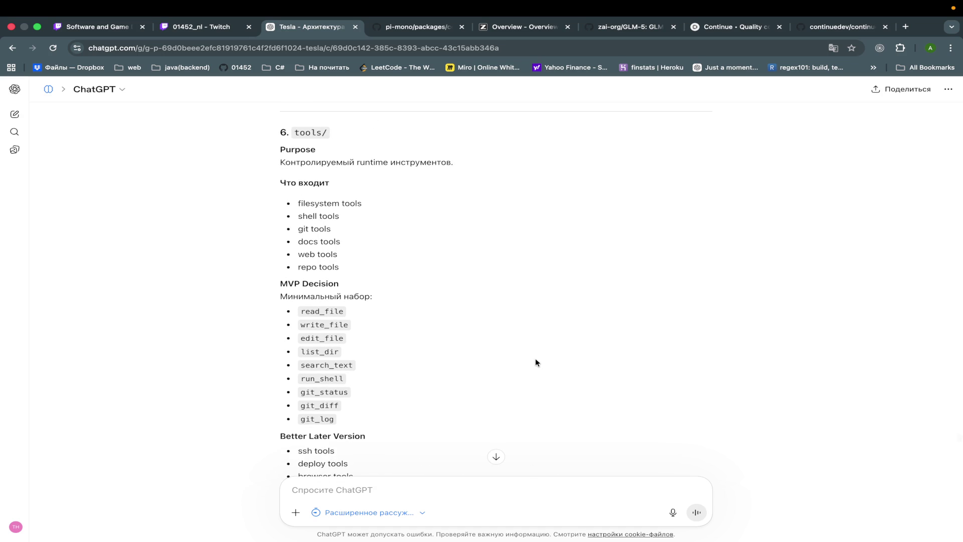
pyautogui.scroll(-1, 536, 362)
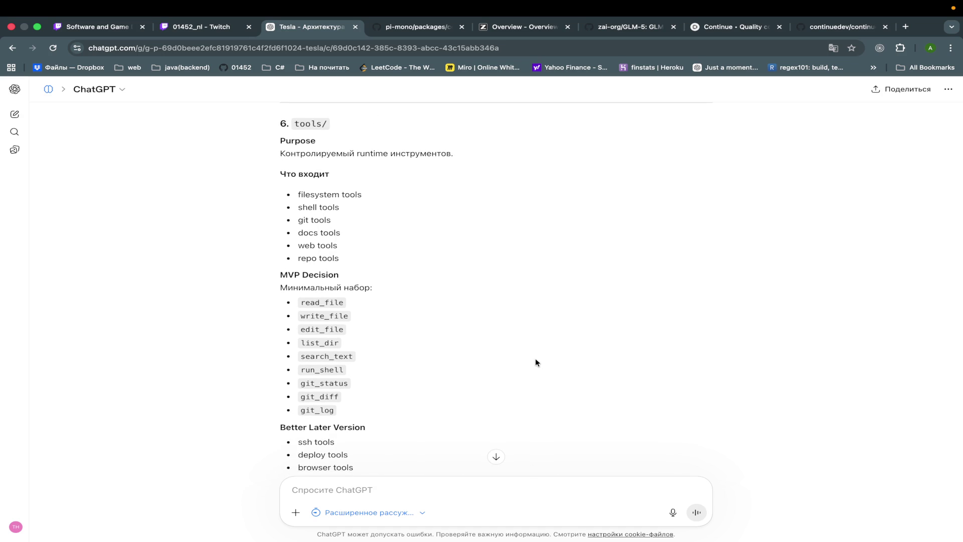
pyautogui.scroll(-1, 535, 362)
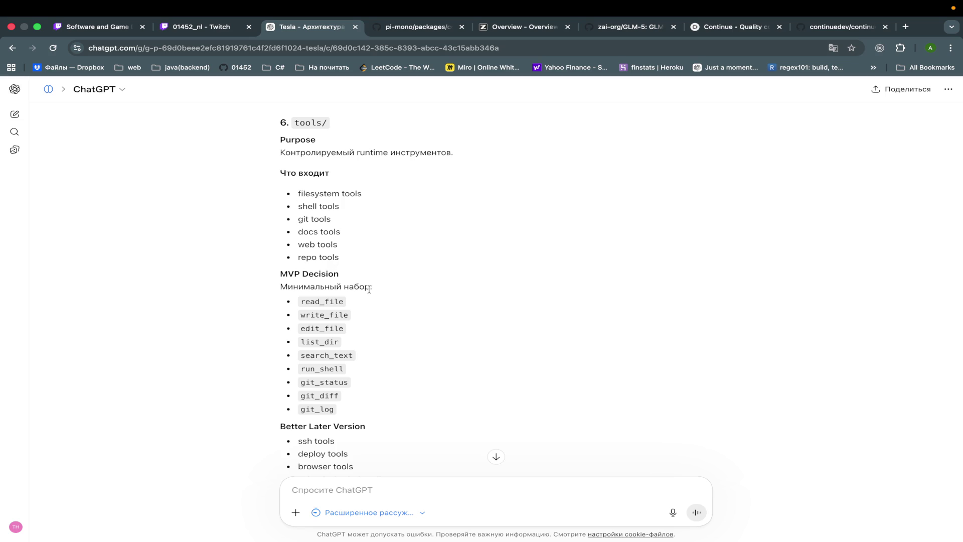
pyautogui.scroll(-2, 369, 289)
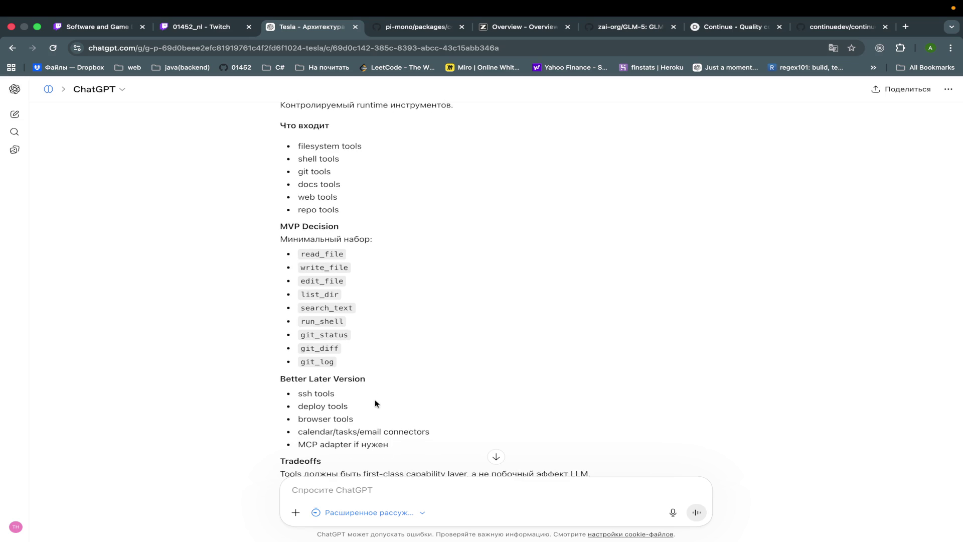
pyautogui.scroll(-4, 375, 399)
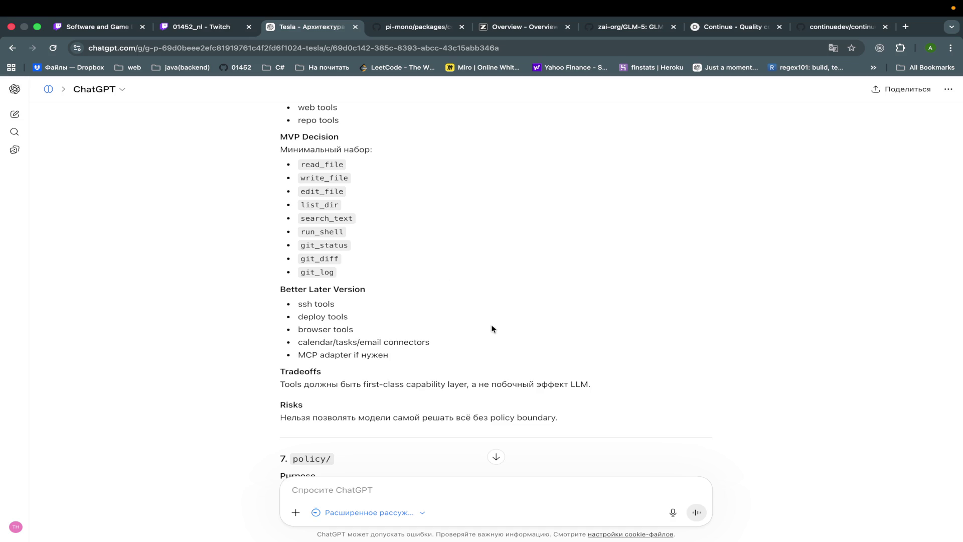
pyautogui.scroll(8, 492, 329)
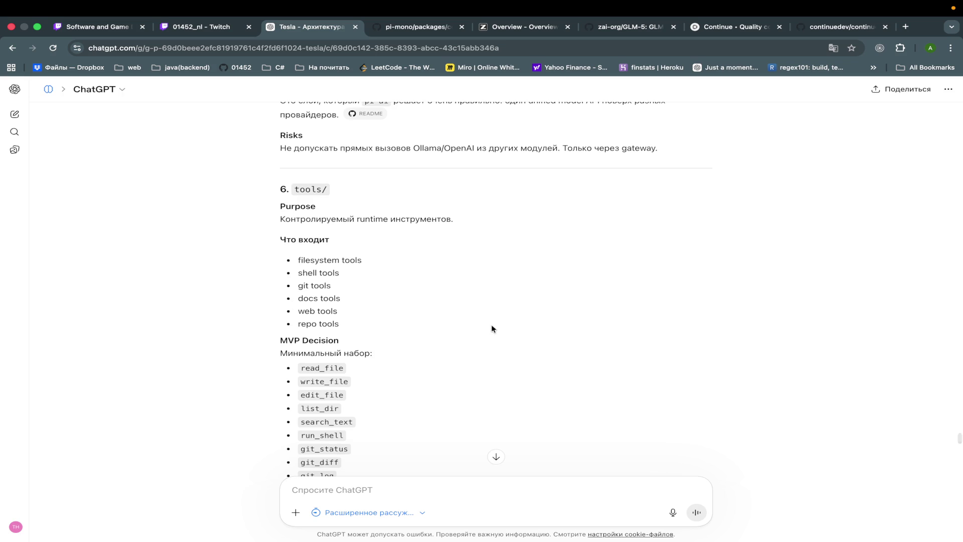
pyautogui.scroll(-9, 492, 329)
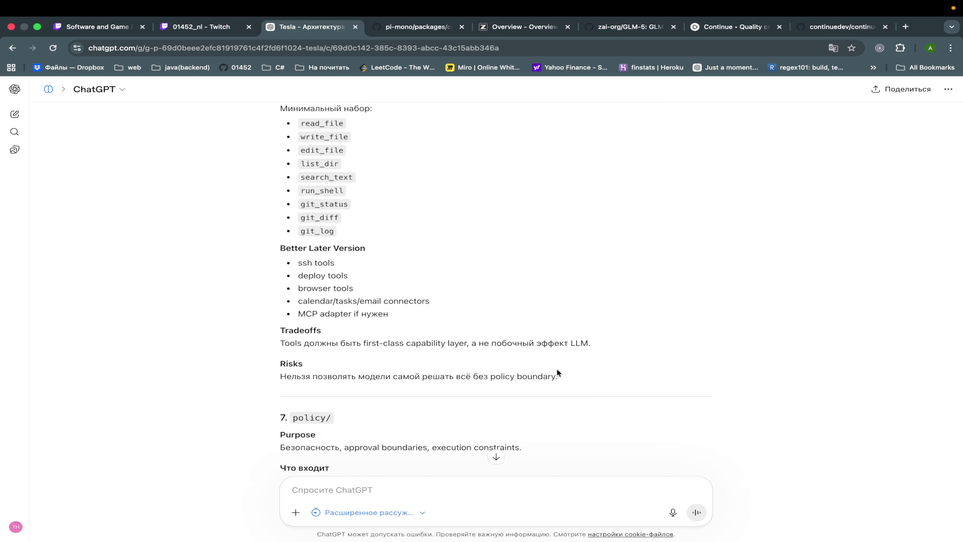
pyautogui.scroll(5, 558, 373)
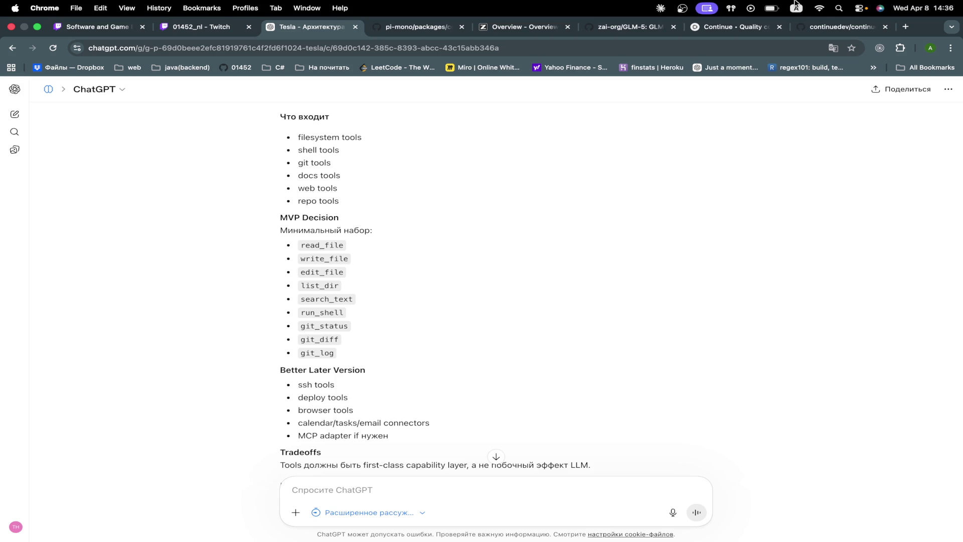
pyautogui.scroll(-5, 693, 335)
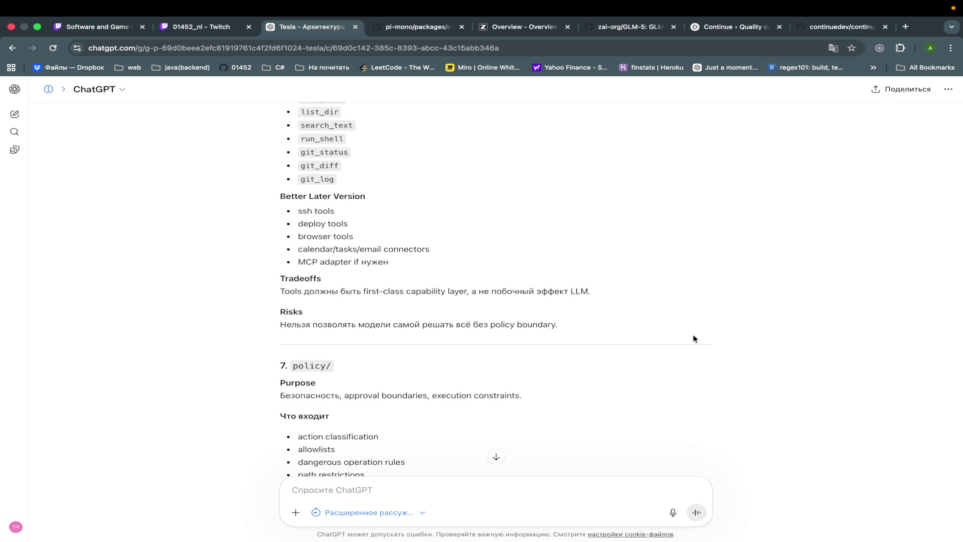
pyautogui.scroll(-5, 693, 338)
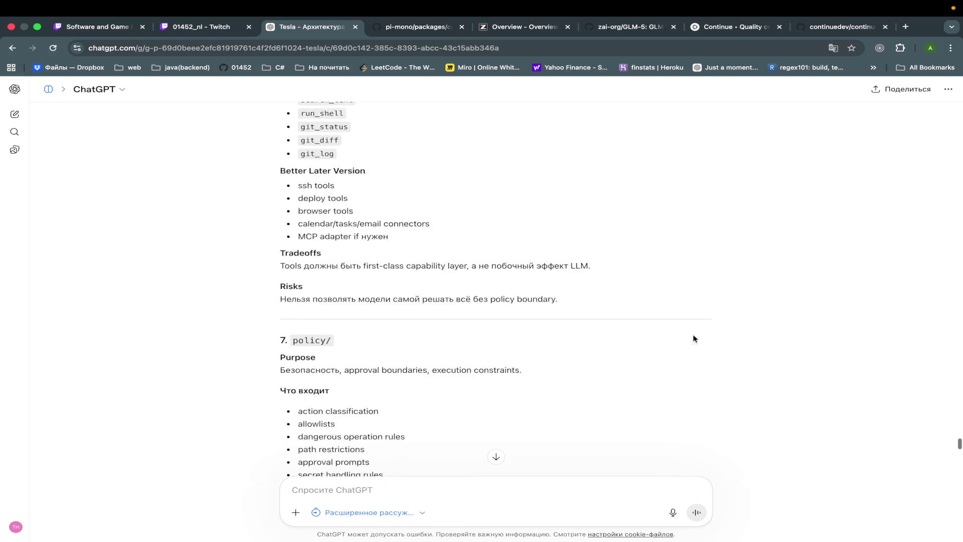
pyautogui.scroll(-3, 694, 338)
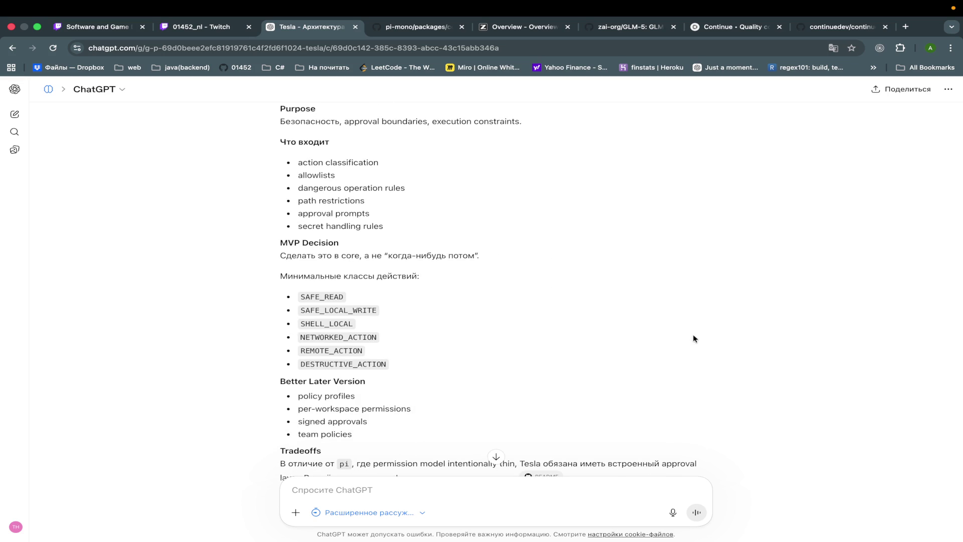
pyautogui.scroll(2, 693, 337)
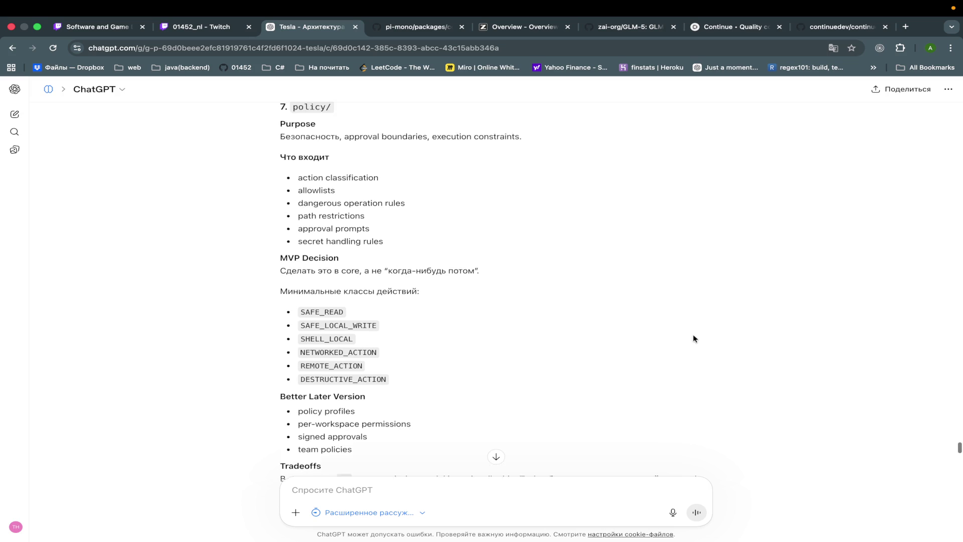
pyautogui.scroll(-3, 693, 336)
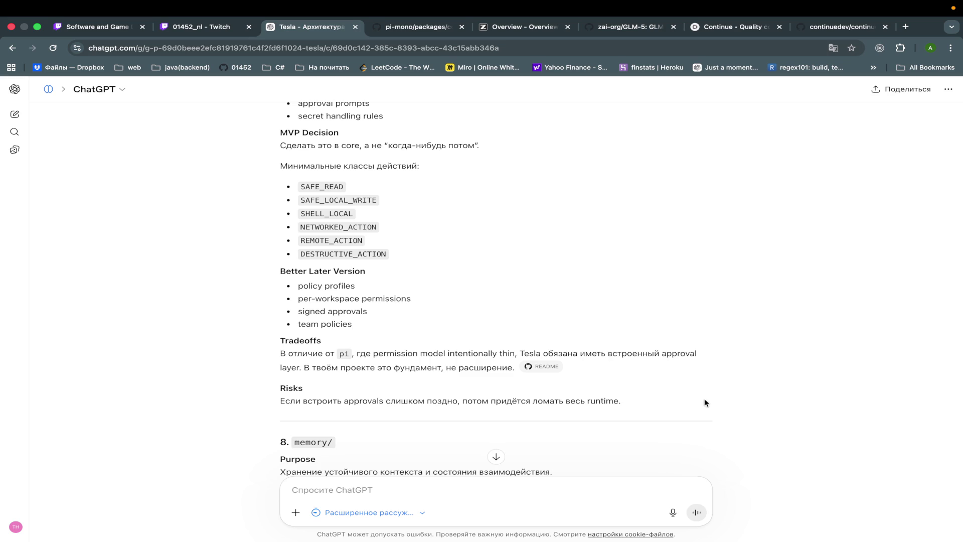
pyautogui.doubleClick(677, 354)
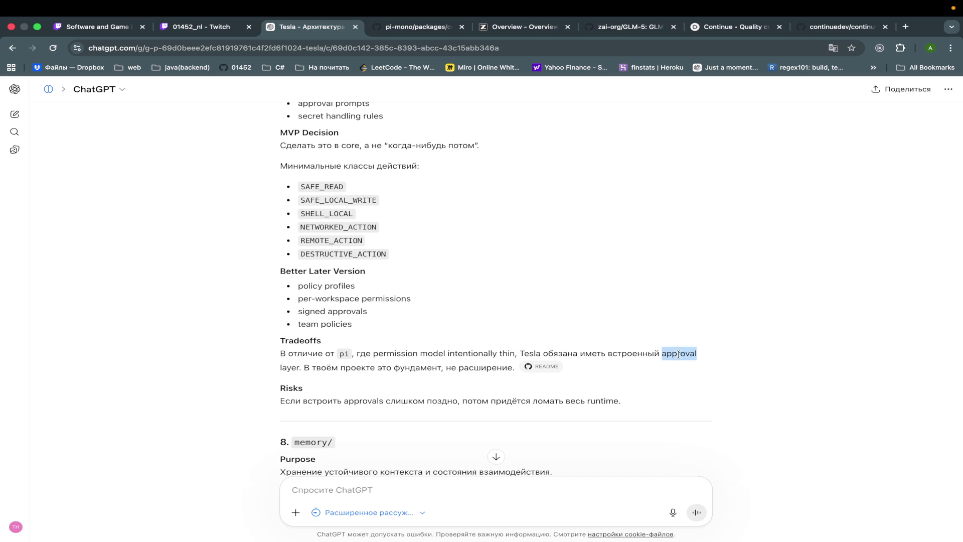
pyautogui.click(704, 418)
pyautogui.scroll(-1, 704, 420)
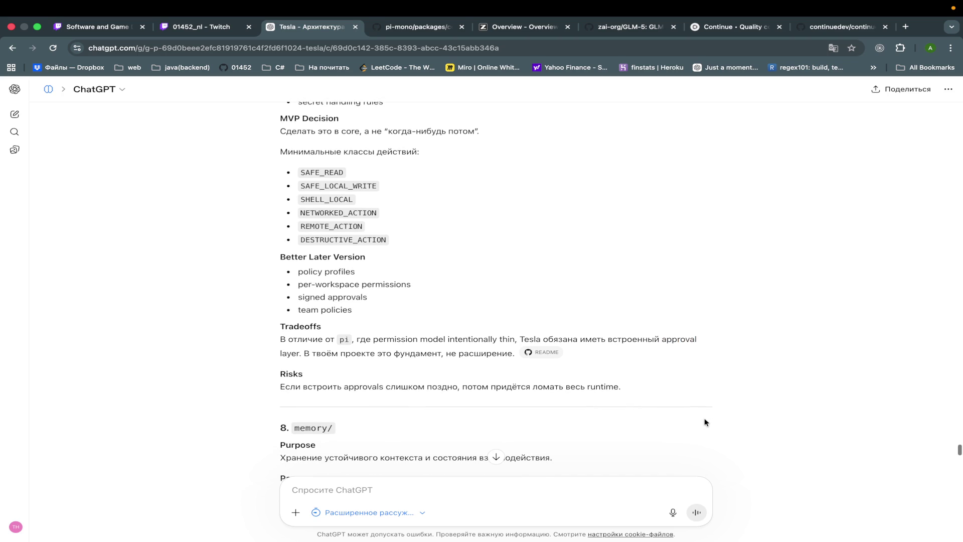
pyautogui.scroll(-5, 704, 420)
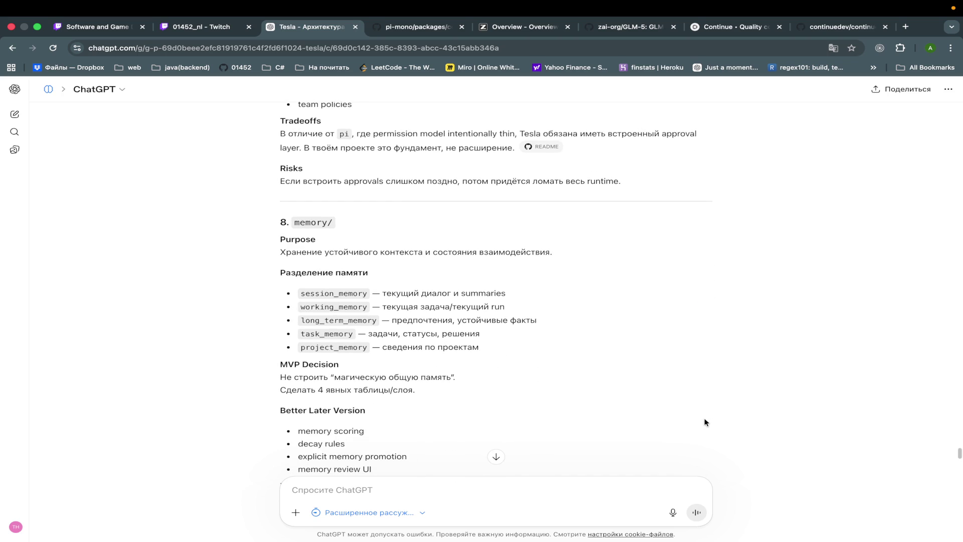
pyautogui.scroll(-2, 705, 421)
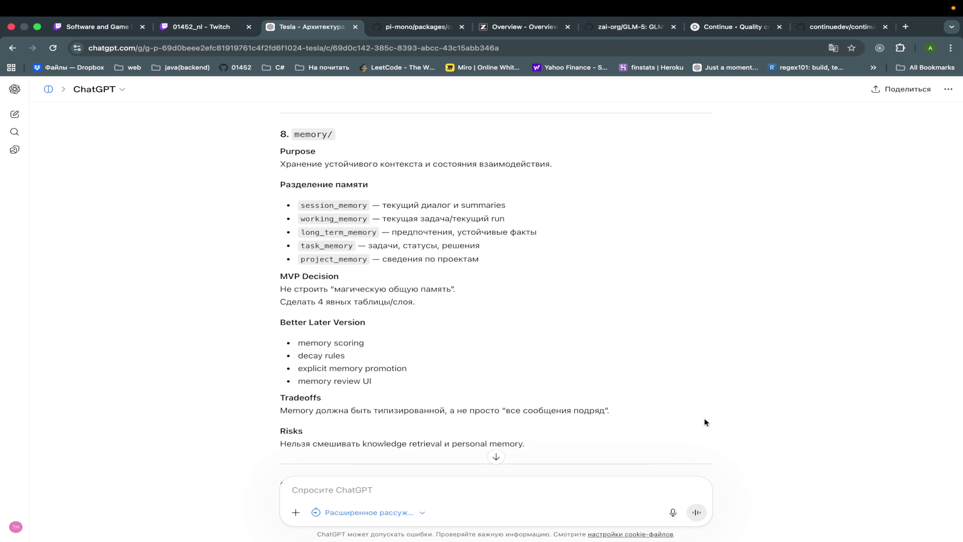
pyautogui.scroll(-8, 705, 420)
pyautogui.scroll(-1, 704, 423)
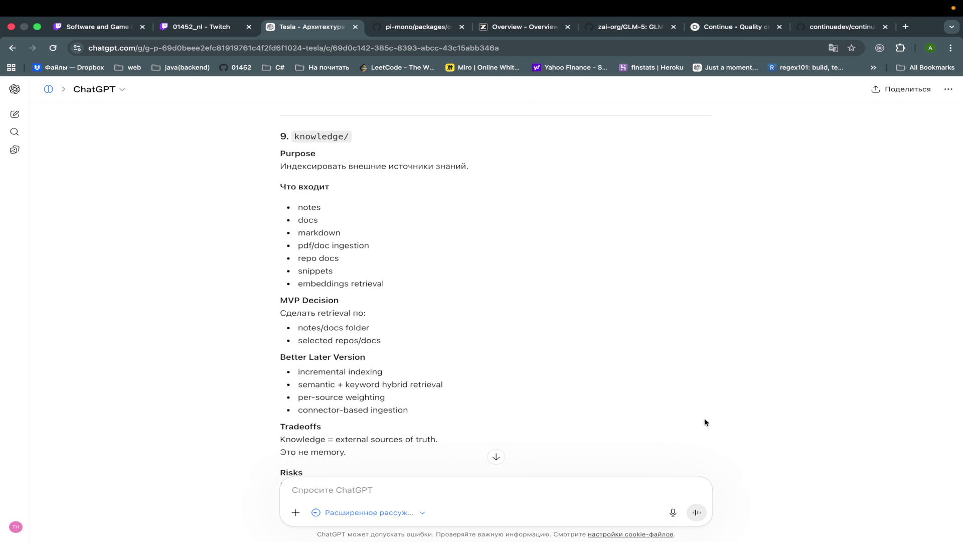
pyautogui.scroll(-4, 705, 422)
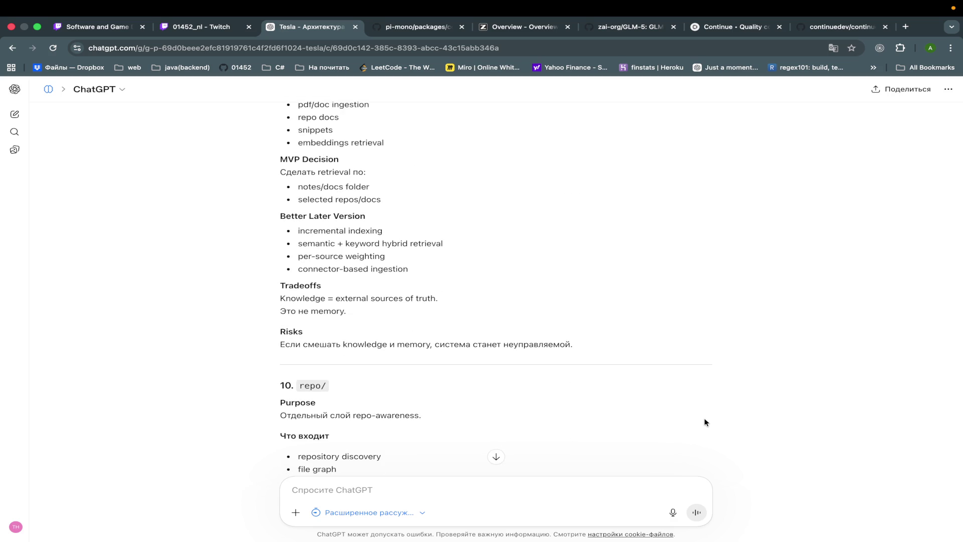
pyautogui.scroll(-3, 704, 422)
pyautogui.scroll(-2, 705, 421)
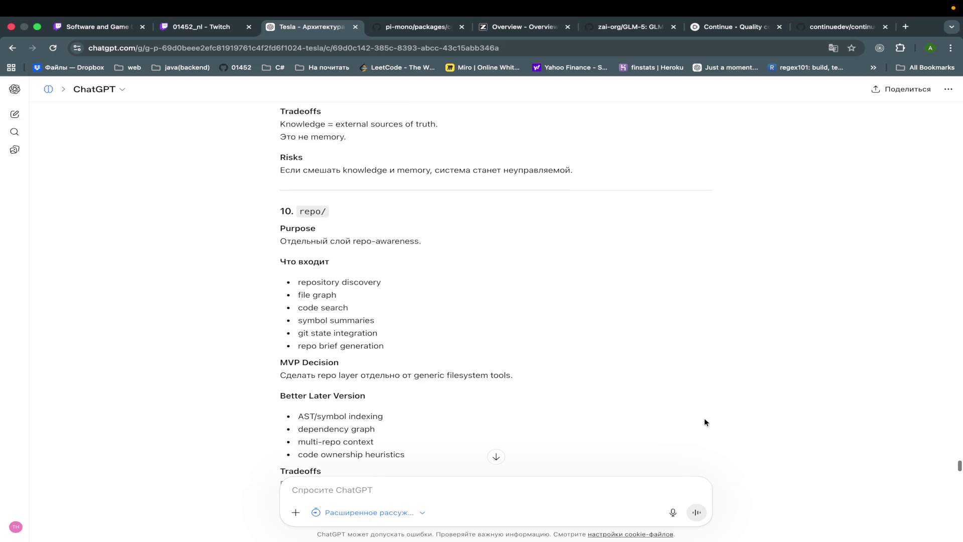
pyautogui.scroll(-1, 704, 423)
pyautogui.scroll(-5, 704, 423)
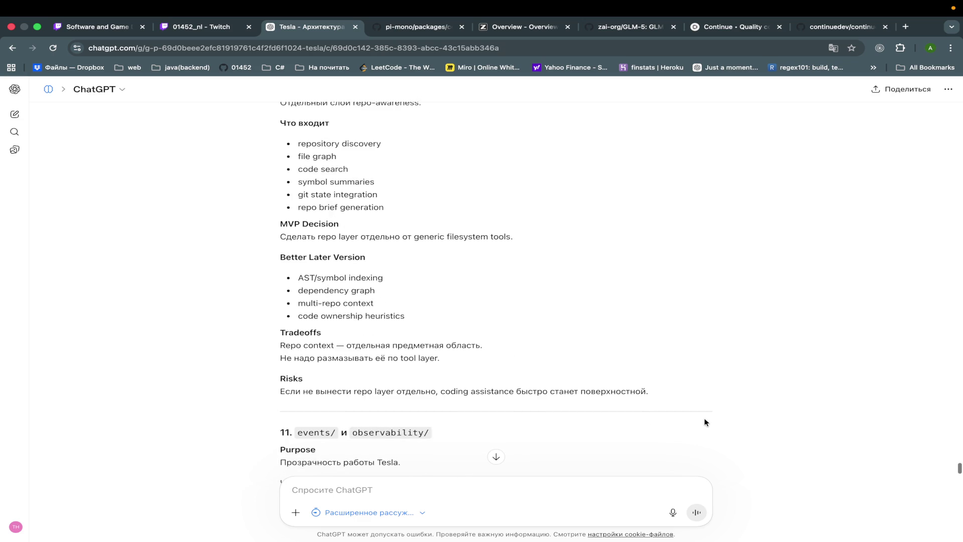
pyautogui.scroll(-3, 705, 423)
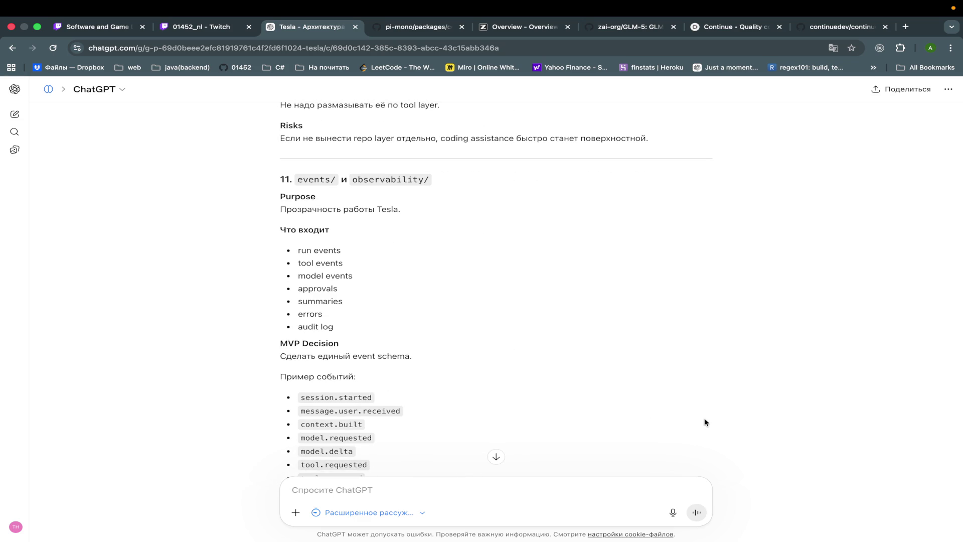
pyautogui.scroll(-1, 704, 421)
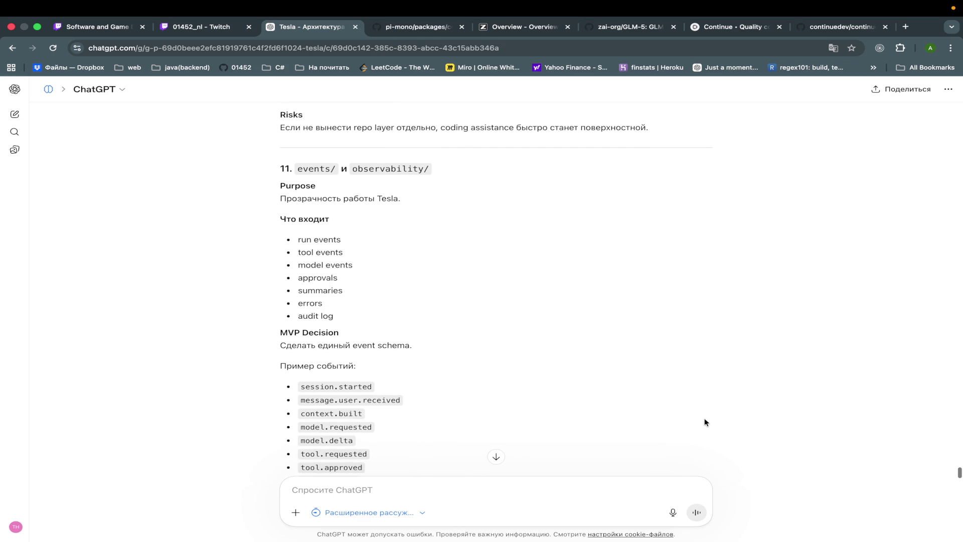
pyautogui.scroll(6, 704, 422)
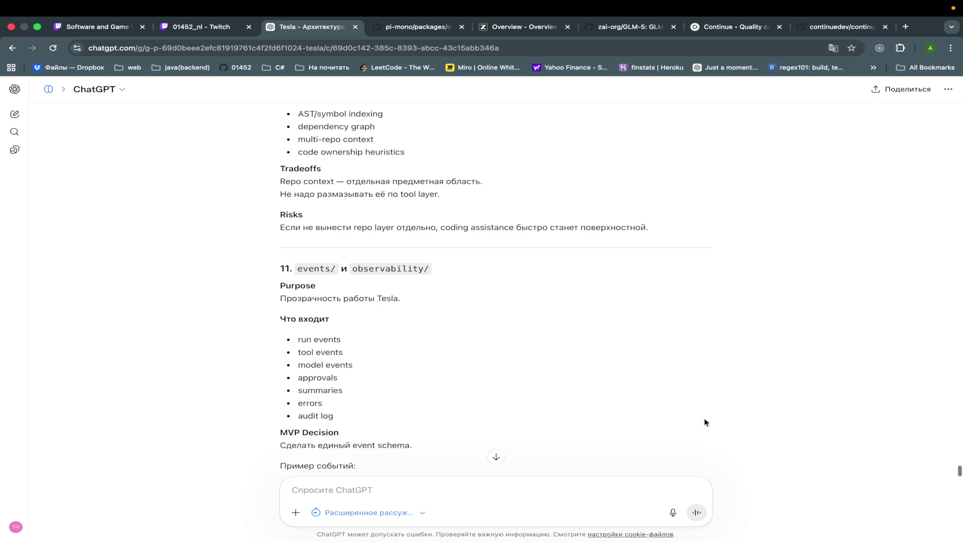
pyautogui.scroll(1, 705, 422)
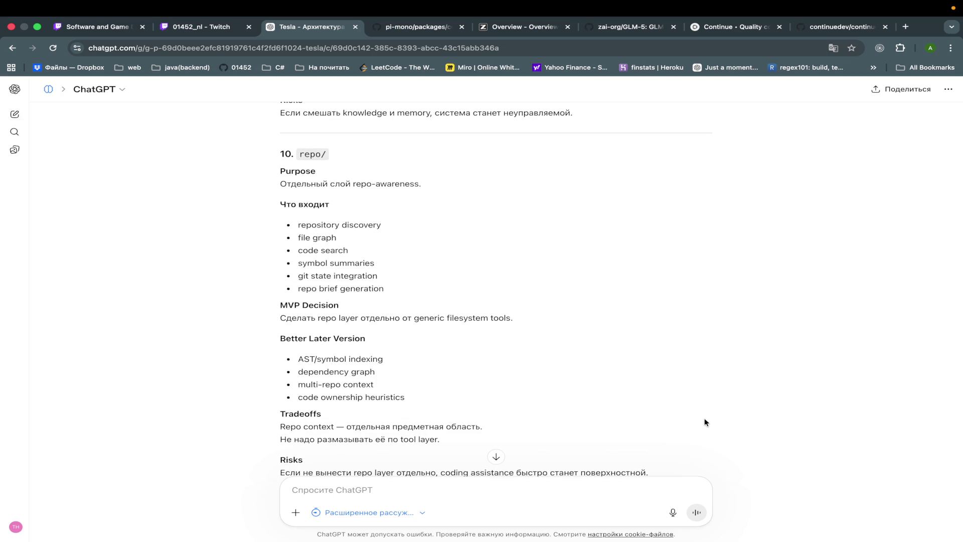
pyautogui.moveTo(642, 4)
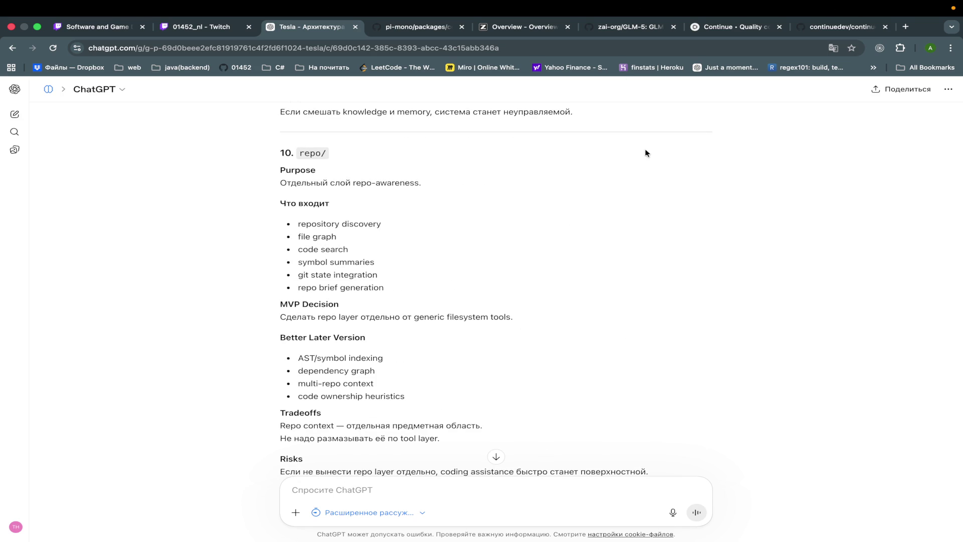
pyautogui.scroll(-1, 646, 150)
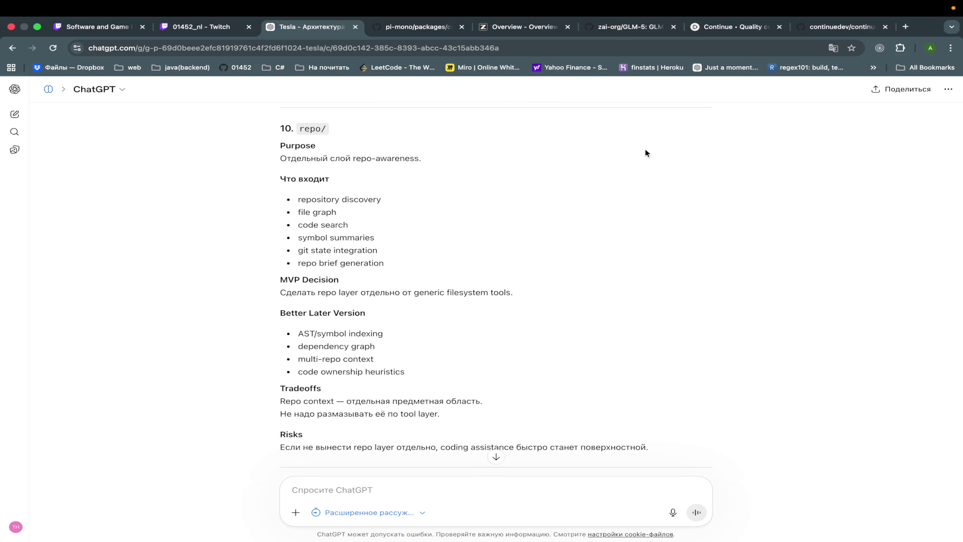
pyautogui.scroll(-2, 645, 150)
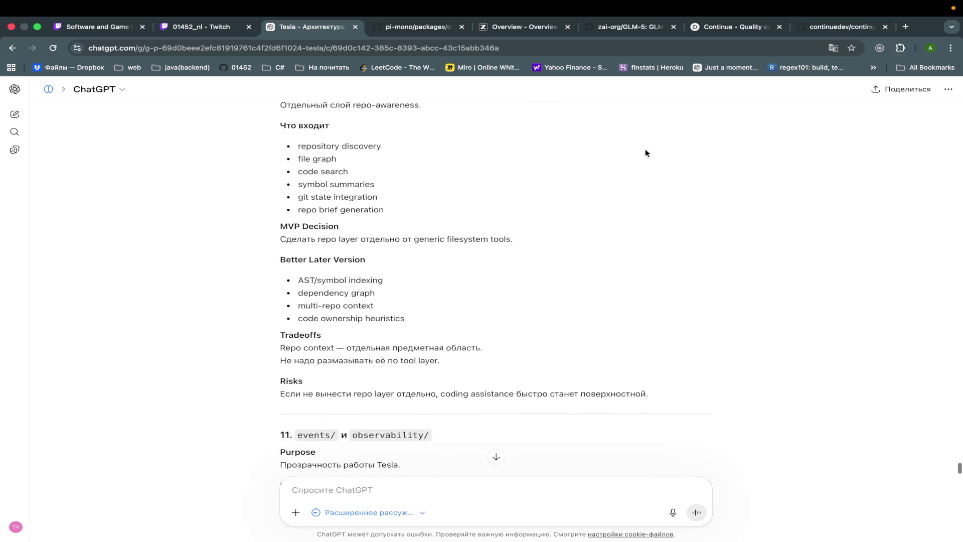
pyautogui.scroll(-1, 646, 151)
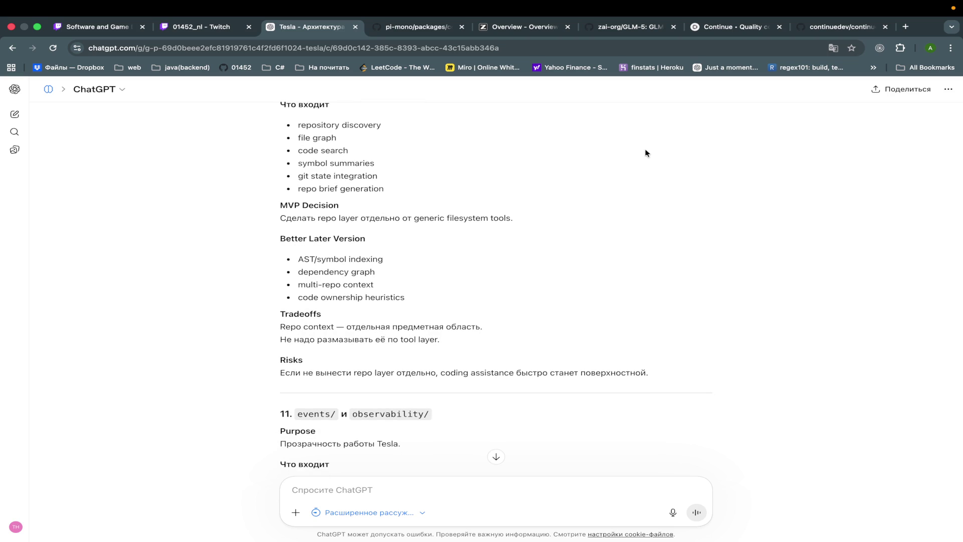
pyautogui.scroll(-5, 646, 151)
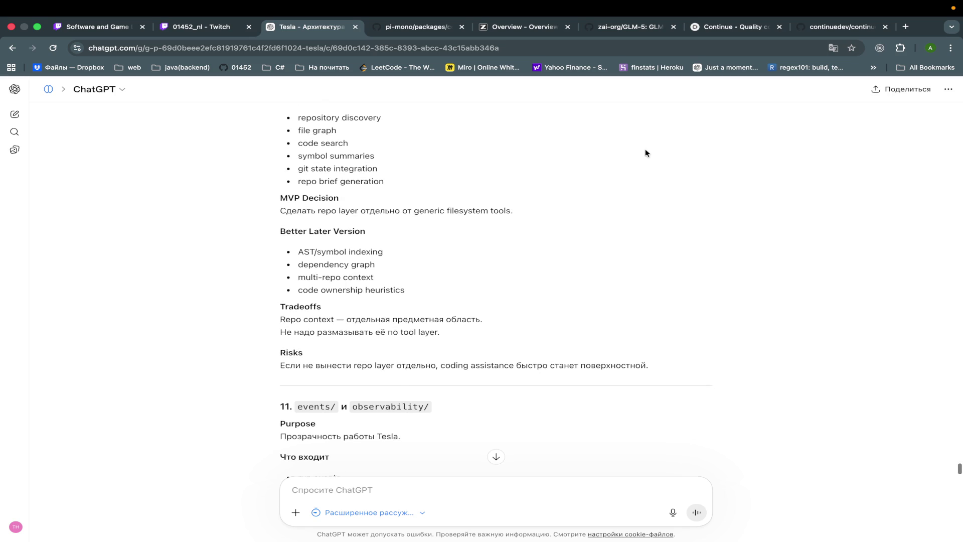
pyautogui.scroll(-3, 645, 151)
pyautogui.scroll(-2, 646, 150)
pyautogui.scroll(-2, 645, 151)
pyautogui.scroll(2, 646, 150)
pyautogui.scroll(10, 645, 153)
pyautogui.scroll(-8, 645, 167)
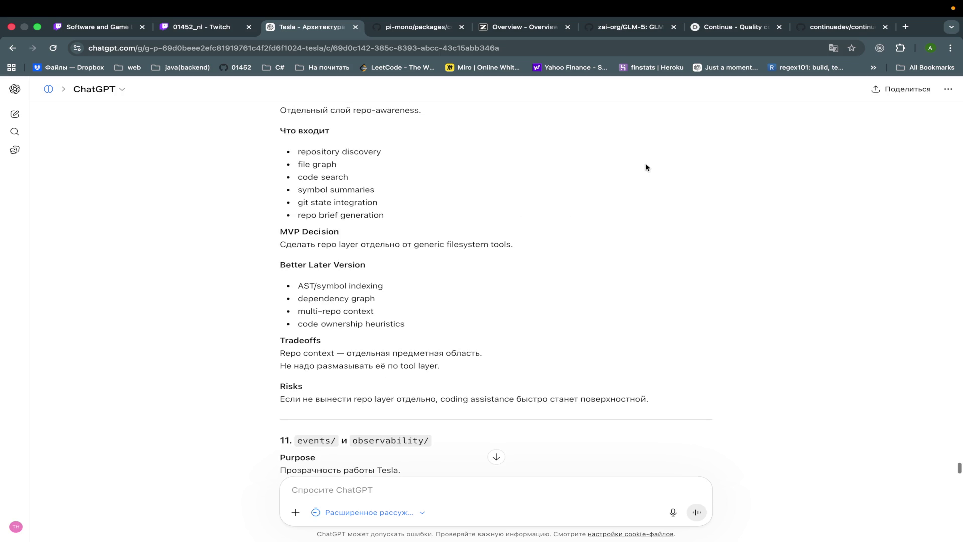
pyautogui.scroll(-3, 646, 167)
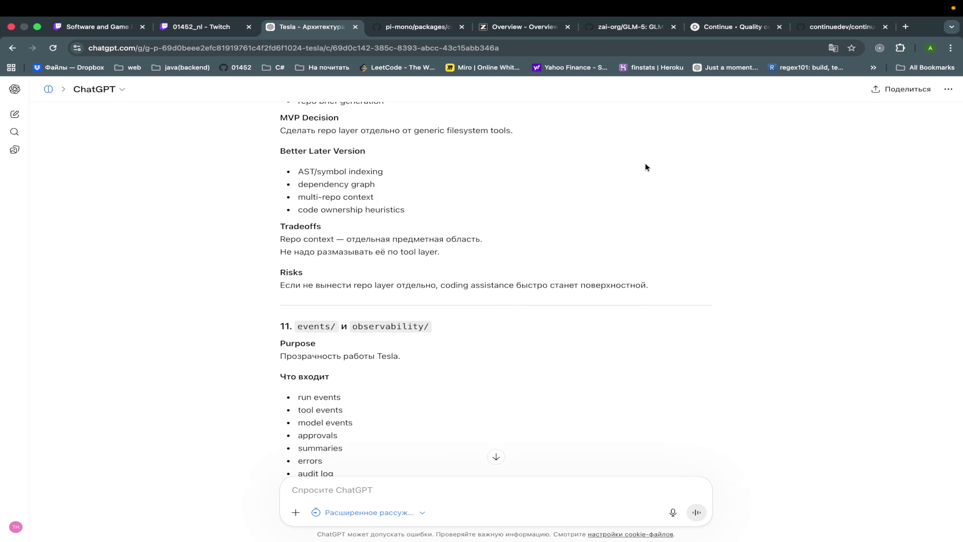
pyautogui.scroll(-4, 645, 167)
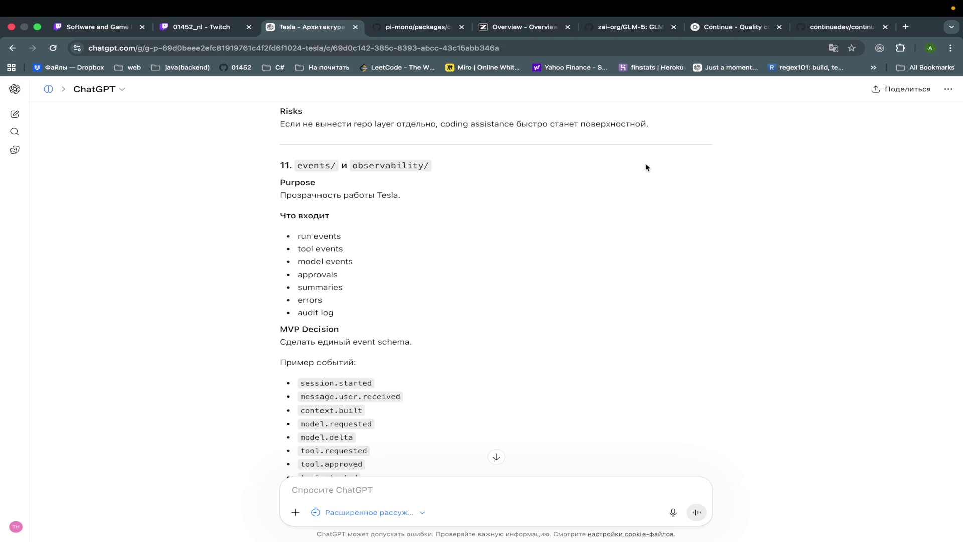
pyautogui.scroll(-3, 645, 167)
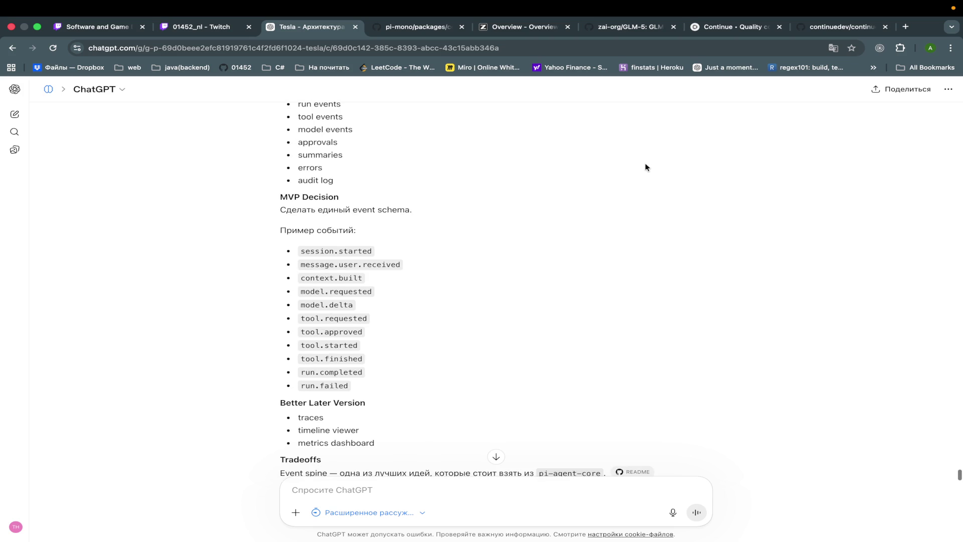
pyautogui.scroll(4, 645, 165)
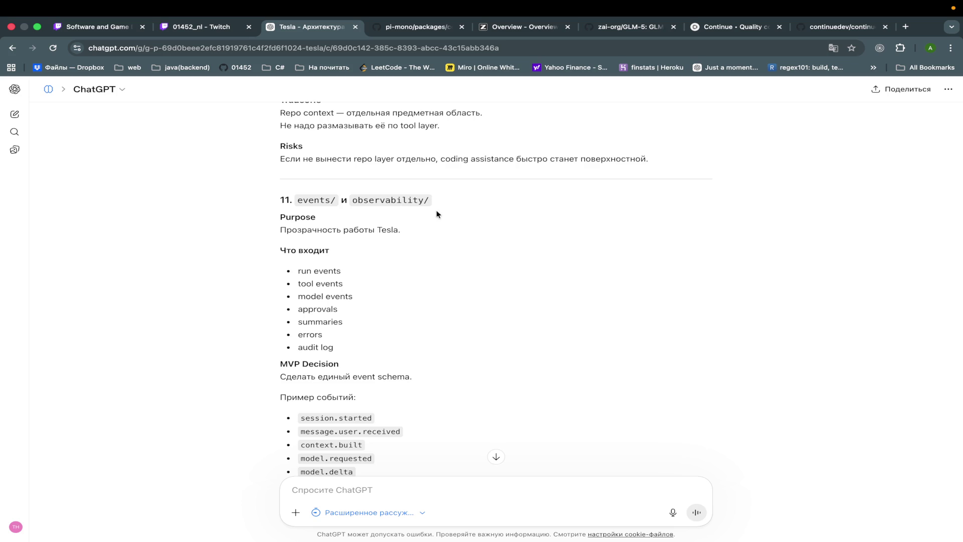
pyautogui.scroll(-4, 535, 281)
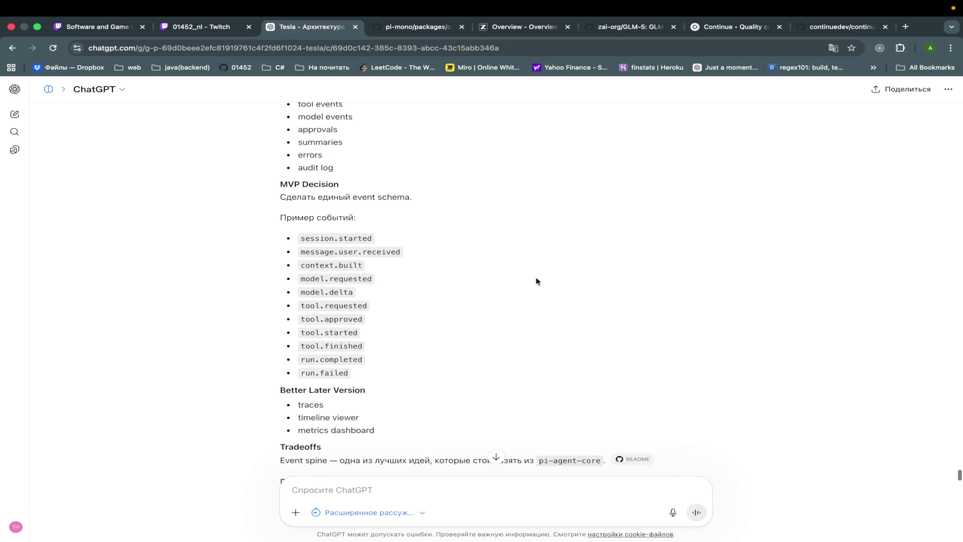
pyautogui.scroll(-1, 535, 281)
pyautogui.scroll(-4, 536, 280)
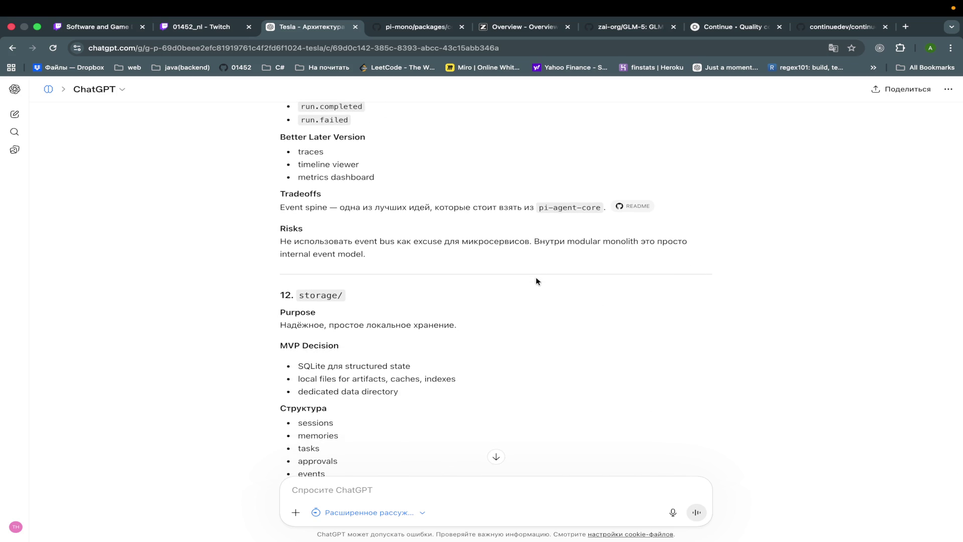
pyautogui.scroll(-1, 471, 336)
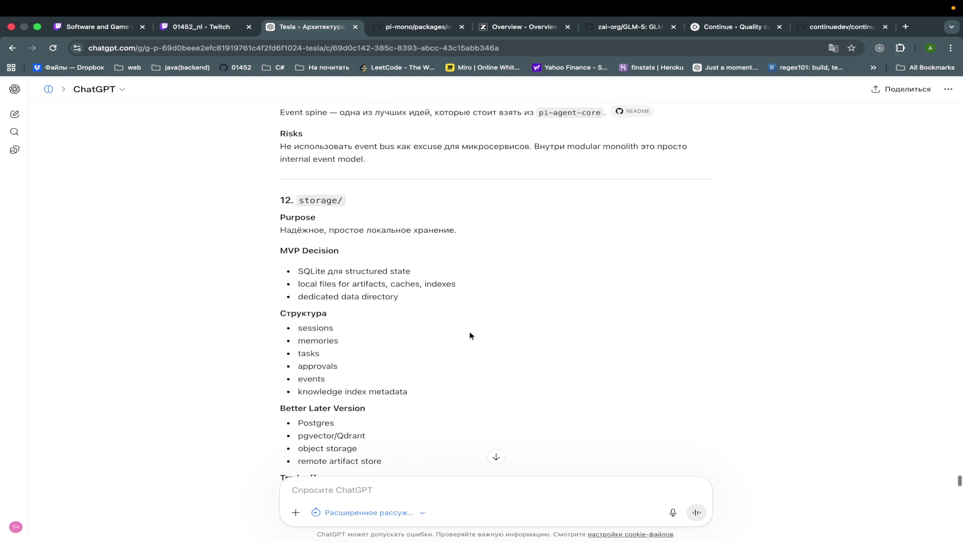
pyautogui.scroll(-2, 494, 274)
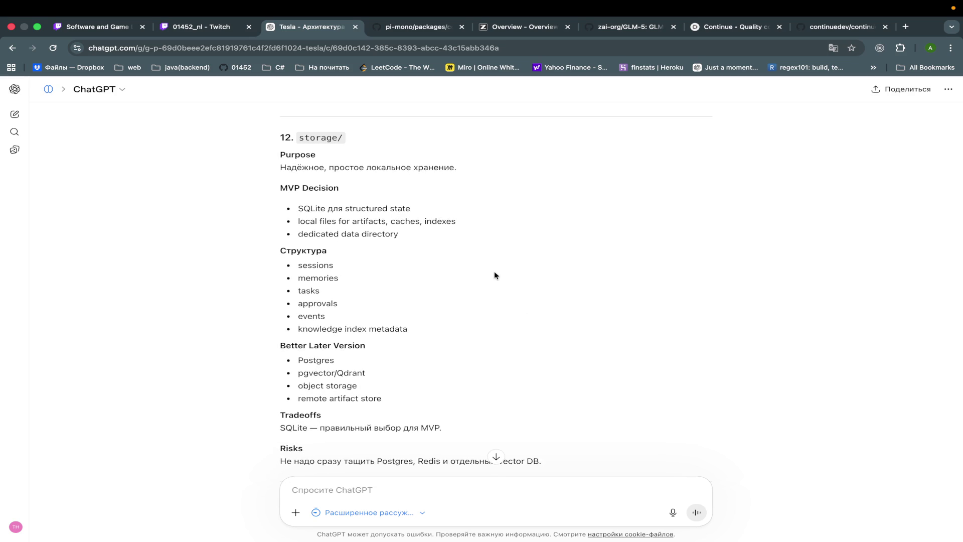
pyautogui.scroll(-1, 494, 275)
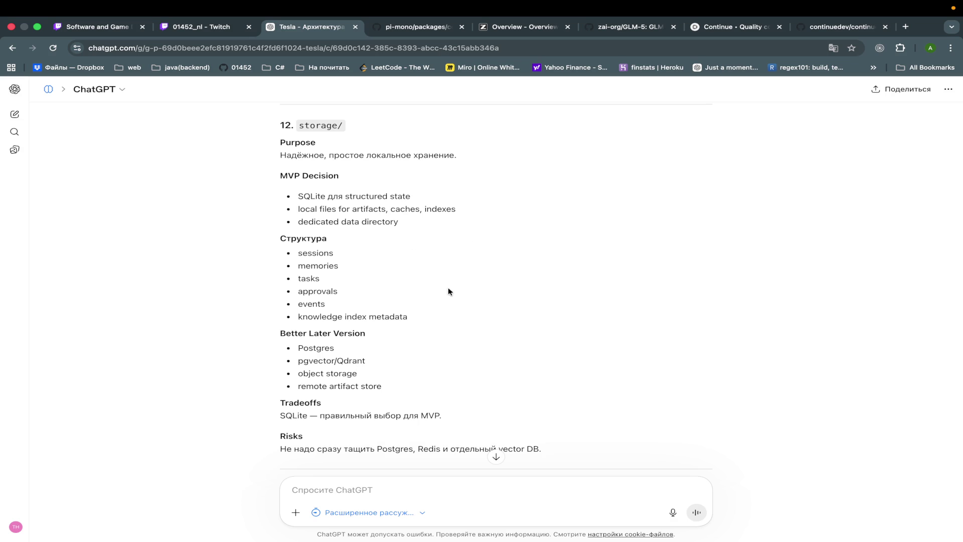
pyautogui.scroll(-2, 448, 289)
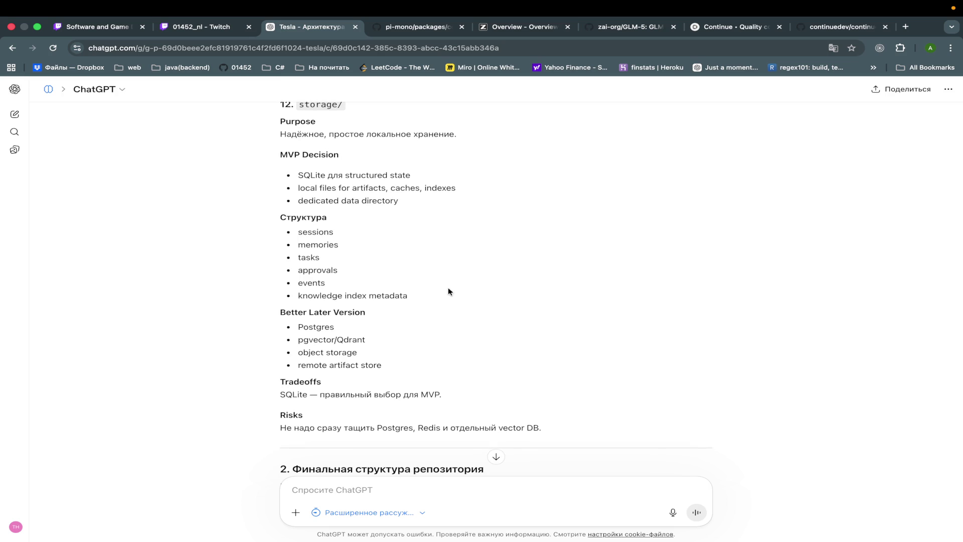
pyautogui.scroll(-5, 449, 291)
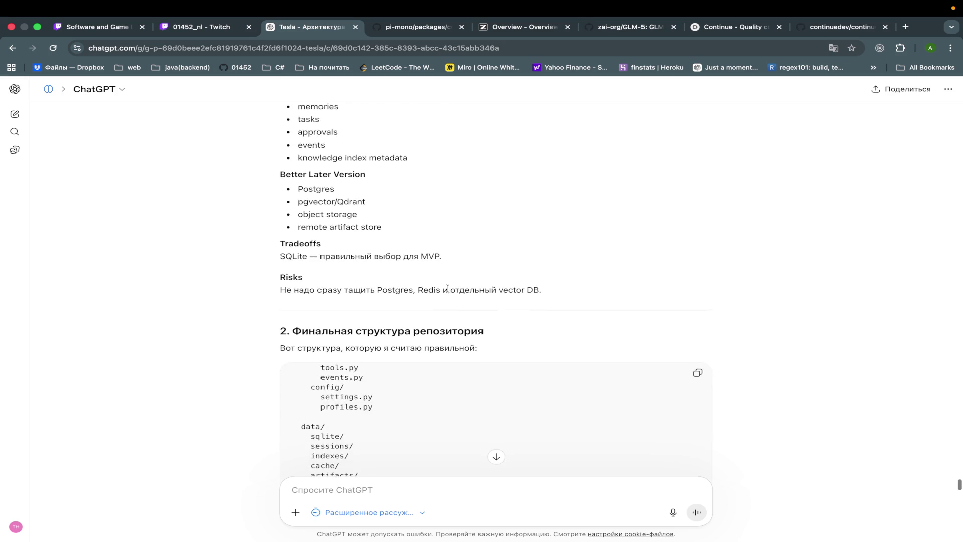
pyautogui.scroll(10, 448, 292)
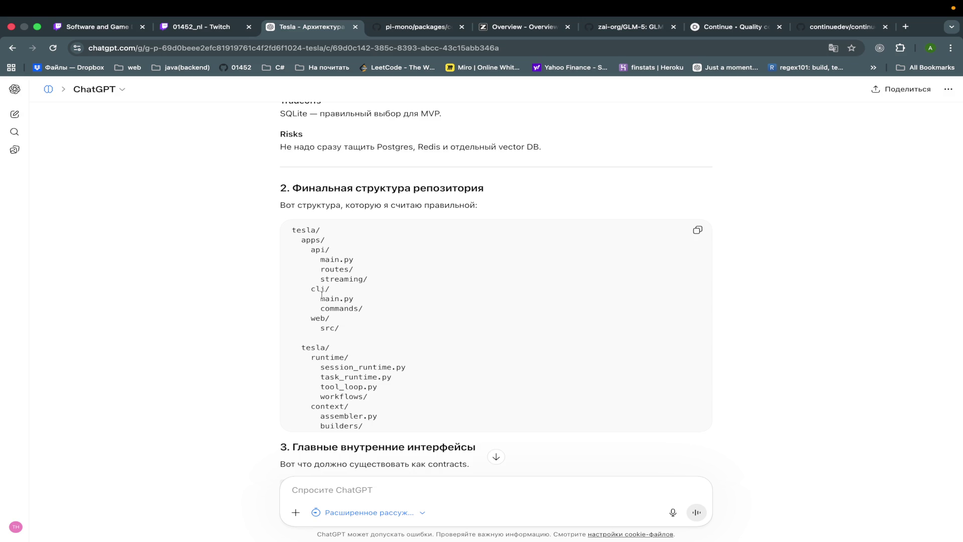
pyautogui.scroll(-4, 371, 322)
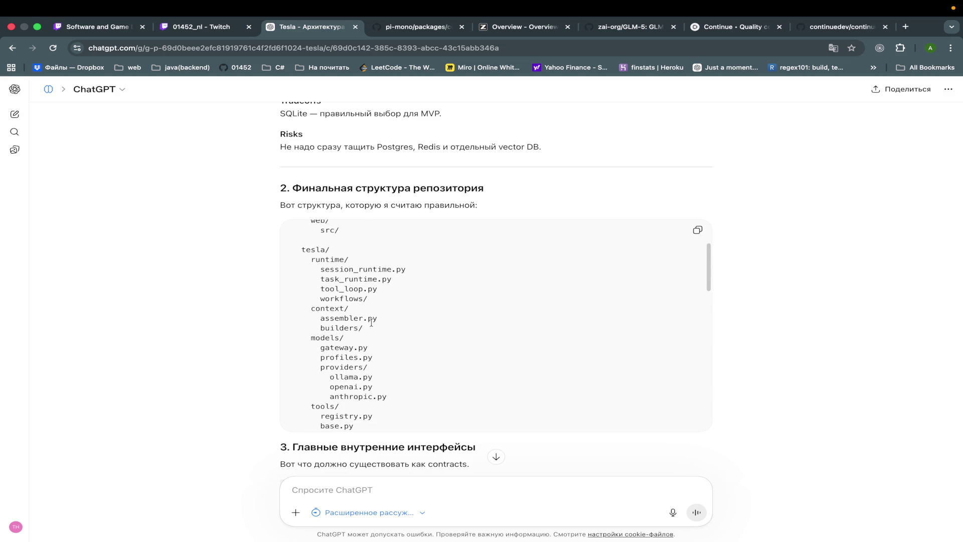
pyautogui.scroll(1, 340, 297)
pyautogui.scroll(2, 339, 297)
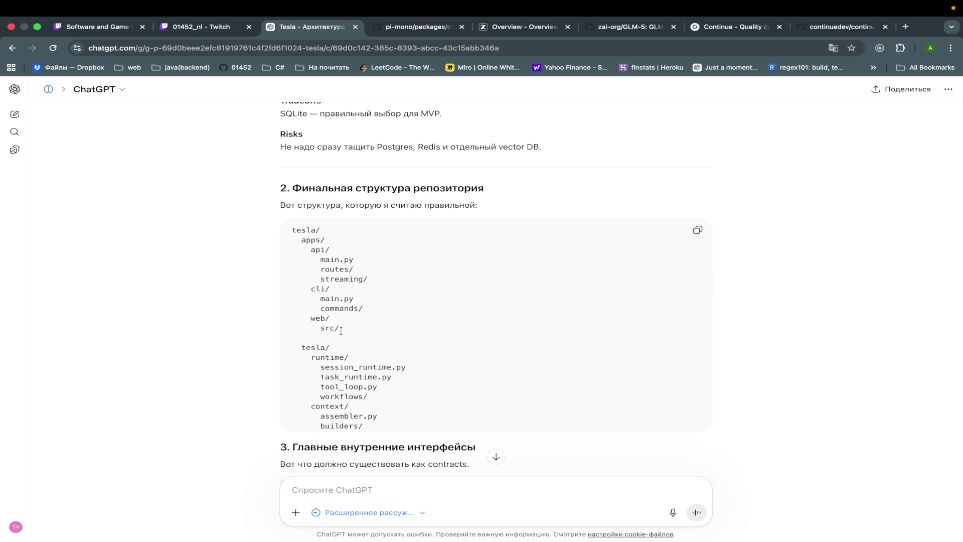
pyautogui.scroll(-3, 346, 321)
pyautogui.scroll(-2, 350, 335)
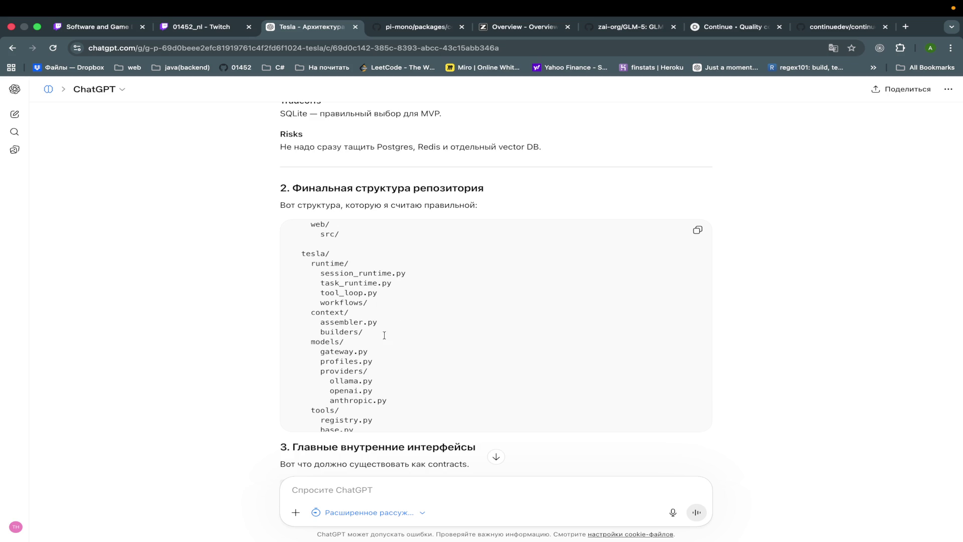
pyautogui.scroll(-2, 430, 336)
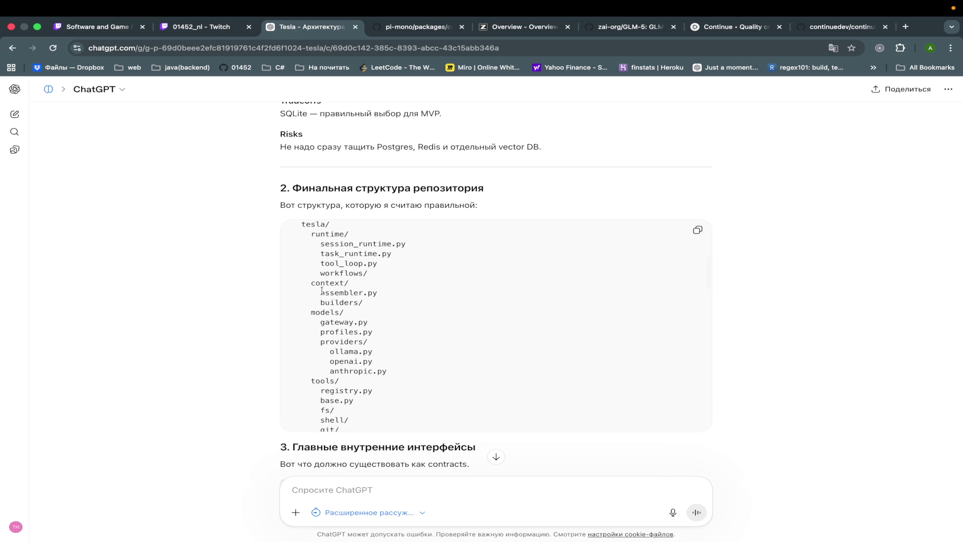
pyautogui.scroll(-3, 394, 302)
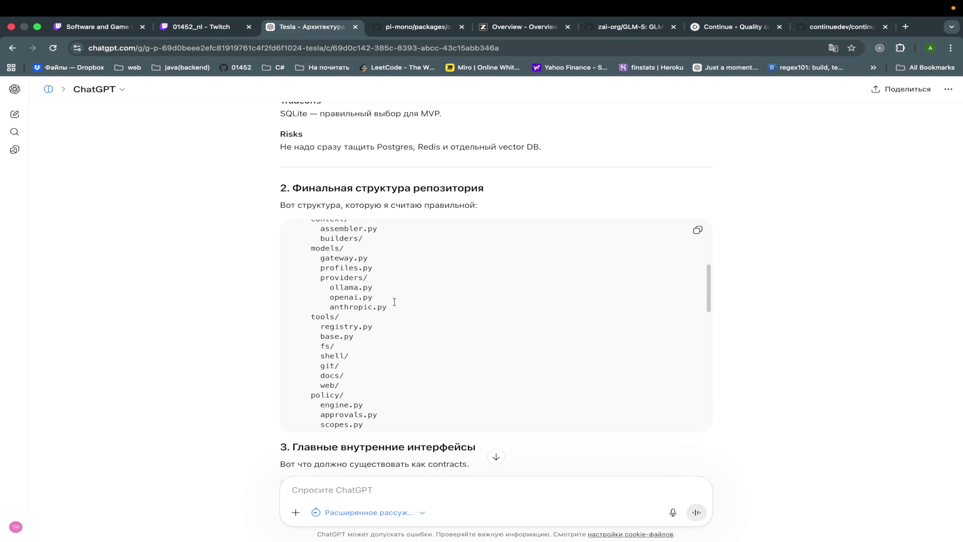
pyautogui.scroll(1, 376, 276)
pyautogui.scroll(-1, 386, 294)
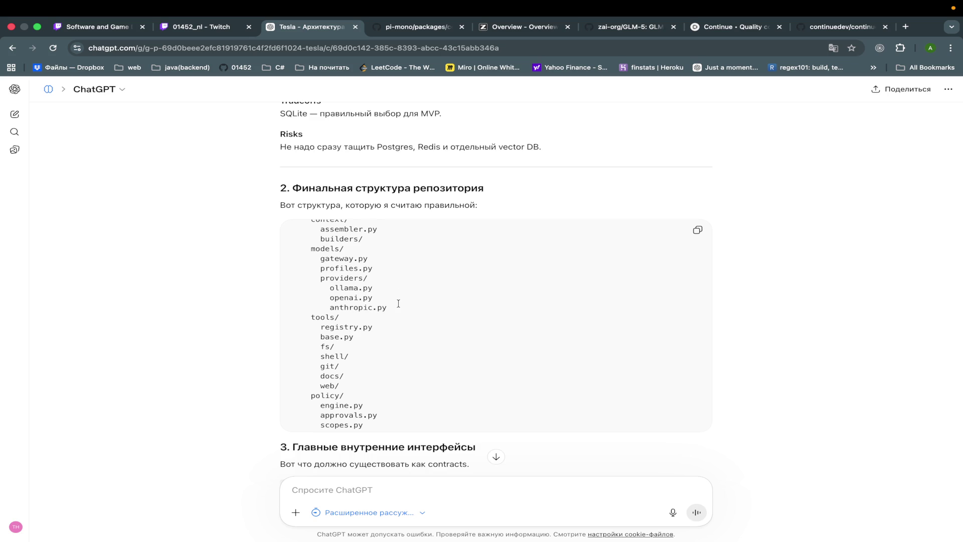
pyautogui.scroll(-2, 399, 303)
pyautogui.scroll(-2, 399, 303)
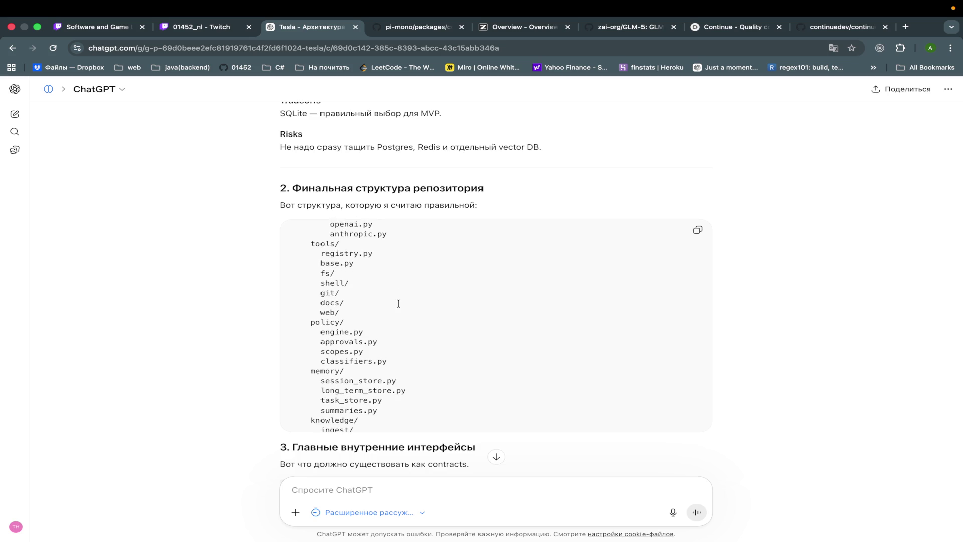
pyautogui.scroll(-3, 398, 303)
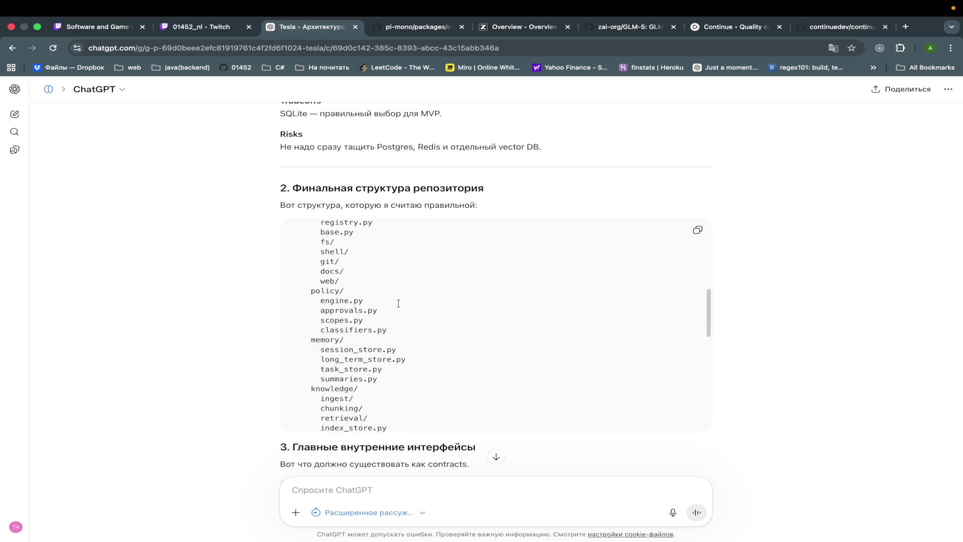
pyautogui.scroll(-2, 398, 303)
pyautogui.scroll(-2, 398, 303)
pyautogui.scroll(-2, 398, 303)
pyautogui.scroll(-2, 398, 305)
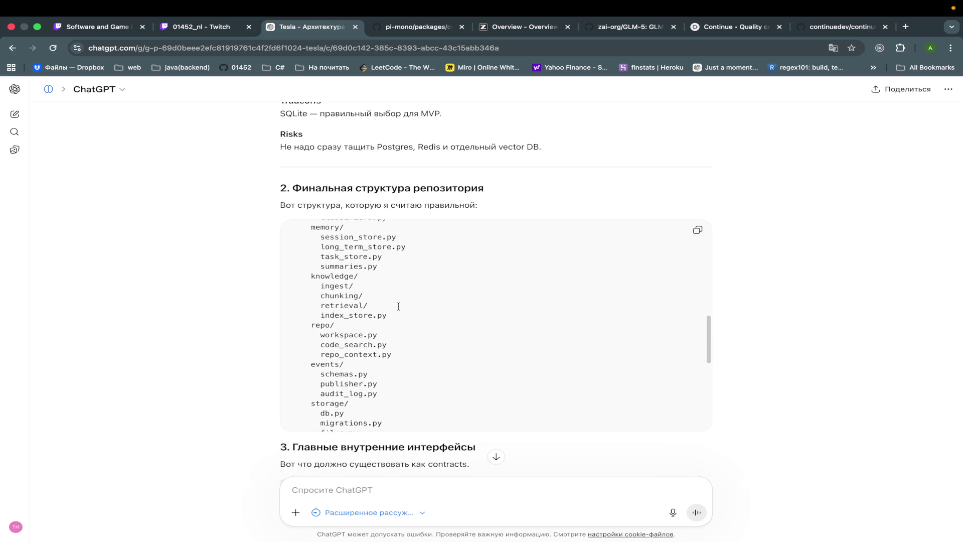
pyautogui.scroll(-3, 398, 306)
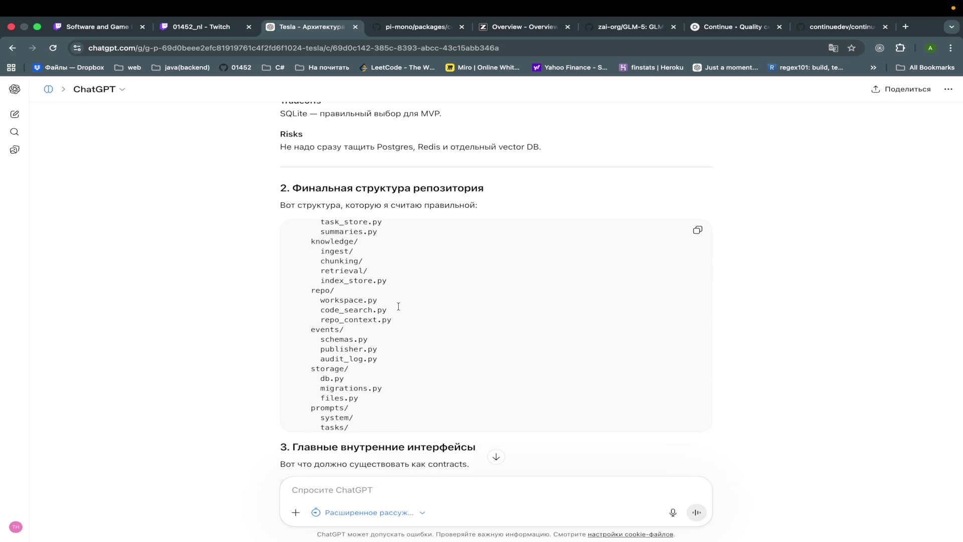
pyautogui.scroll(-2, 398, 306)
pyautogui.scroll(-2, 399, 306)
pyautogui.scroll(-2, 398, 306)
pyautogui.scroll(-3, 398, 306)
pyautogui.scroll(-4, 398, 306)
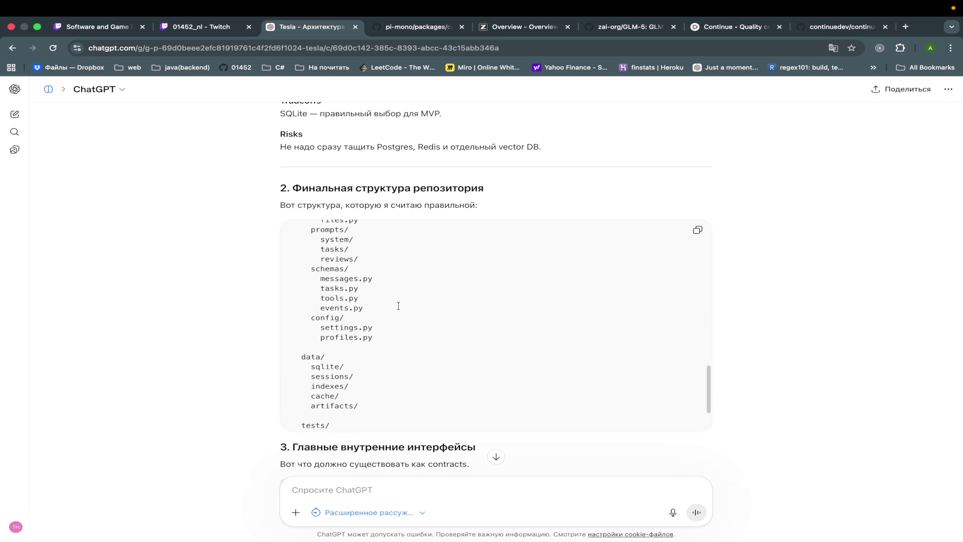
pyautogui.scroll(-2, 398, 306)
pyautogui.scroll(-2, 398, 306)
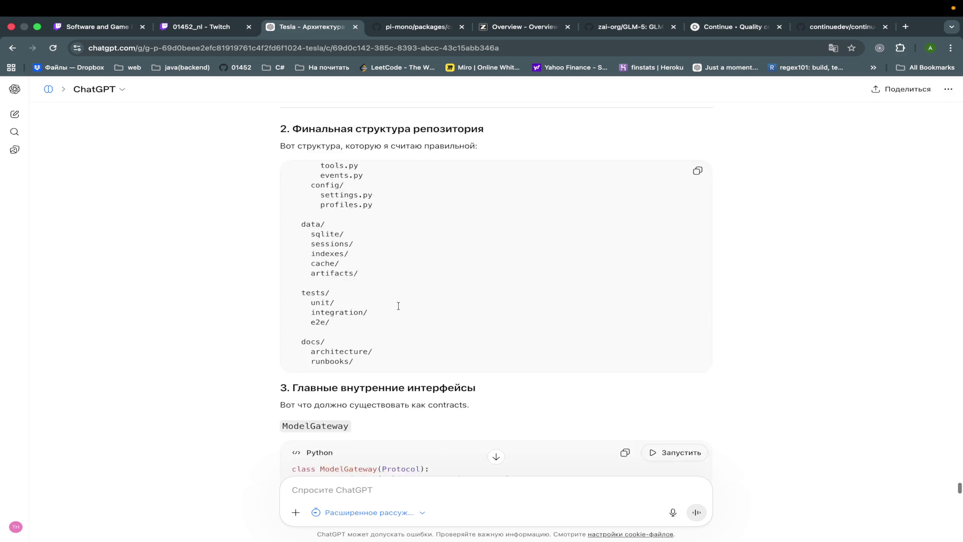
pyautogui.scroll(-4, 398, 307)
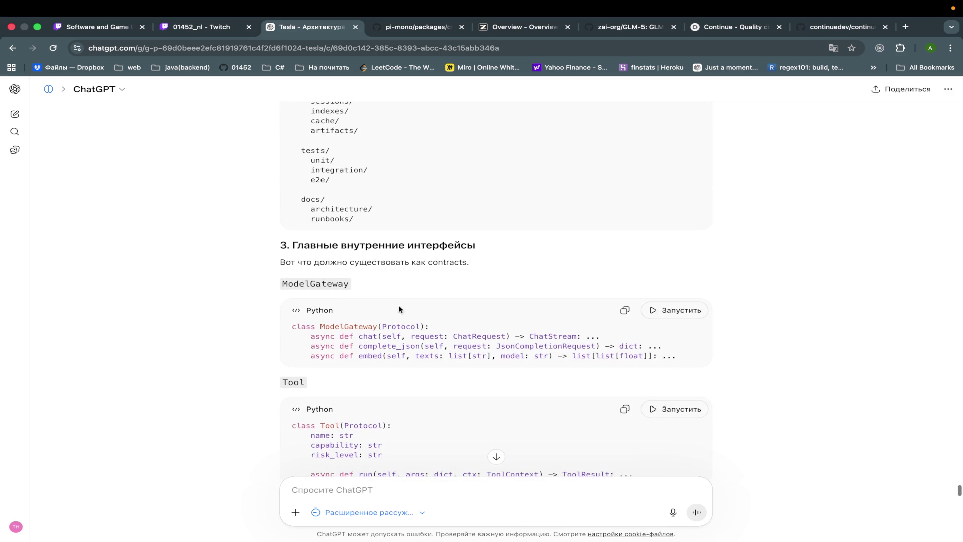
pyautogui.scroll(-4, 462, 327)
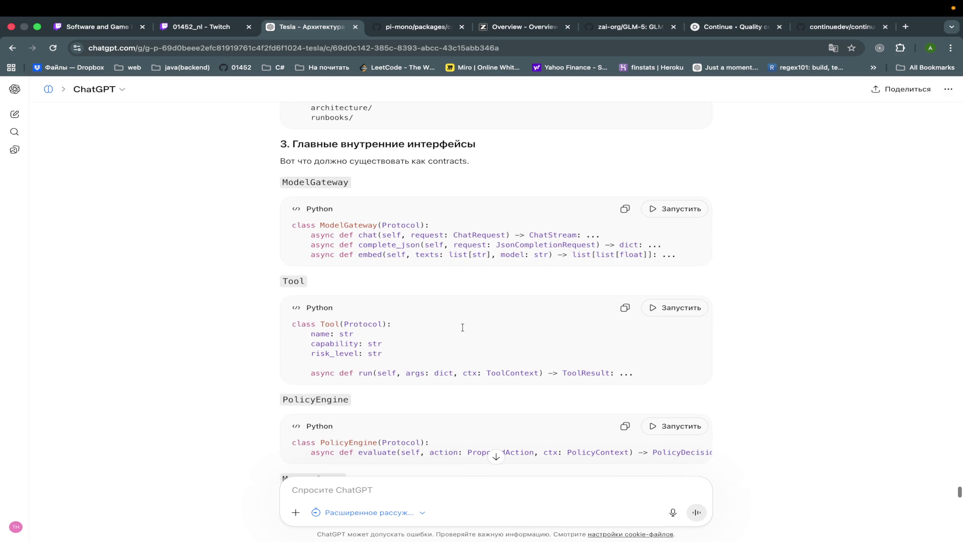
pyautogui.scroll(-2, 463, 328)
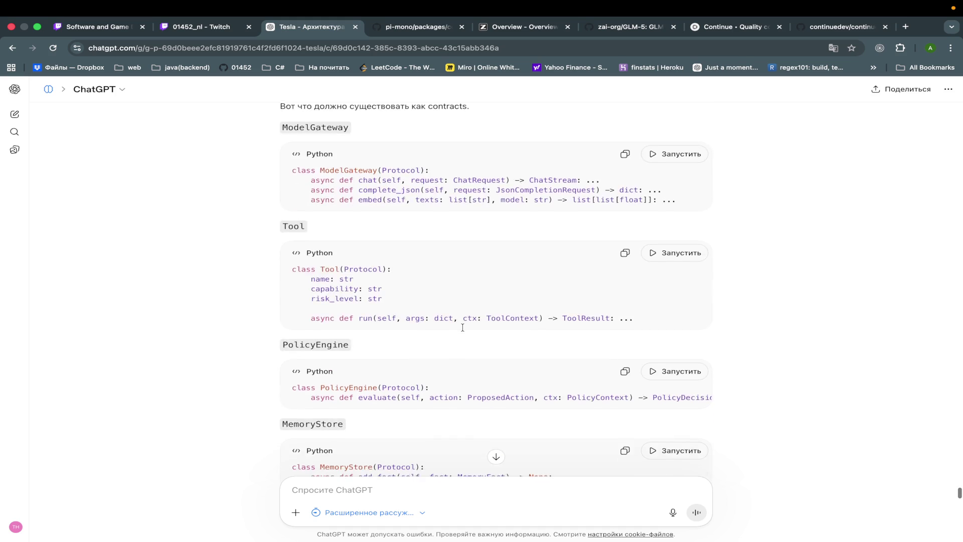
pyautogui.scroll(8, 462, 327)
pyautogui.scroll(8, 462, 327)
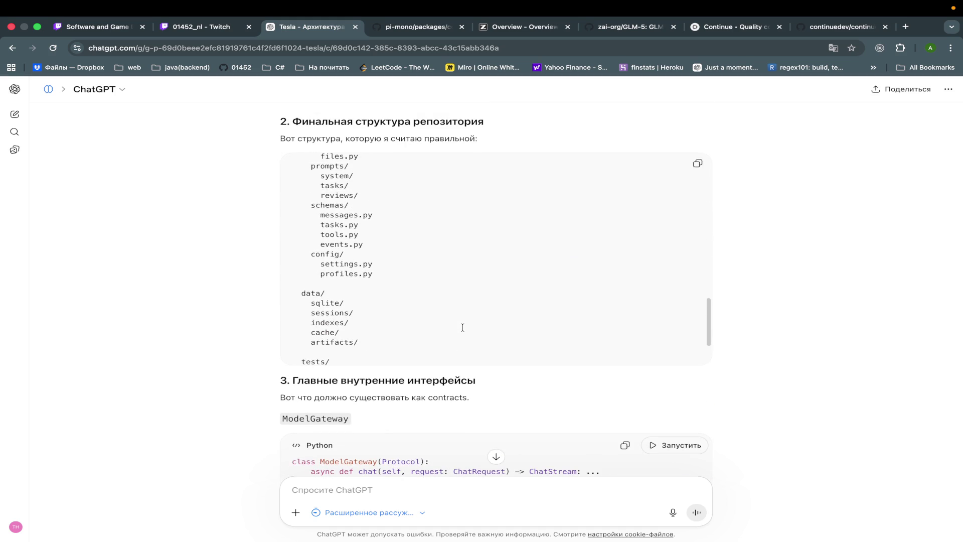
pyautogui.scroll(-15, 466, 351)
pyautogui.scroll(-10, 470, 371)
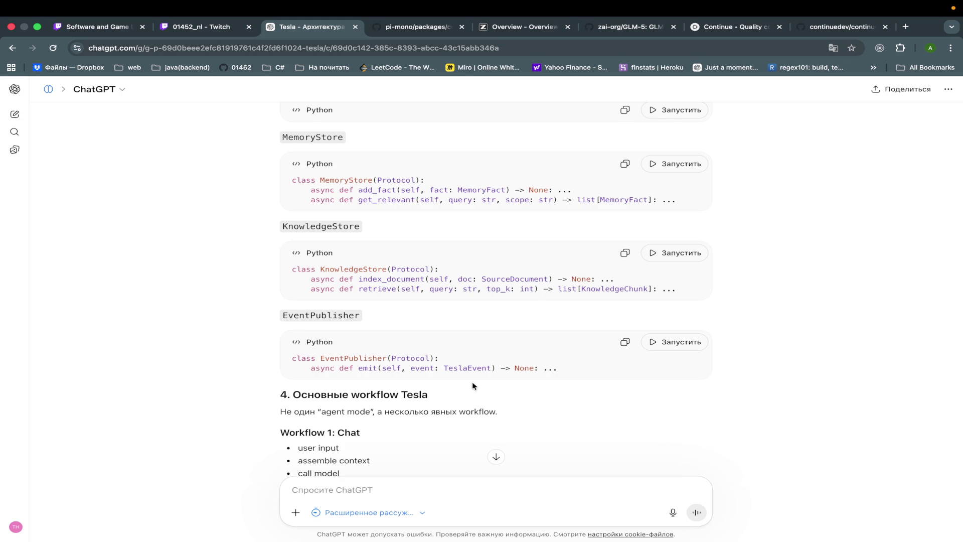
pyautogui.scroll(-3, 473, 385)
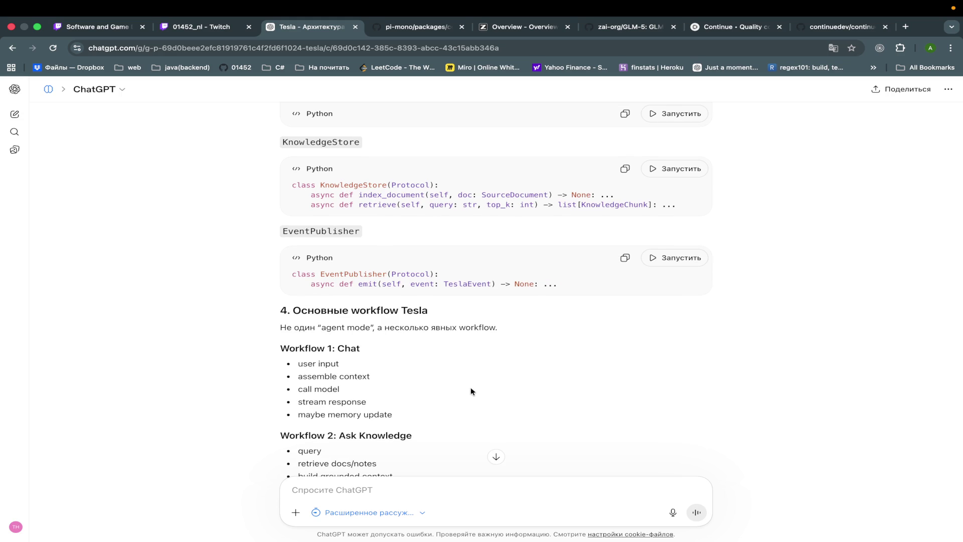
pyautogui.scroll(-5, 470, 391)
pyautogui.scroll(-9, 470, 389)
pyautogui.scroll(-8, 471, 389)
pyautogui.scroll(9, 470, 376)
pyautogui.scroll(3, 471, 377)
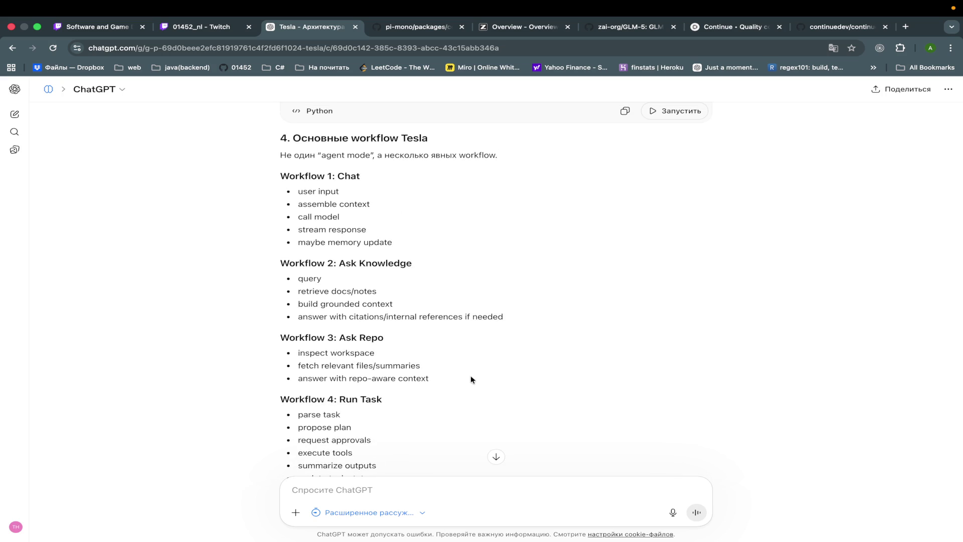
pyautogui.scroll(-15, 470, 379)
pyautogui.scroll(10, 470, 379)
pyautogui.scroll(4, 472, 381)
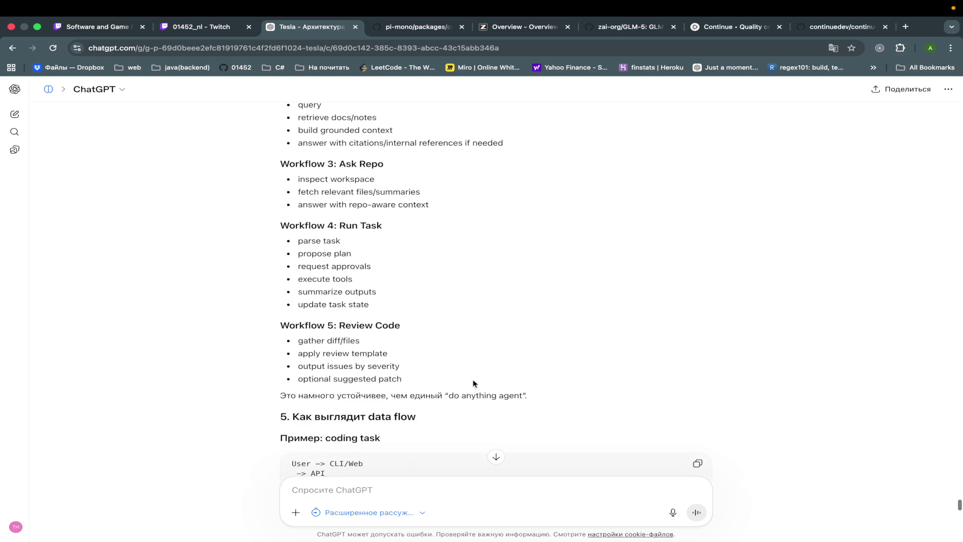
pyautogui.scroll(-2, 472, 382)
pyautogui.scroll(-4, 473, 383)
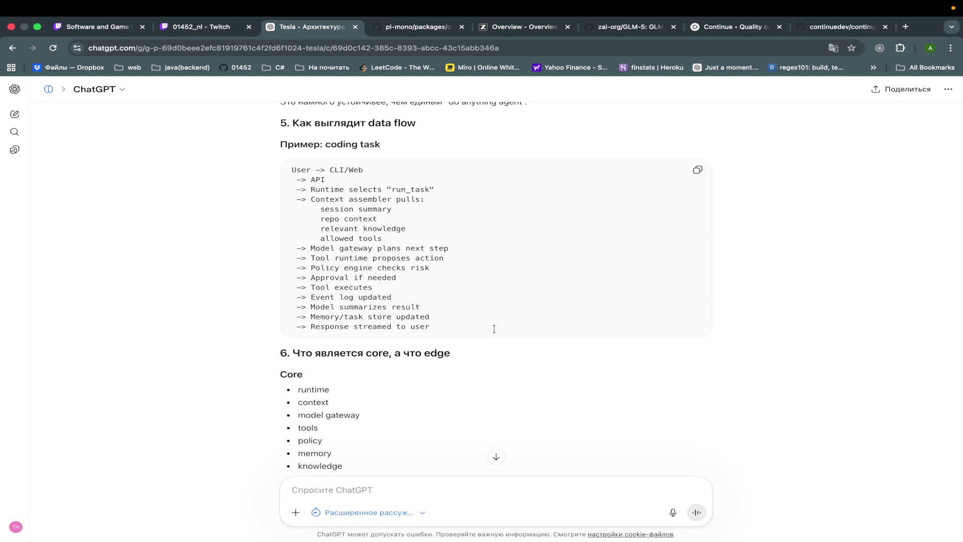
pyautogui.scroll(-1, 494, 328)
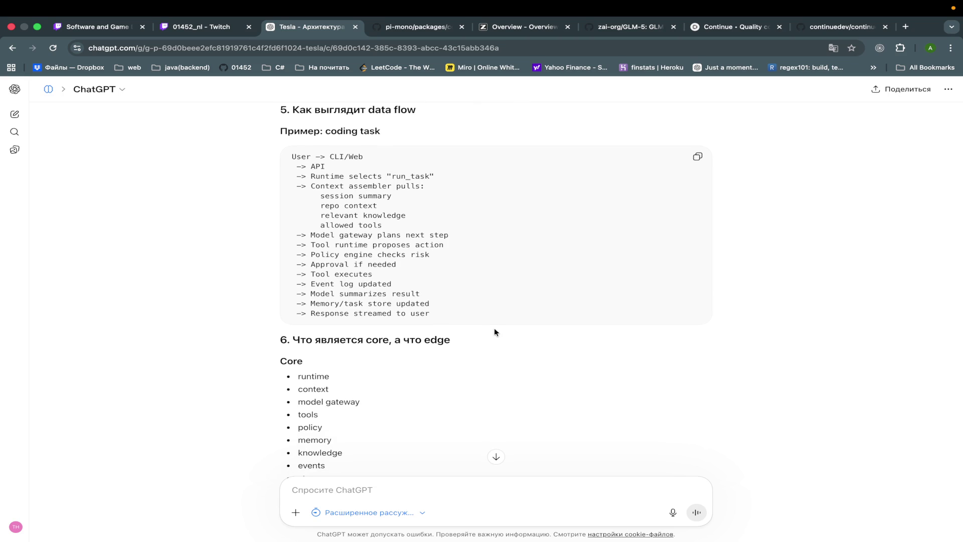
pyautogui.scroll(-1, 494, 329)
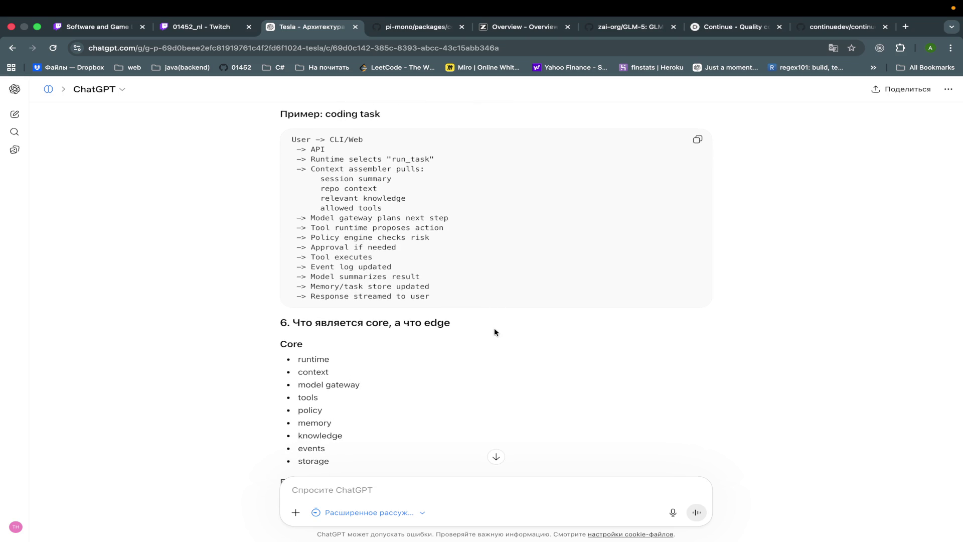
pyautogui.scroll(-5, 495, 331)
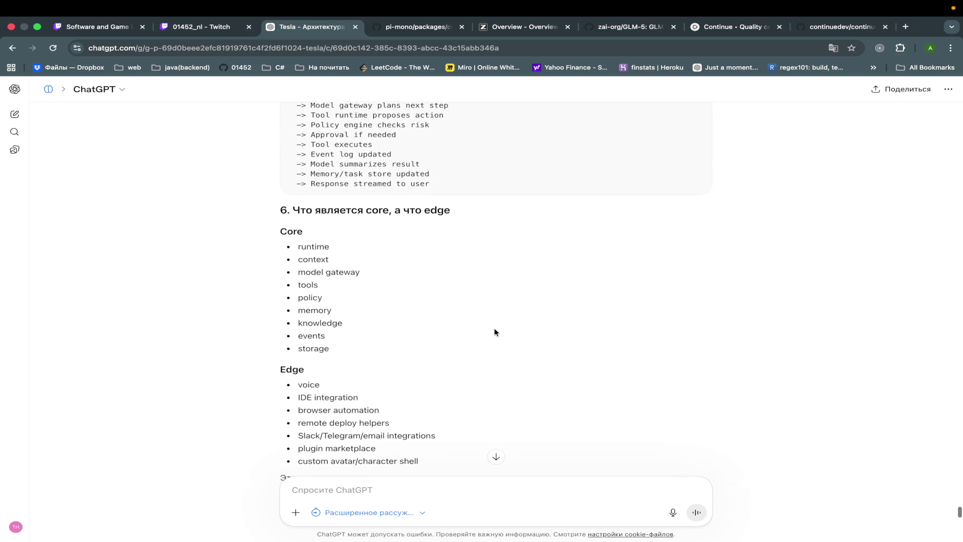
pyautogui.scroll(-3, 494, 331)
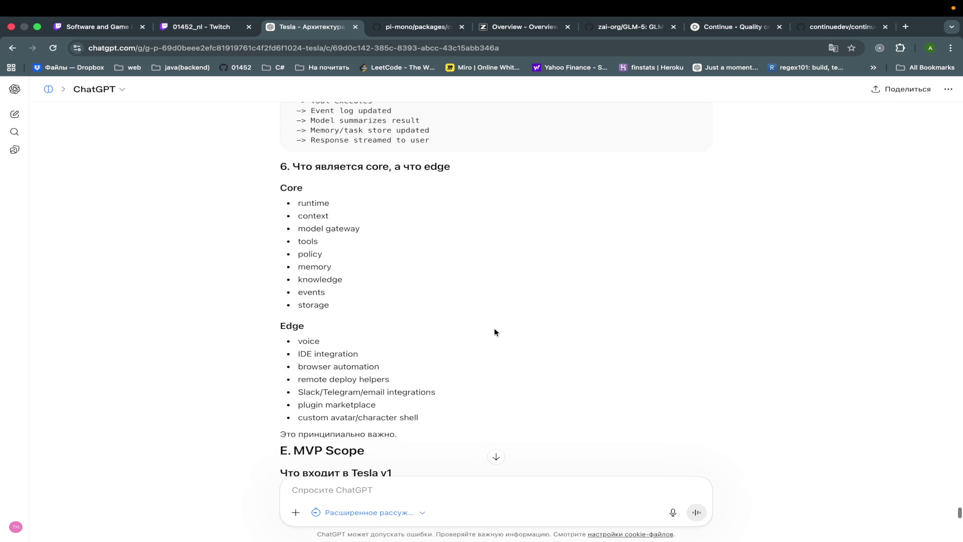
pyautogui.scroll(-1, 495, 332)
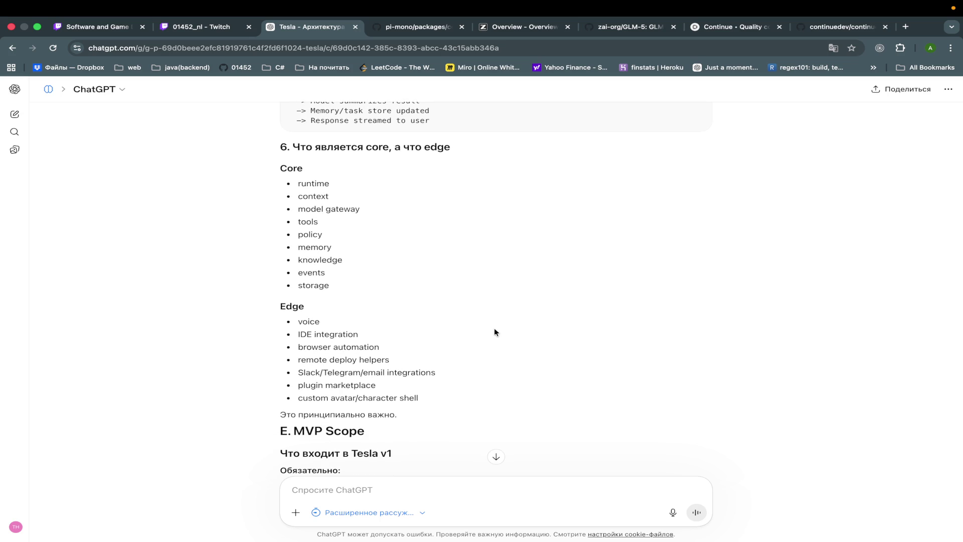
pyautogui.scroll(-6, 495, 332)
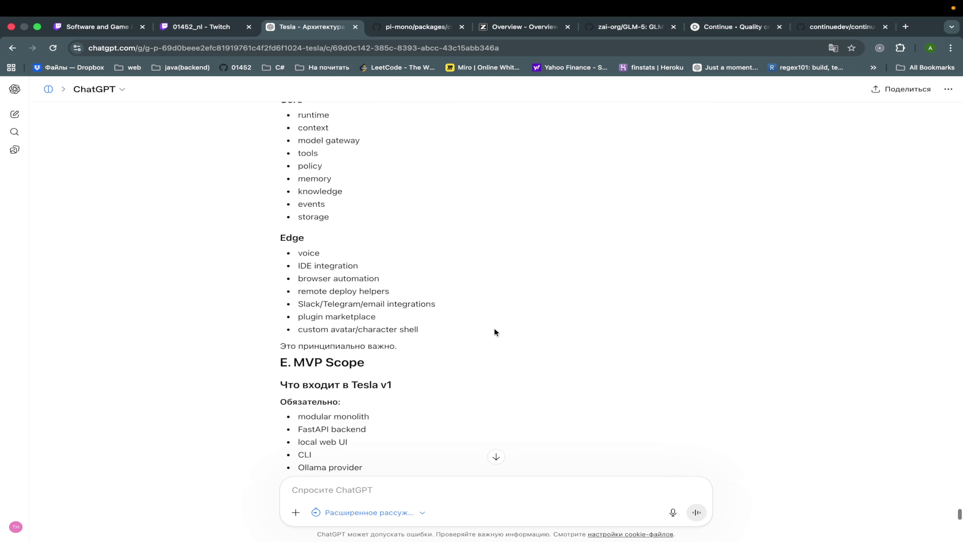
pyautogui.scroll(5, 495, 332)
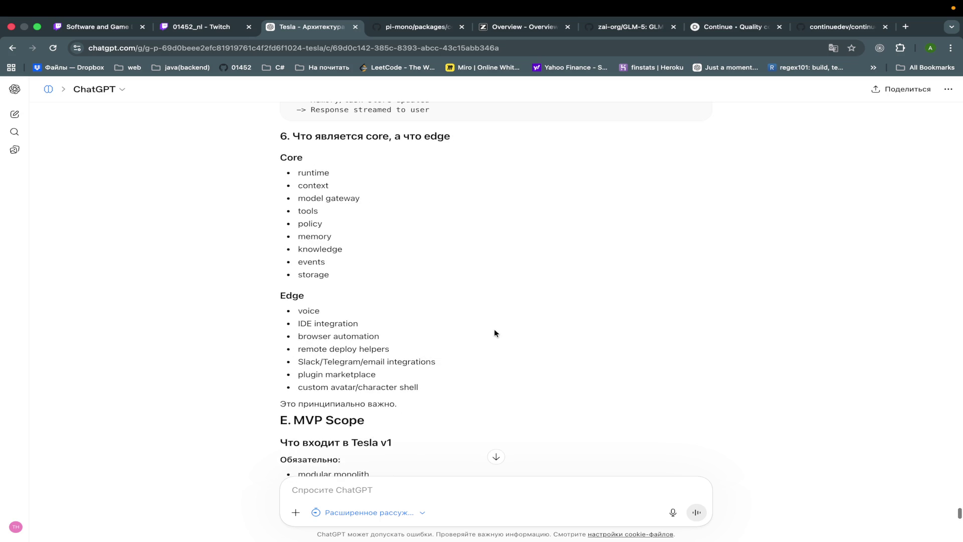
pyautogui.scroll(-9, 495, 332)
pyautogui.scroll(2, 495, 332)
pyautogui.scroll(-3, 495, 332)
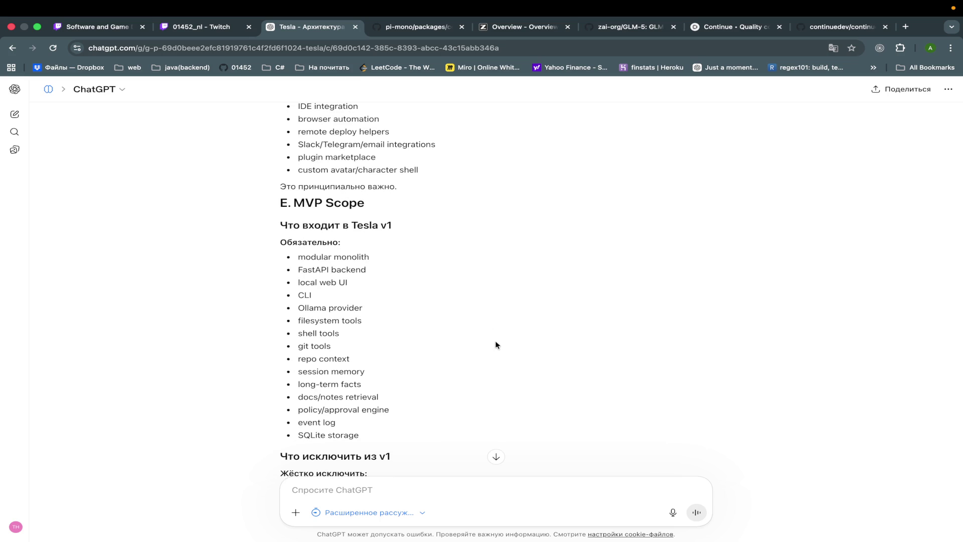
pyautogui.scroll(2, 495, 344)
pyautogui.scroll(1, 496, 345)
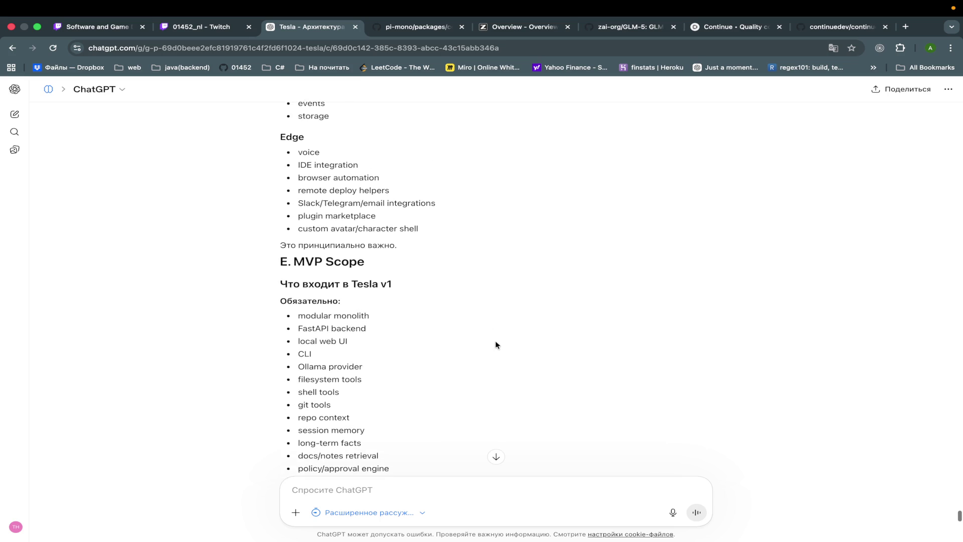
pyautogui.scroll(-7, 496, 344)
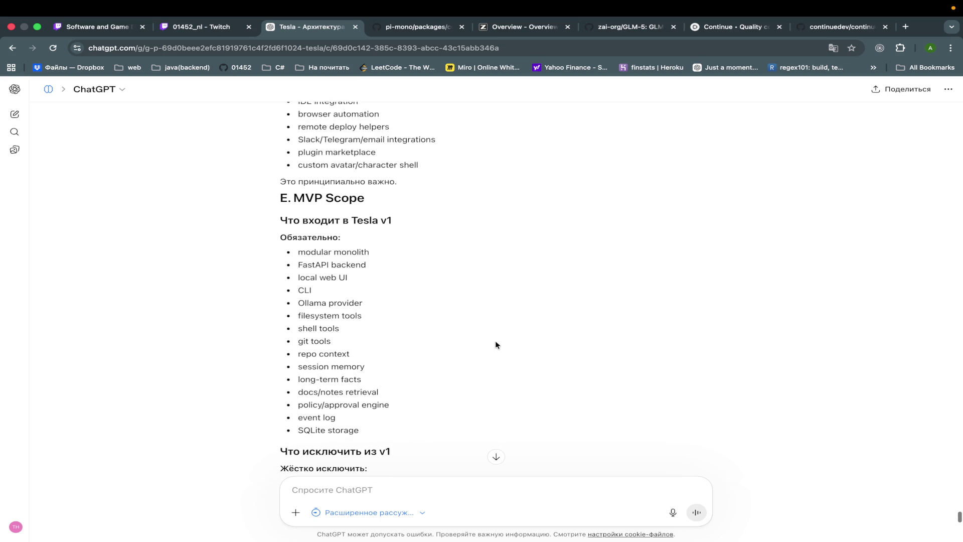
pyautogui.scroll(-1, 496, 342)
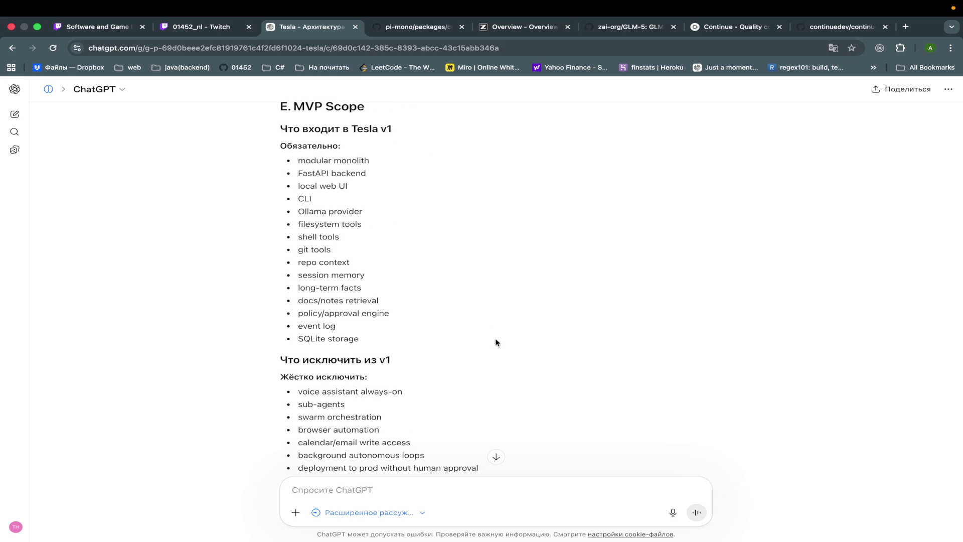
pyautogui.scroll(15, 495, 342)
pyautogui.scroll(-17, 495, 339)
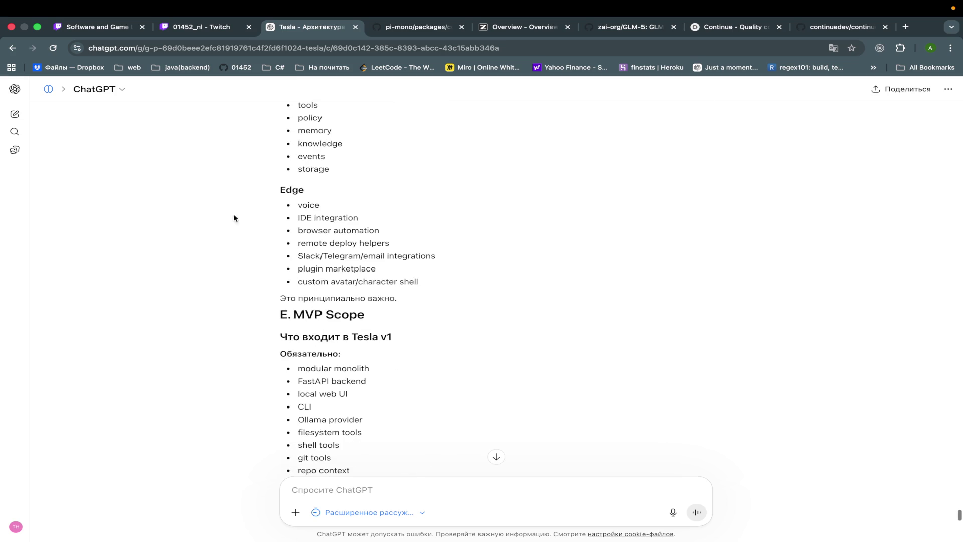
pyautogui.scroll(-1, 482, 283)
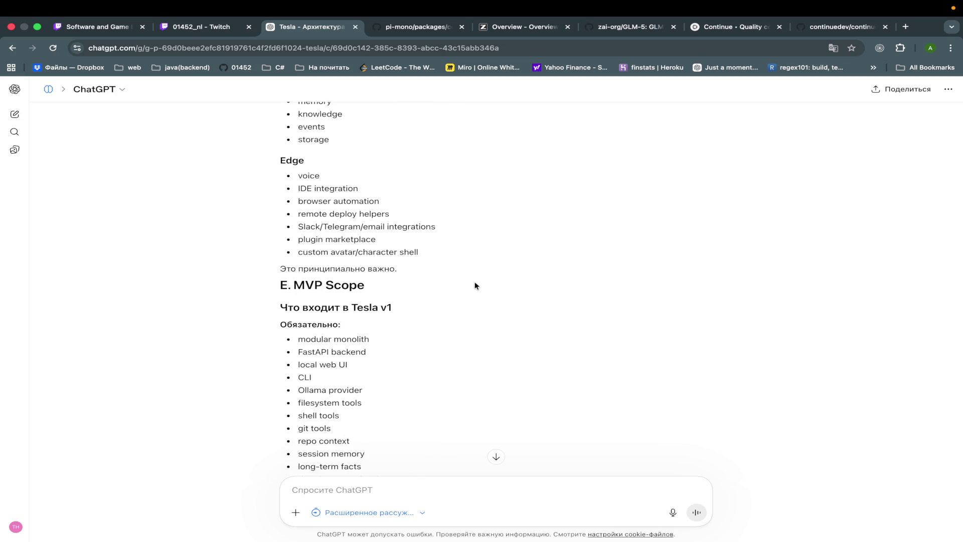
pyautogui.scroll(-5, 475, 286)
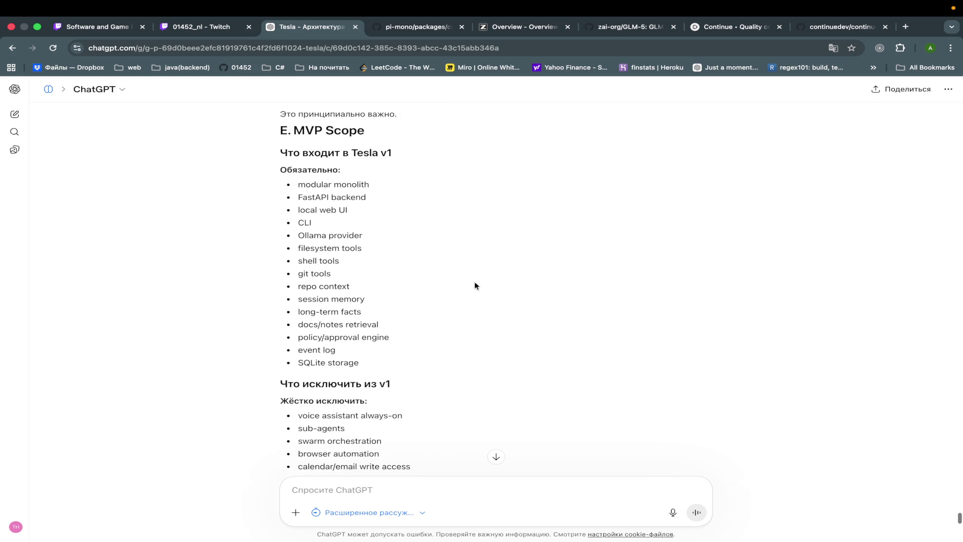
pyautogui.scroll(-2, 475, 286)
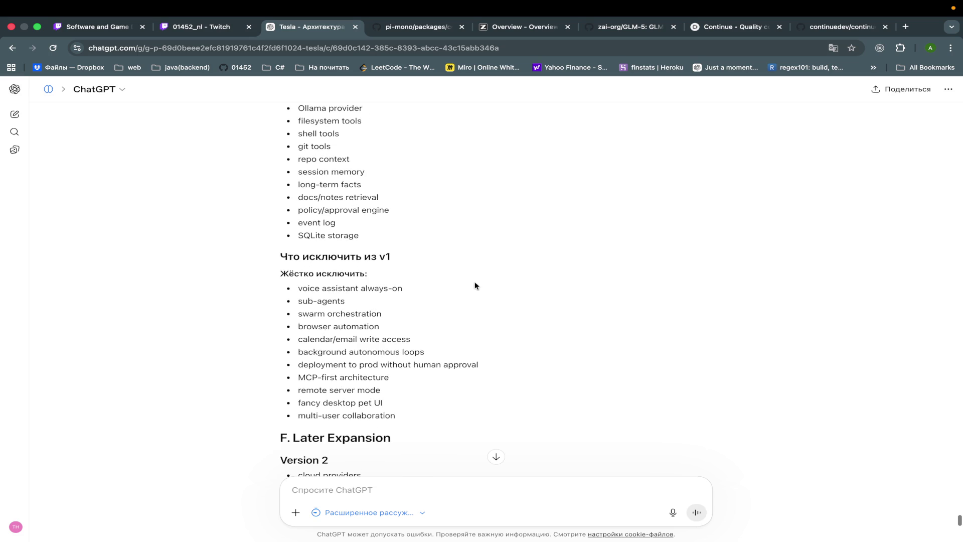
pyautogui.scroll(-5, 475, 286)
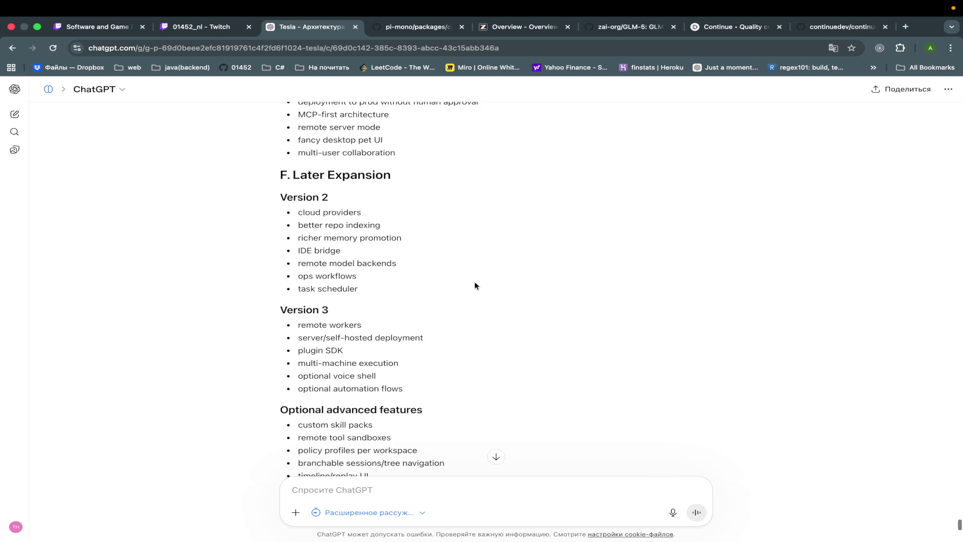
# Step: Follow the reply past G. Risks / Notes to its API-first modular monolith verdict
pyautogui.scroll(-1, 475, 285)
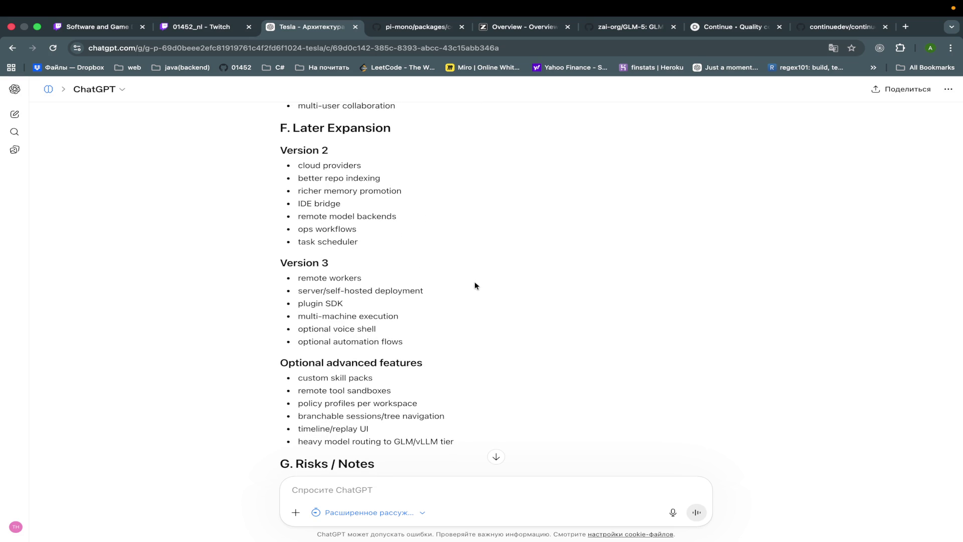
pyautogui.scroll(-5, 475, 285)
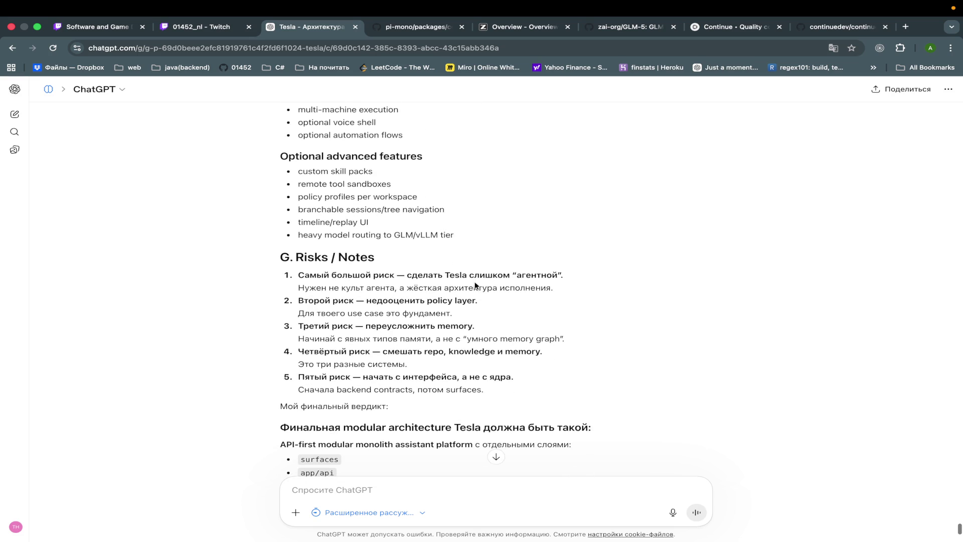
pyautogui.scroll(-1, 475, 286)
pyautogui.scroll(-1, 538, 333)
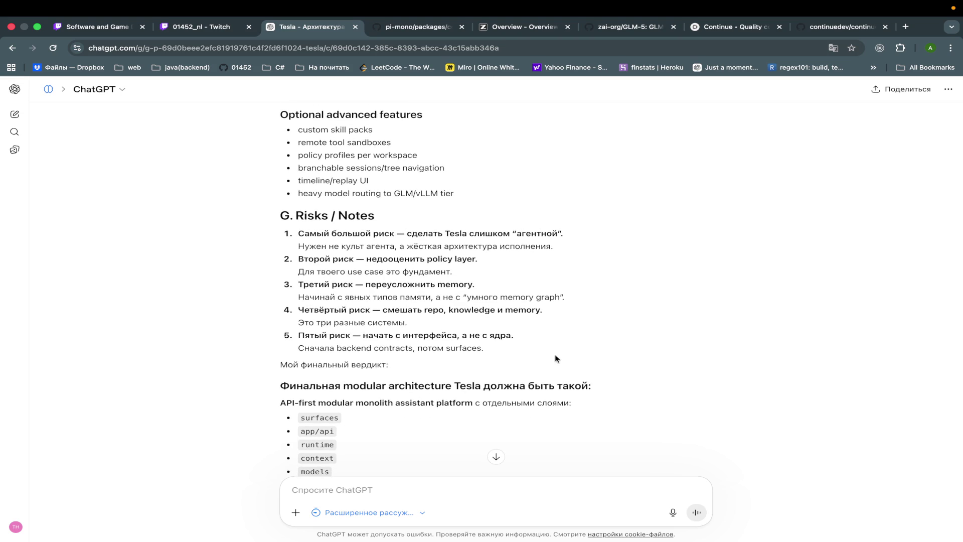
pyautogui.scroll(-1, 555, 355)
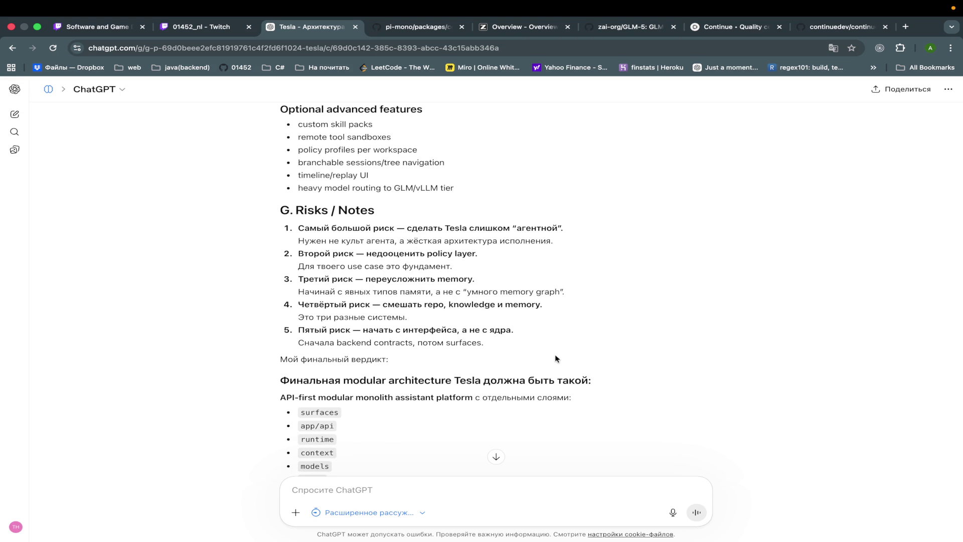
pyautogui.scroll(-2, 555, 355)
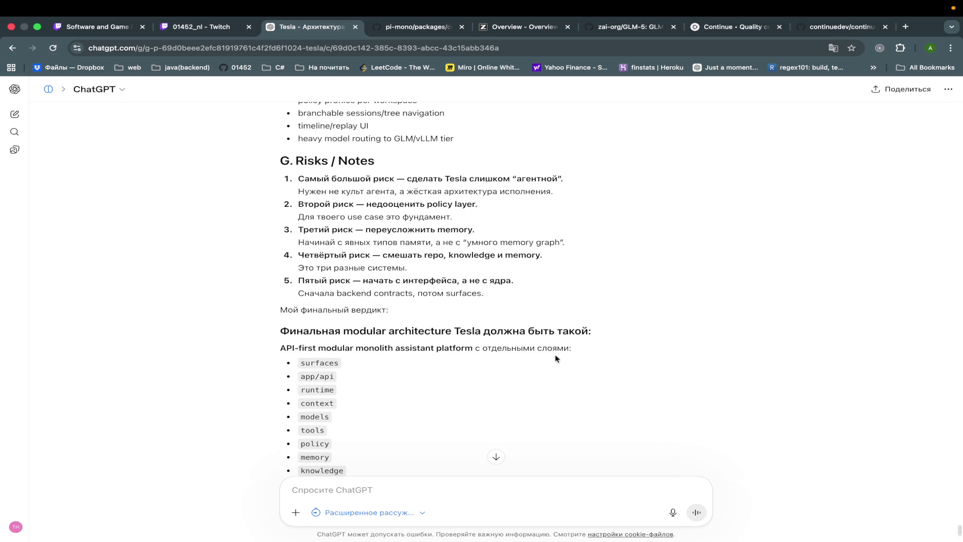
pyautogui.scroll(-1, 556, 355)
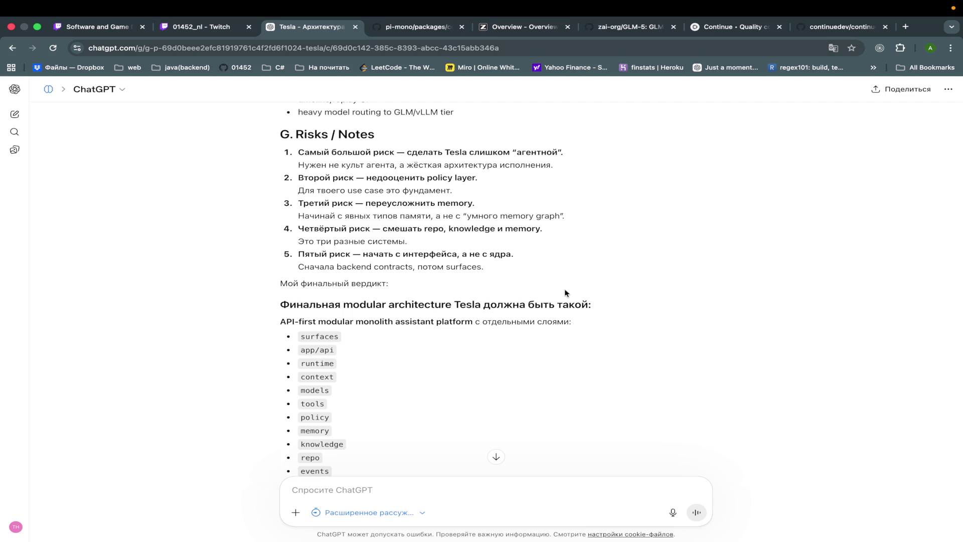
pyautogui.scroll(-3, 564, 291)
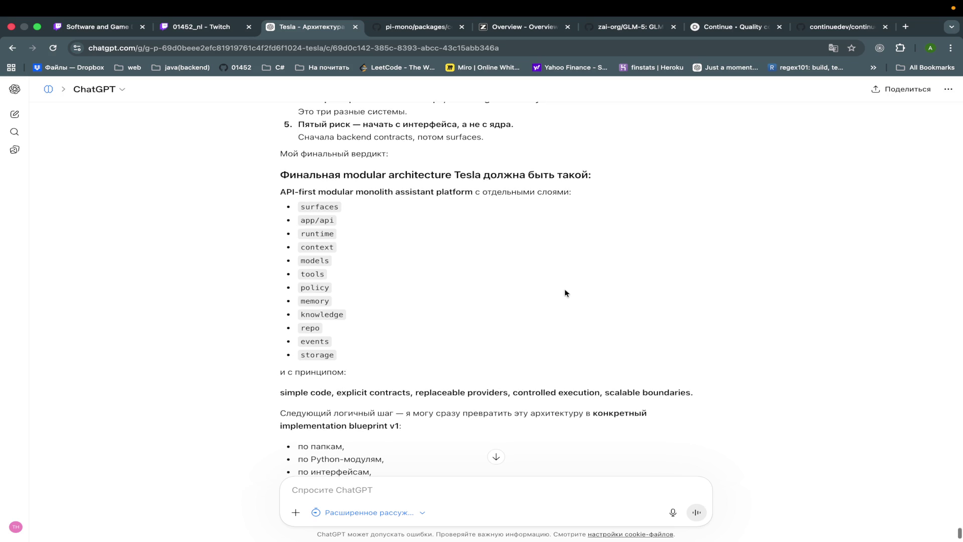
pyautogui.scroll(-5, 565, 293)
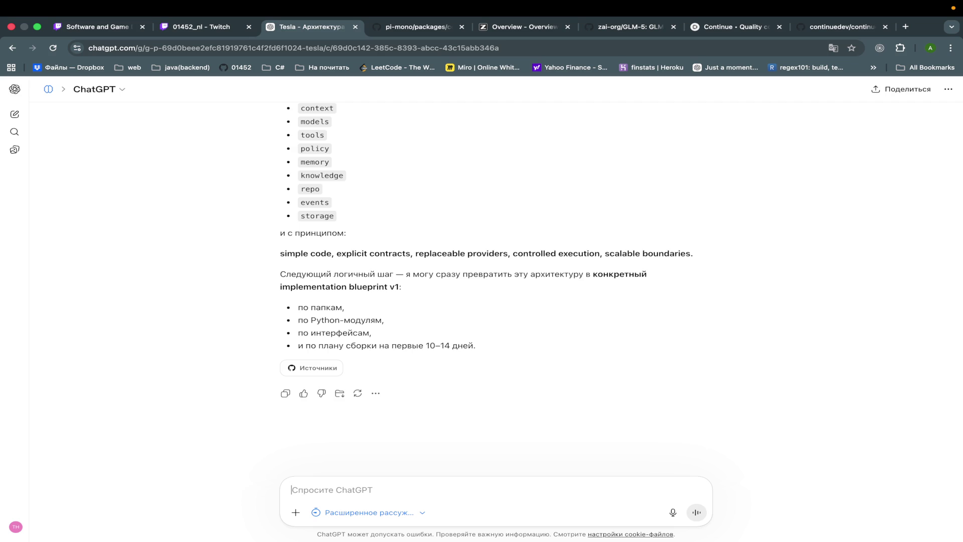
# Step: Ask ChatGPT, in Russian, to lock in the architecture and write a Codex MVP prompt with development instructions
pyautogui.write('df')
pyautogui.press('BackSpace')
pyautogui.write('Щ')
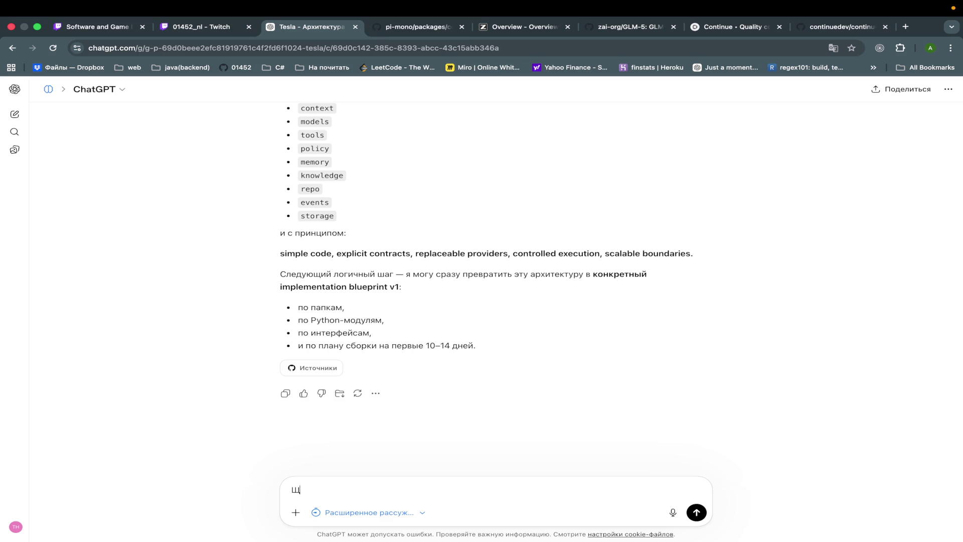
pyautogui.write('ас супер важ')
pyautogui.write('но зафикси')
pyautogui.write('ровать')
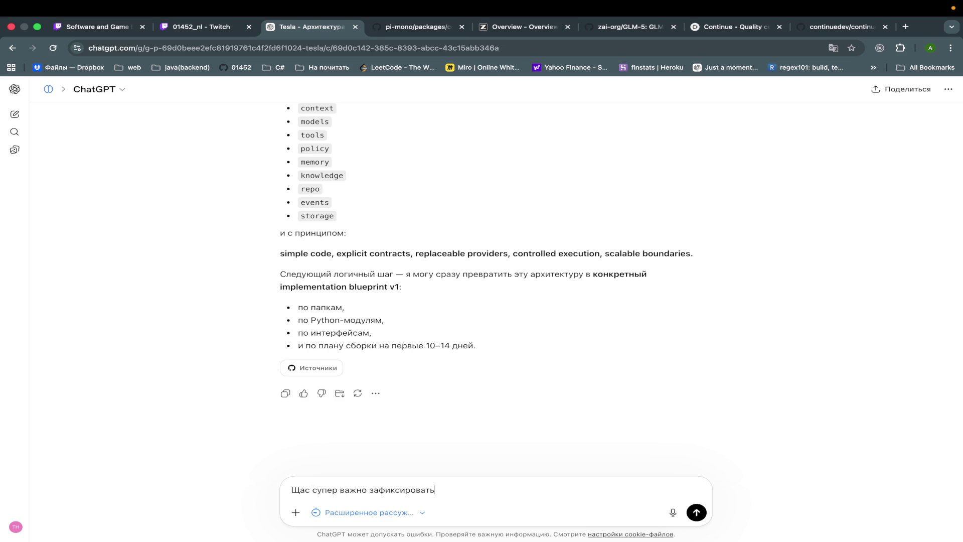
pyautogui.write(' данное ')
pyautogui.write('решение ')
pyautogui.write('и напи')
pyautogui.write('шите')
pyautogui.press('BackSpace')
pyautogui.press('BackSpace')
pyautogui.press('BackSpace')
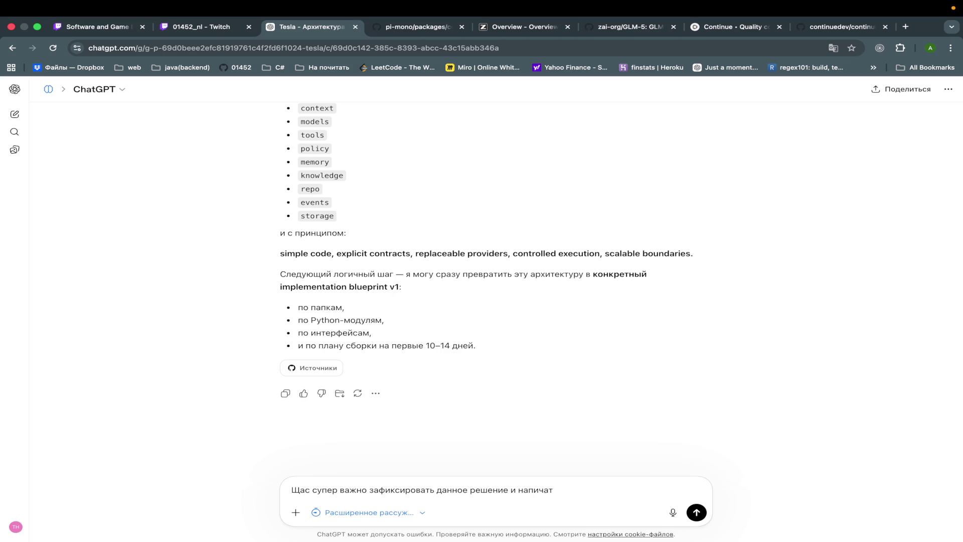
pyautogui.write('сать промпт д')
pyautogui.write('ля codex чт')
pyautogui.write('обы он нача')
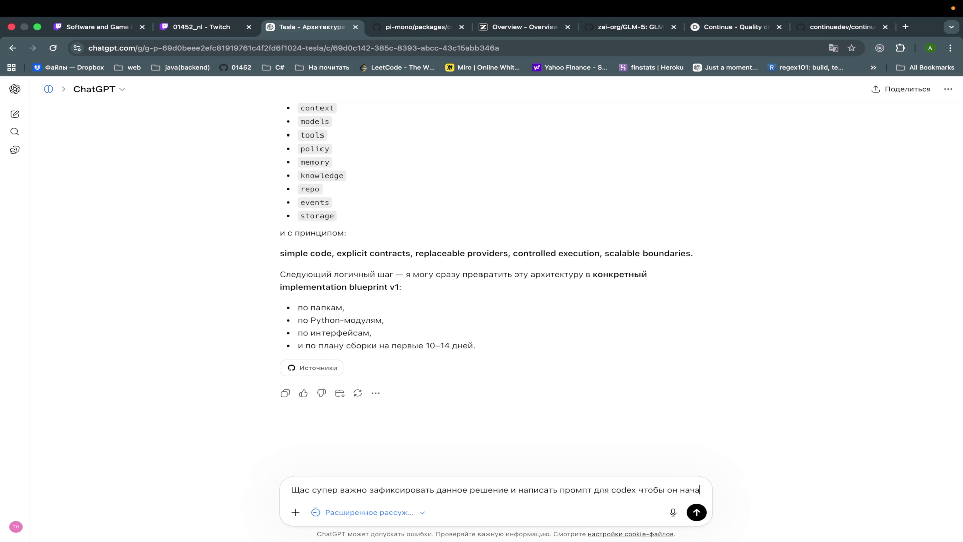
pyautogui.write('л делать ')
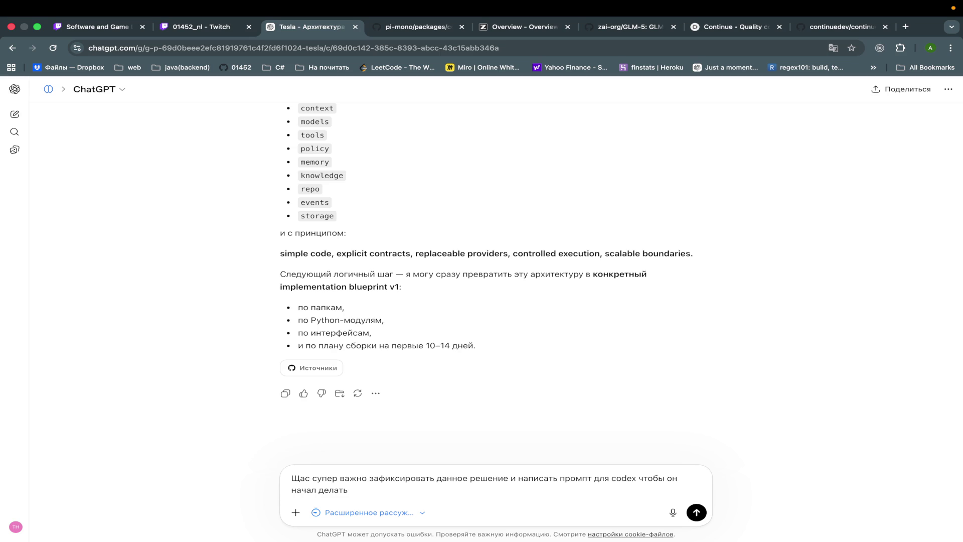
pyautogui.write('mvp')
pyautogui.hotkey('ctrl', 'space')
pyautogui.write('Ns')
pyautogui.press('BackSpace')
pyautogui.press('BackSpace')
pyautogui.hotkey('ctrl', 'space')
pyautogui.write('Важно')
pyautogui.write(' не')
pyautogui.press('BackSpace')
pyautogui.press('BackSpace')
pyautogui.write('прописат')
pyautogui.write('ь инструкц')
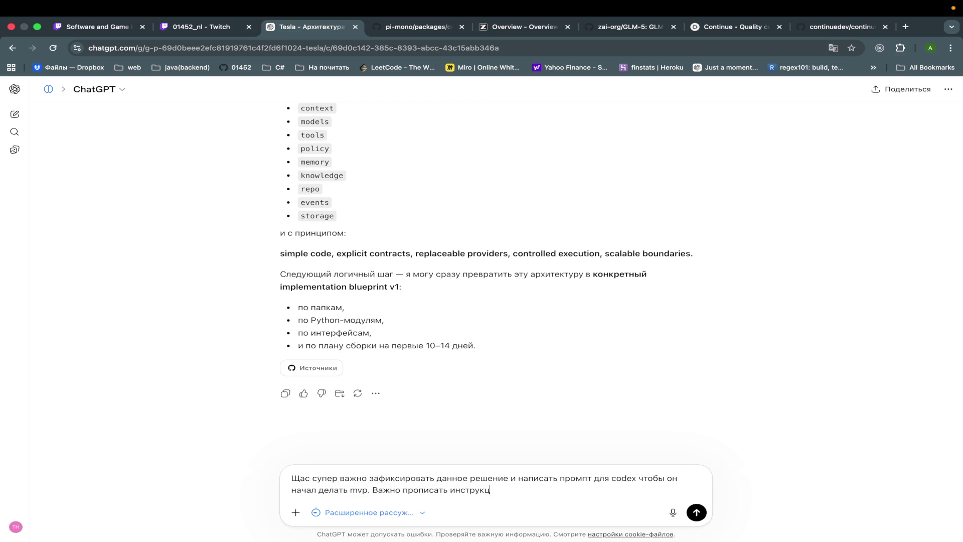
pyautogui.write('ии для дальнейш')
pyautogui.write('ей разра')
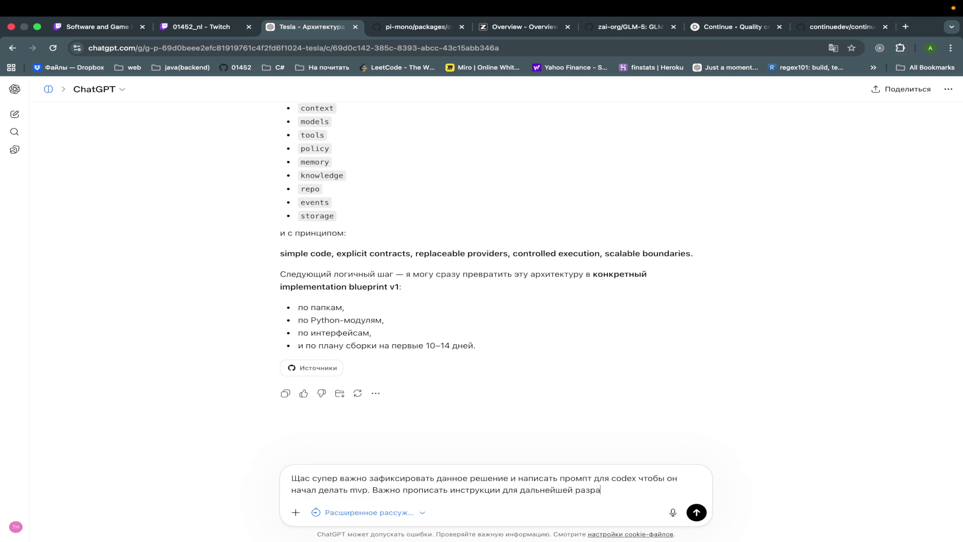
pyautogui.write('ботки этой сис')
pyautogui.write('темы.')
pyautogui.press('Return')
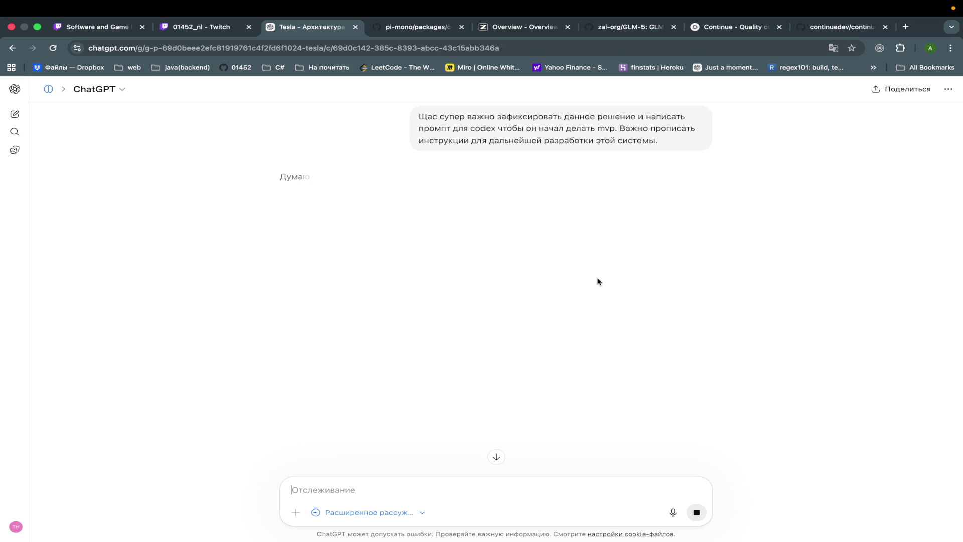
# Step: Wait for the Tesla v1 architecture reply to finish and scroll through it
pyautogui.moveTo(650, 3)
pyautogui.moveTo(752, 3)
pyautogui.click(603, 236)
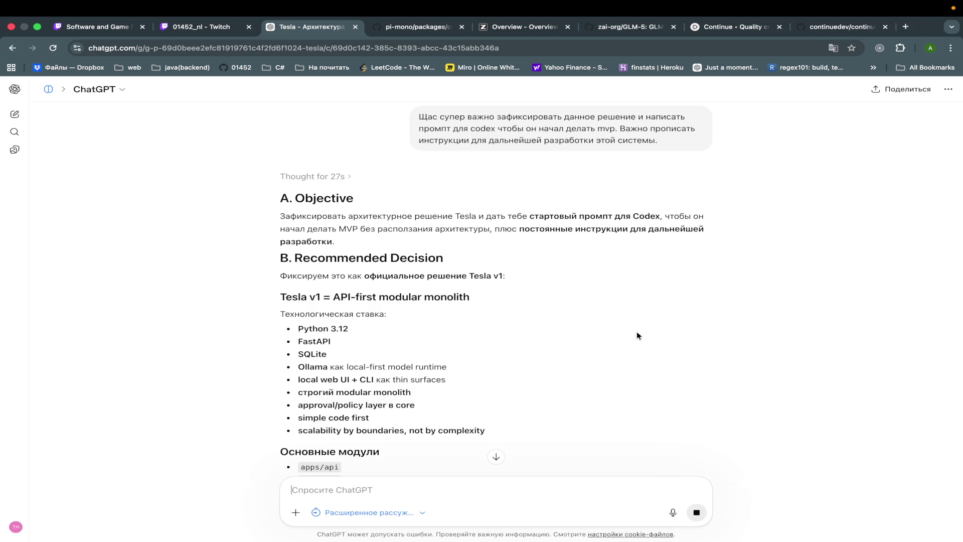
pyautogui.scroll(-3, 637, 335)
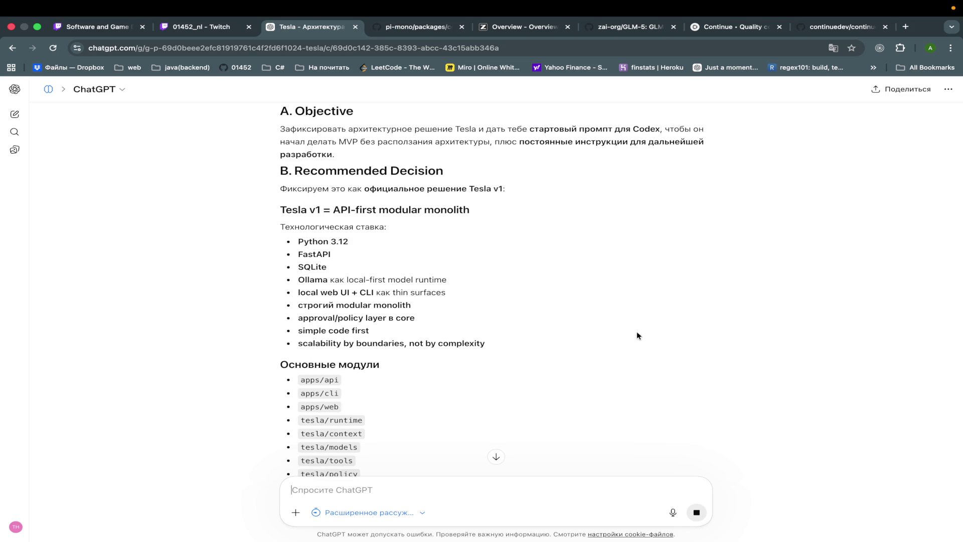
pyautogui.scroll(-3, 636, 335)
pyautogui.scroll(-10, 636, 335)
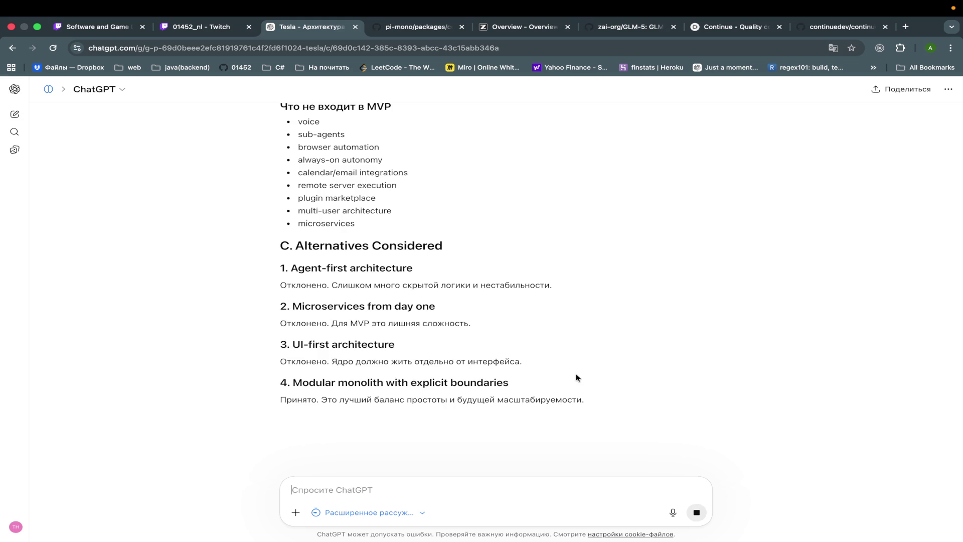
# Step: Return to the full-screen ChatGPT window and start selecting 'Python 3.12' in the stack
pyautogui.hotkey('ctrl', 'Up')
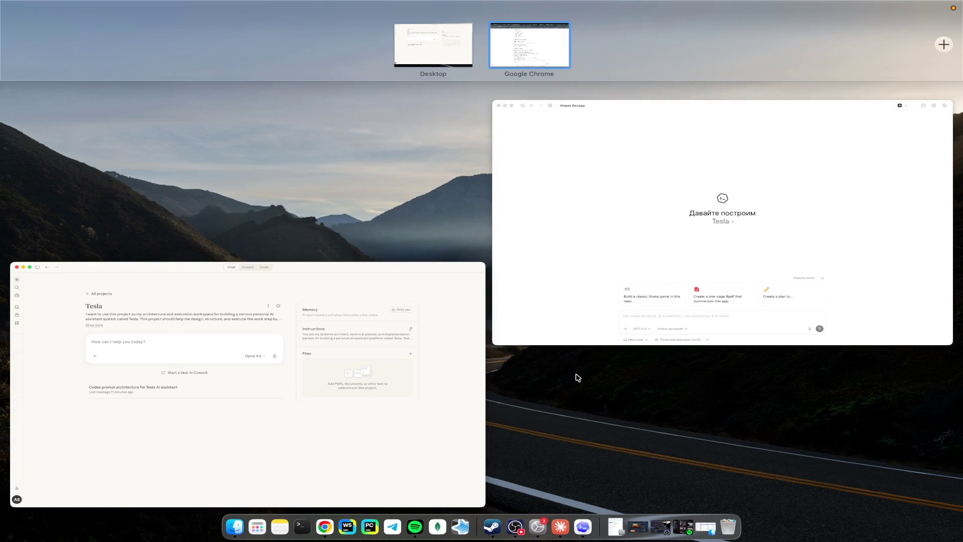
pyautogui.click(527, 48)
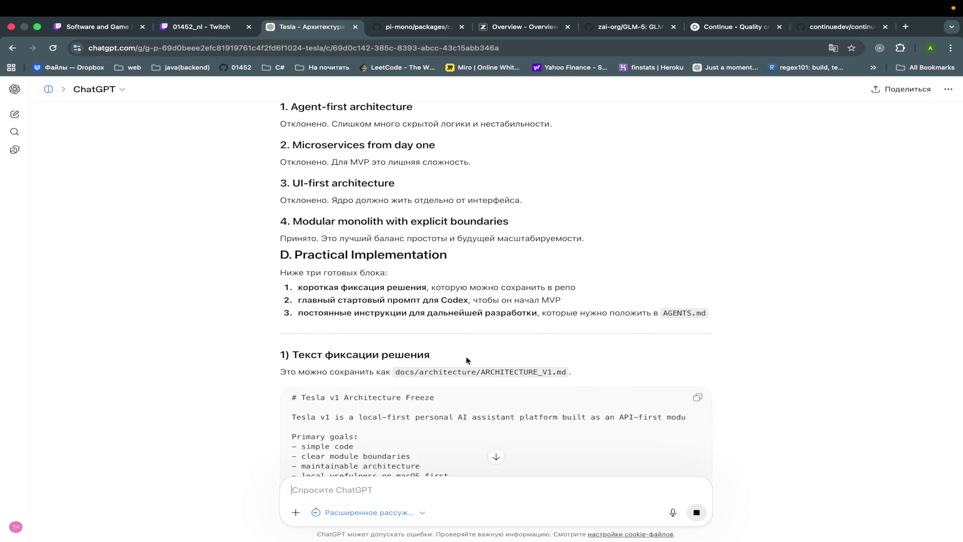
pyautogui.scroll(-5, 465, 361)
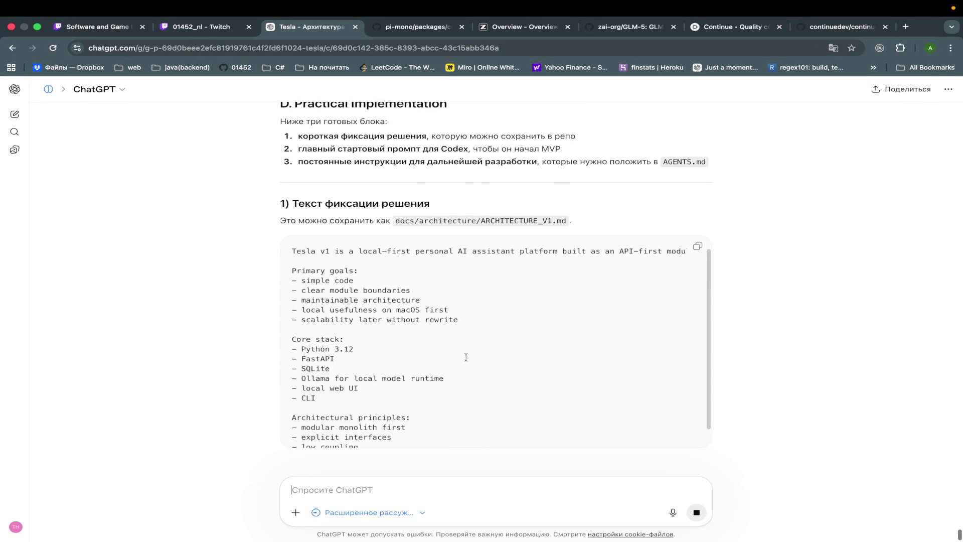
pyautogui.scroll(7, 465, 357)
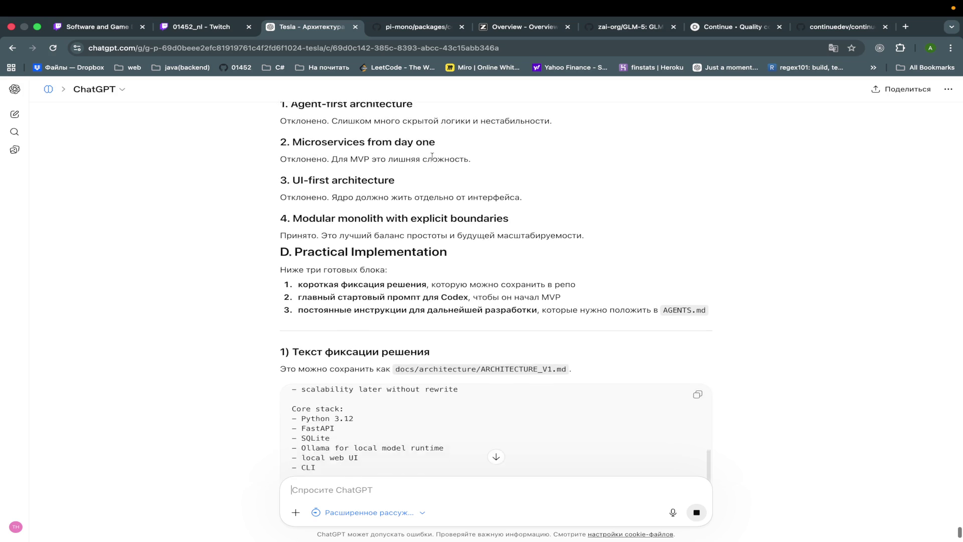
pyautogui.scroll(10, 433, 160)
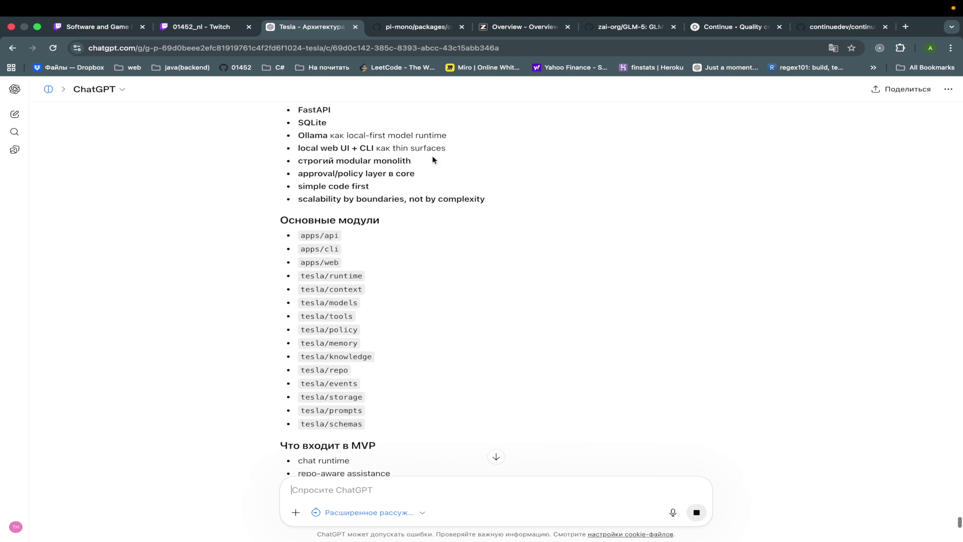
pyautogui.scroll(1, 433, 159)
pyautogui.scroll(1, 432, 157)
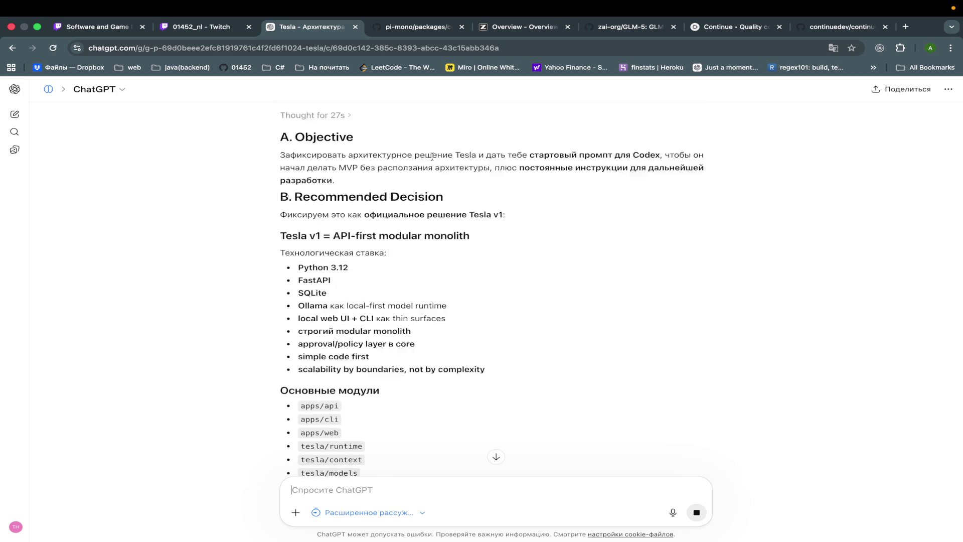
pyautogui.scroll(-2, 434, 160)
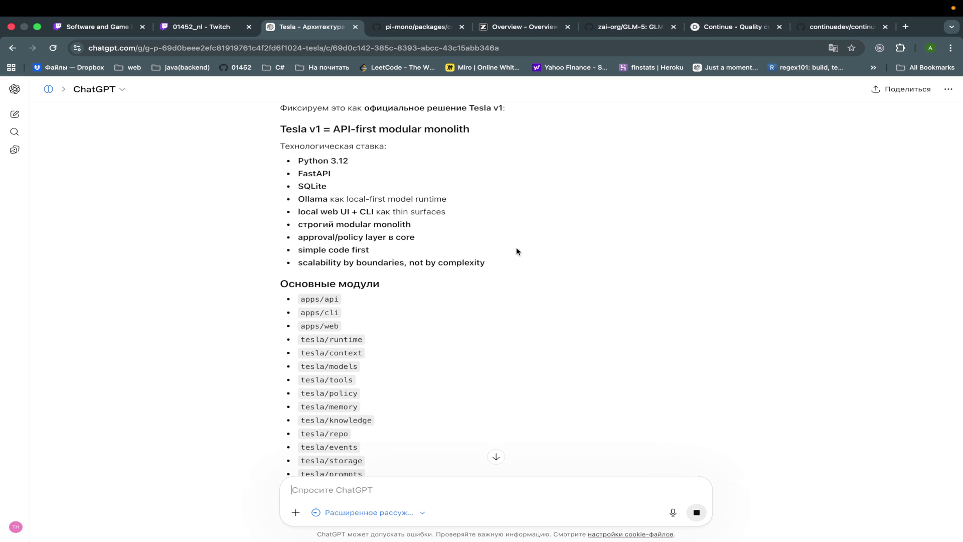
pyautogui.moveTo(298, 160)
pyautogui.mouseDown()
pyautogui.moveTo(347, 161)
pyautogui.moveTo(311, 160)
pyautogui.moveTo(929, 31)
pyautogui.mouseUp()
# Step: Look up the Python 3.12.0 release page on python.org, then return to the Tesla chat
pyautogui.click(353, 161)
pyautogui.click(352, 165)
pyautogui.tripleClick(348, 164)
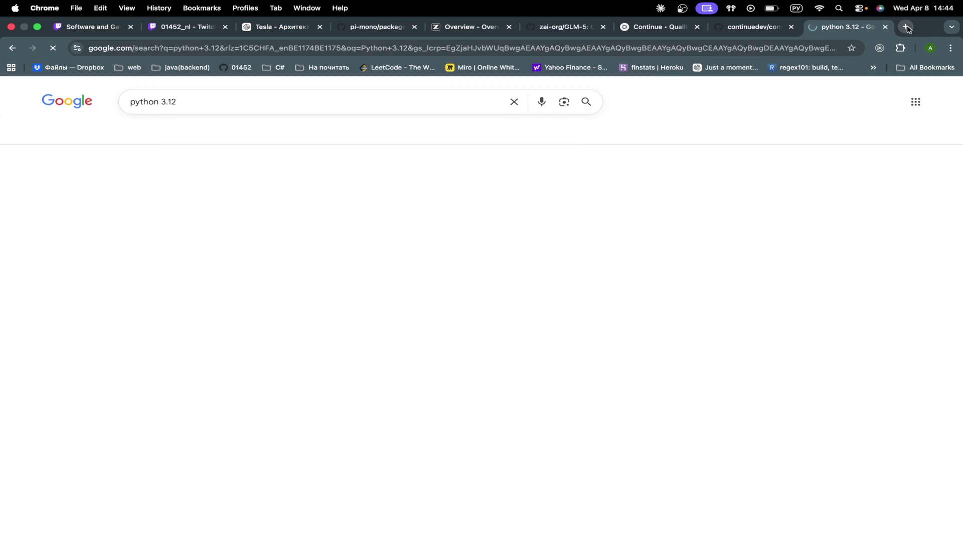
pyautogui.click(274, 101)
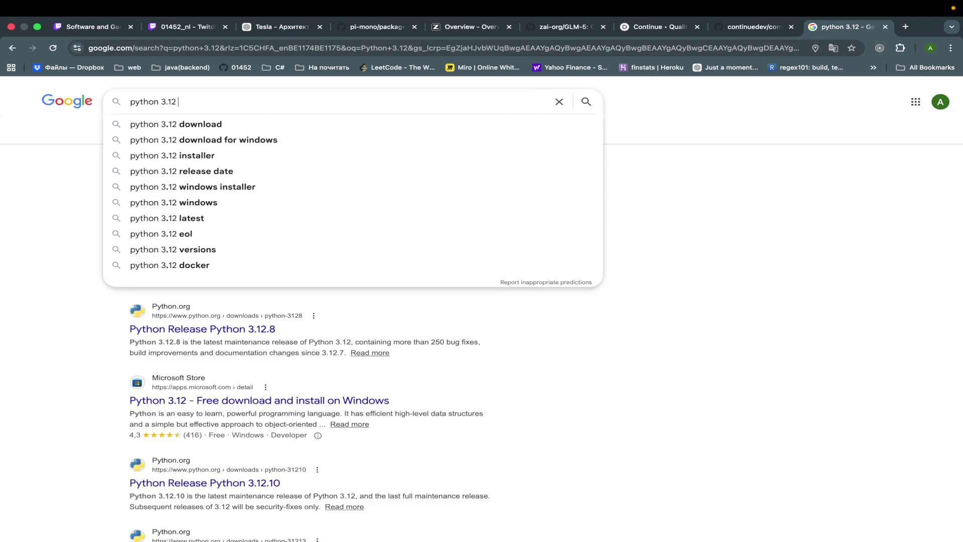
pyautogui.click(663, 262)
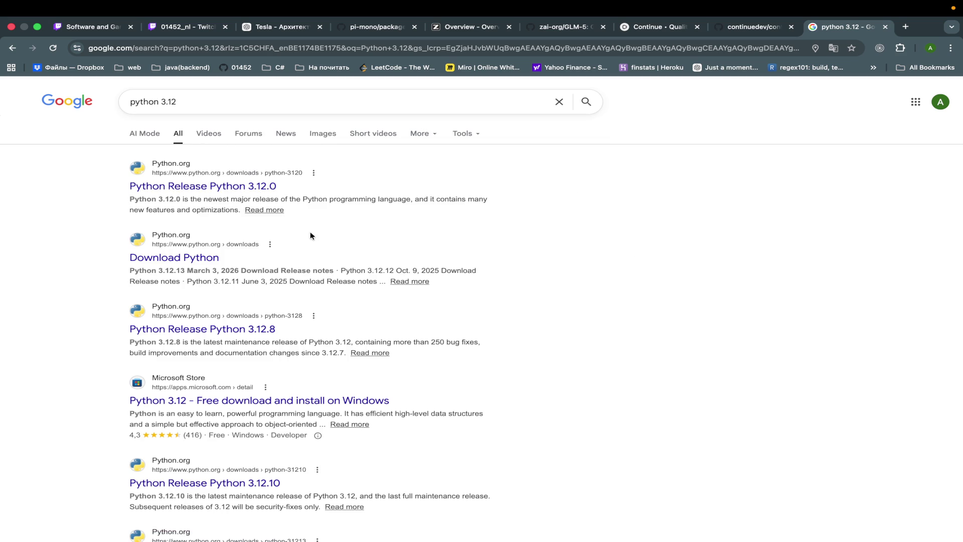
pyautogui.click(215, 186)
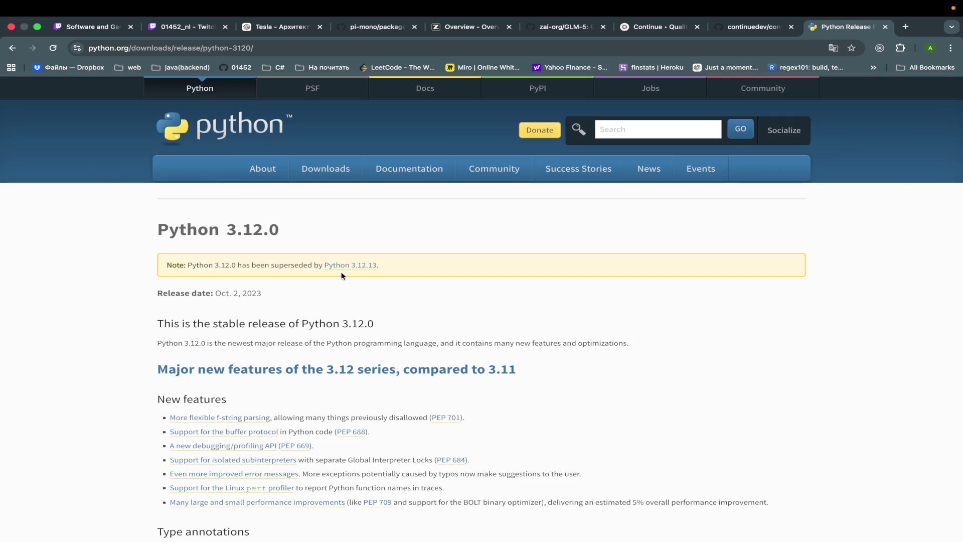
pyautogui.scroll(-2, 391, 338)
pyautogui.scroll(3, 391, 339)
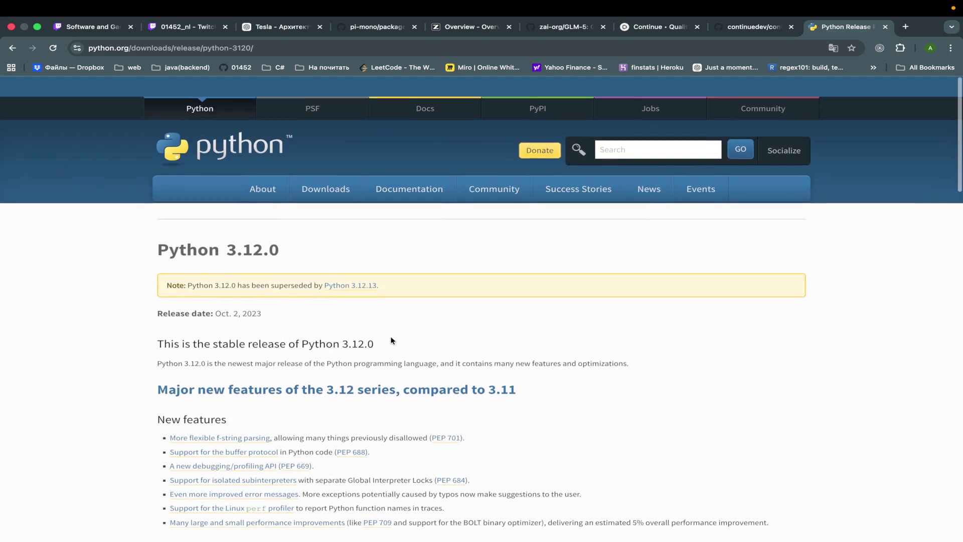
pyautogui.click(281, 27)
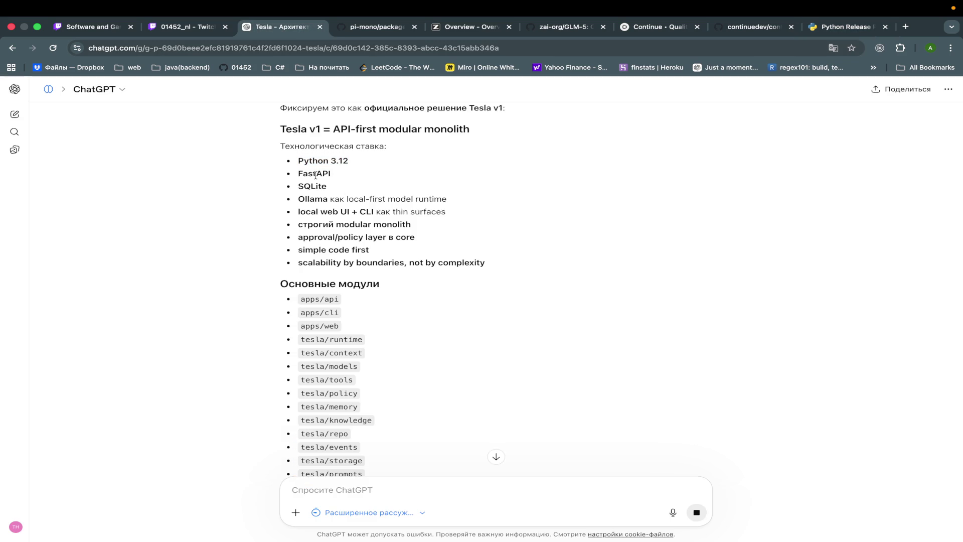
# Step: Search the web for FastAPI from the stack and open the official fastapi.tiangolo.com docs
pyautogui.doubleClick(343, 184)
pyautogui.press('super+c')
pyautogui.click(906, 26)
pyautogui.press('super+v')
pyautogui.press('Return')
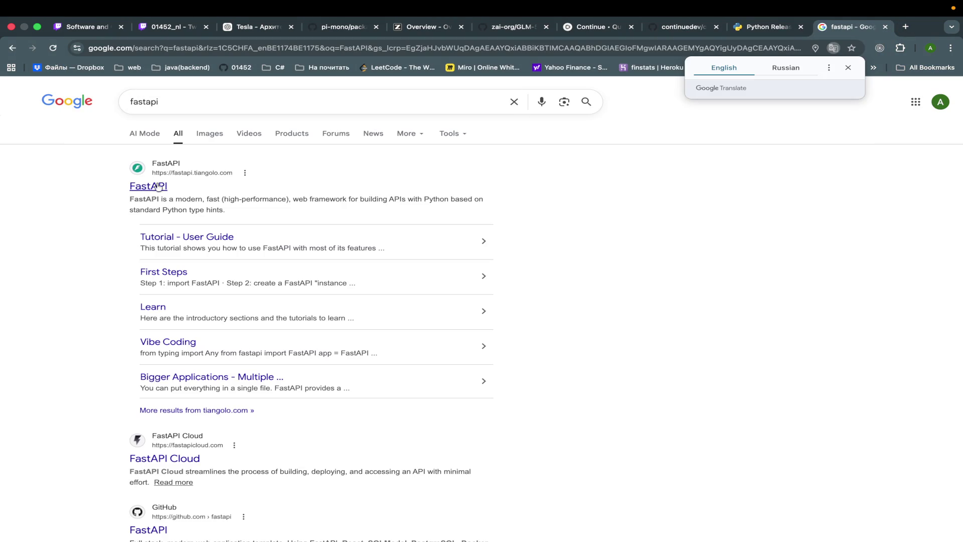
pyautogui.click(159, 186)
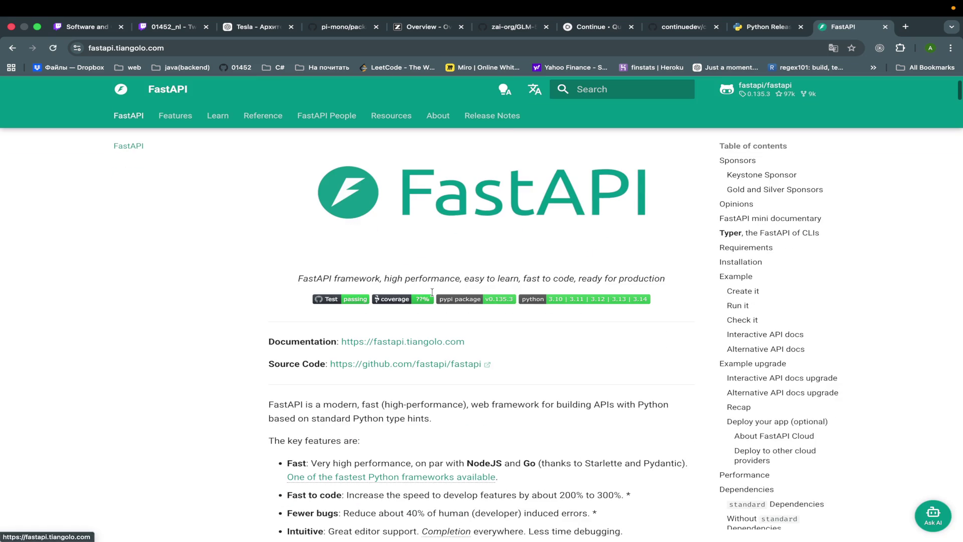
# Step: Browse the FastAPI documentation home page down to the License section
pyautogui.scroll(1, 432, 292)
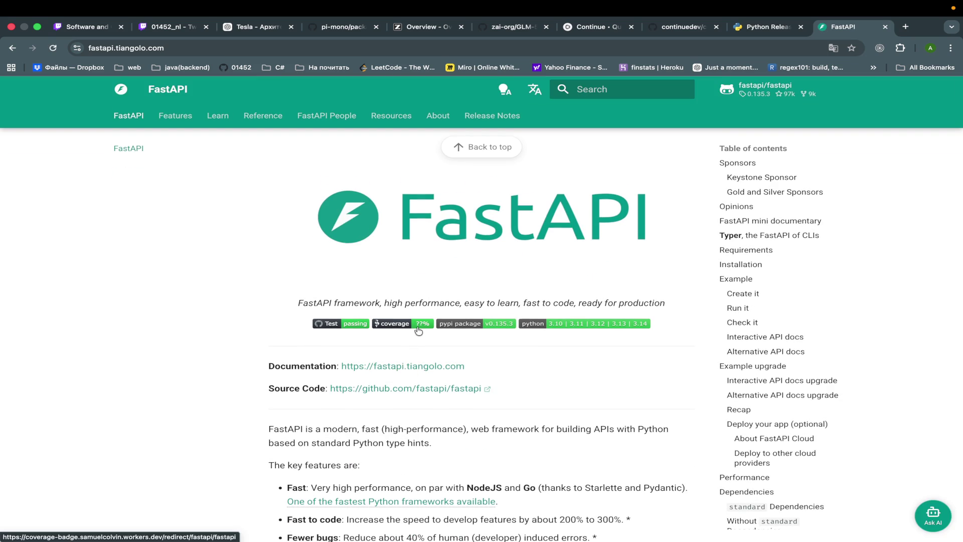
pyautogui.scroll(-1, 502, 393)
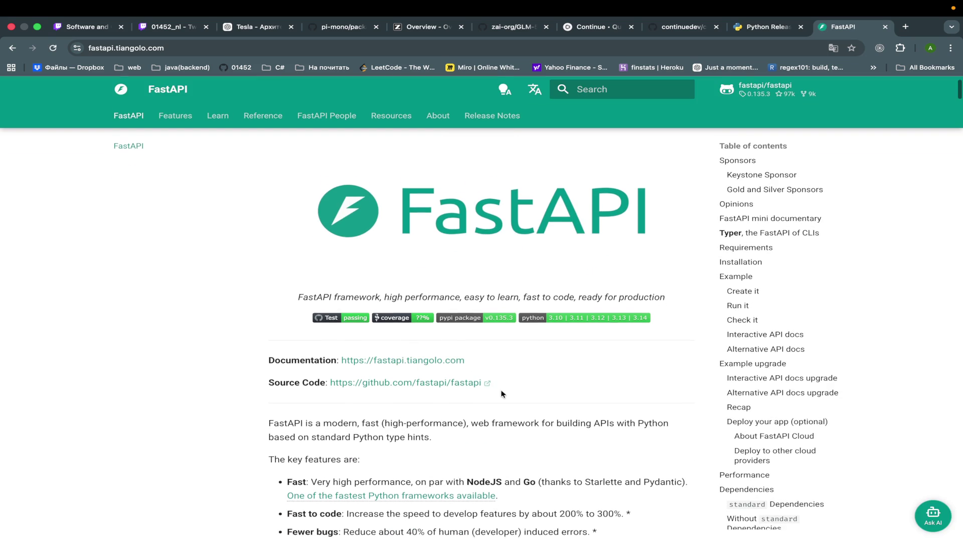
pyautogui.scroll(-8, 501, 394)
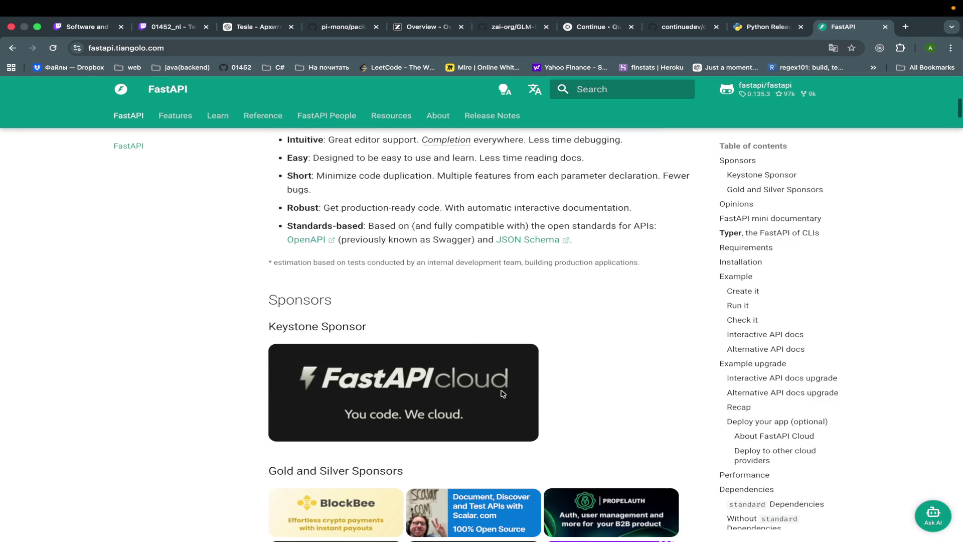
pyautogui.scroll(-7, 504, 394)
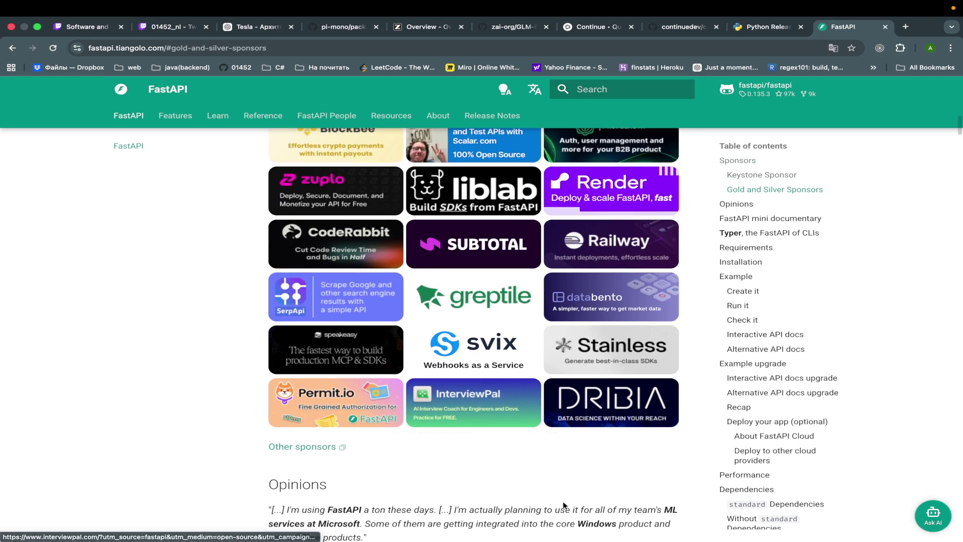
pyautogui.scroll(-13, 563, 504)
pyautogui.scroll(-10, 565, 506)
pyautogui.scroll(-14, 564, 506)
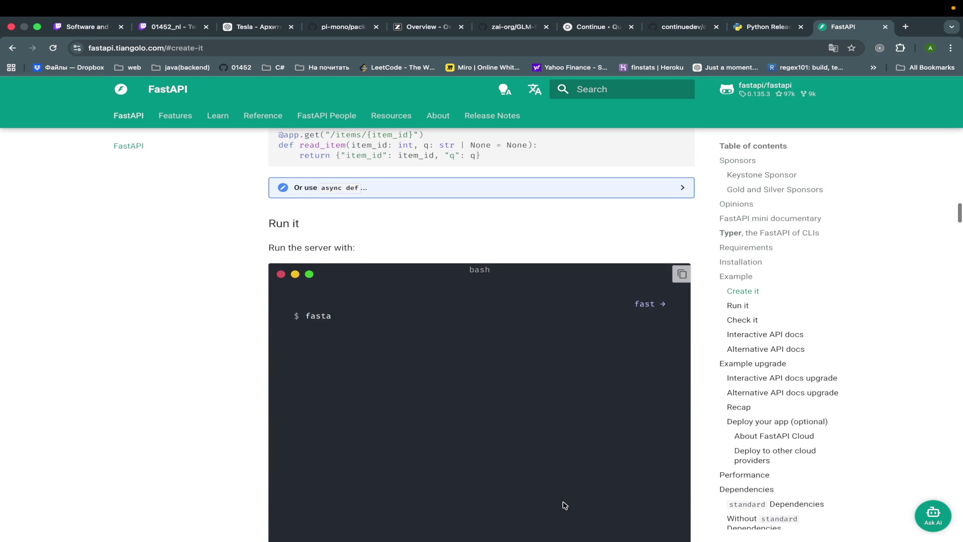
pyautogui.scroll(5, 565, 505)
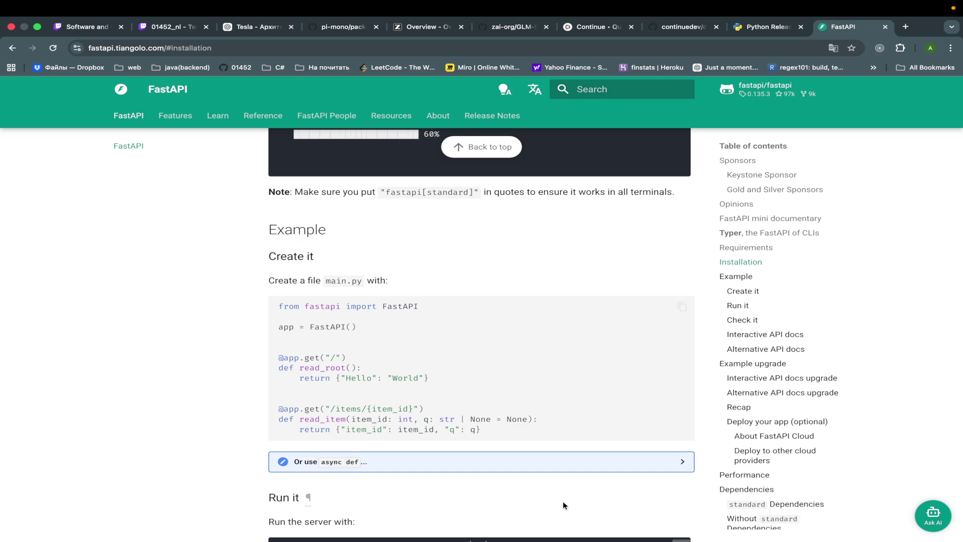
pyautogui.scroll(-13, 563, 502)
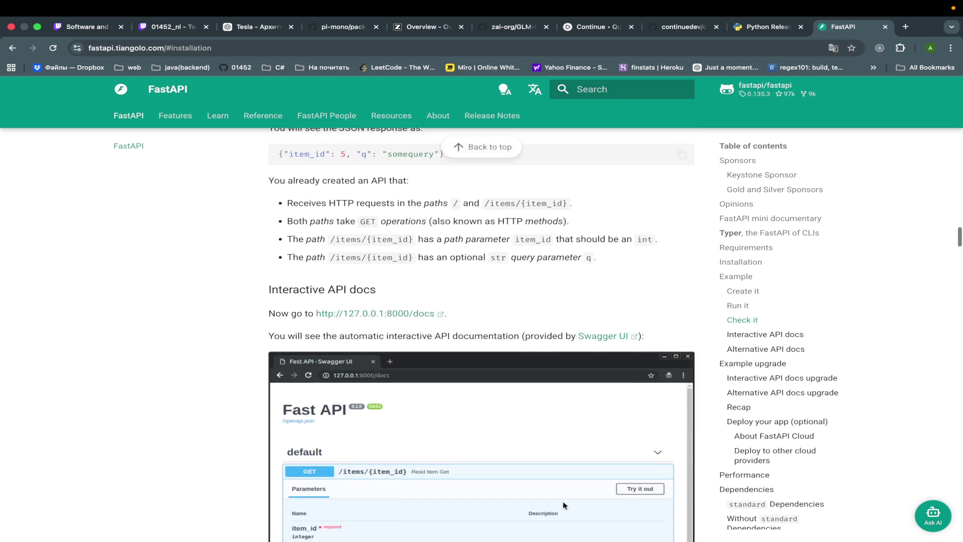
pyautogui.scroll(-5, 563, 501)
pyautogui.click(751, 522)
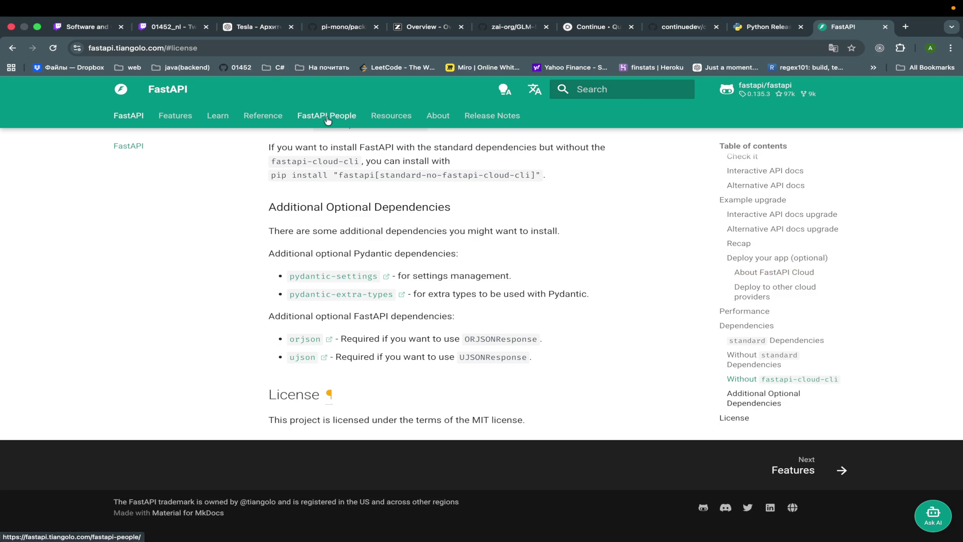
# Step: View the FastAPI Release Notes listing the 0.135.3 and 0.135.2 changes
pyautogui.click(462, 115)
pyautogui.scroll(-5, 475, 381)
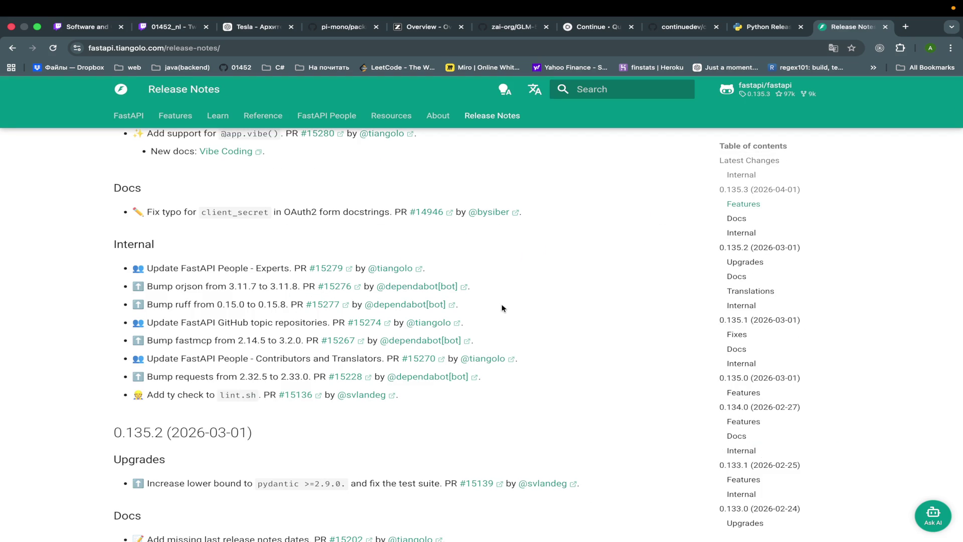
pyautogui.hotkey('ctrl', 'Left')
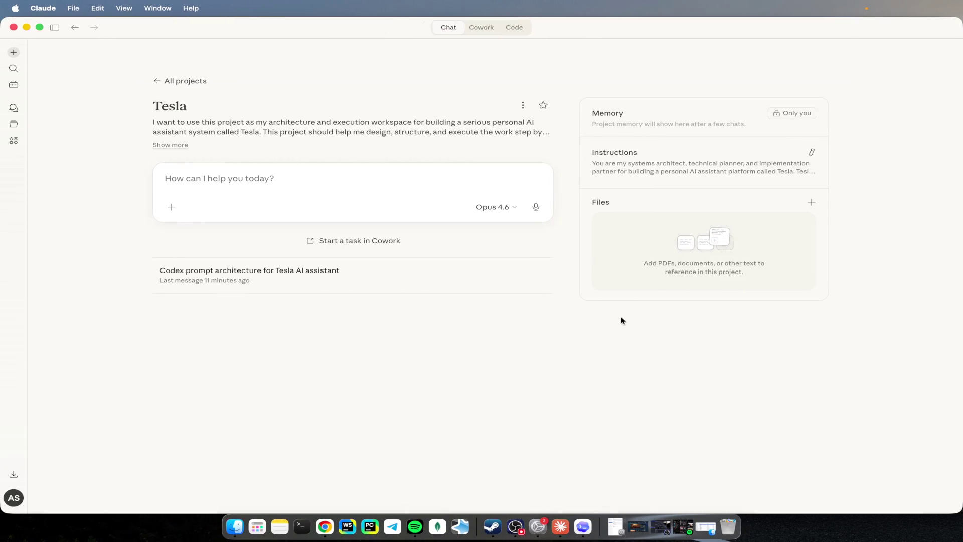
pyautogui.hotkey('ctrl', 'Right')
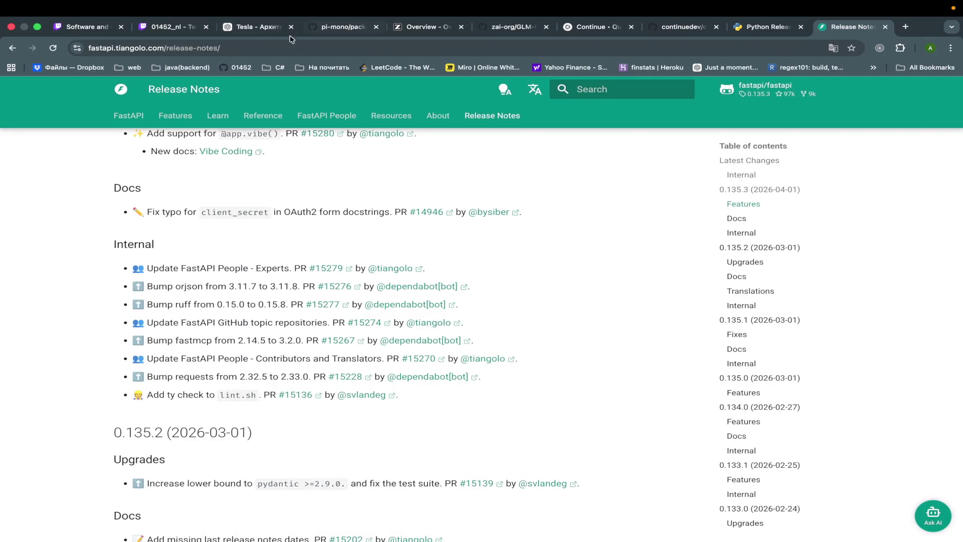
# Step: Back in the Tesla chat, review the reply and select the docs/architecture/ARCHITECTURE_V1.md path
pyautogui.click(258, 27)
pyautogui.scroll(-3, 434, 282)
pyautogui.scroll(-15, 435, 280)
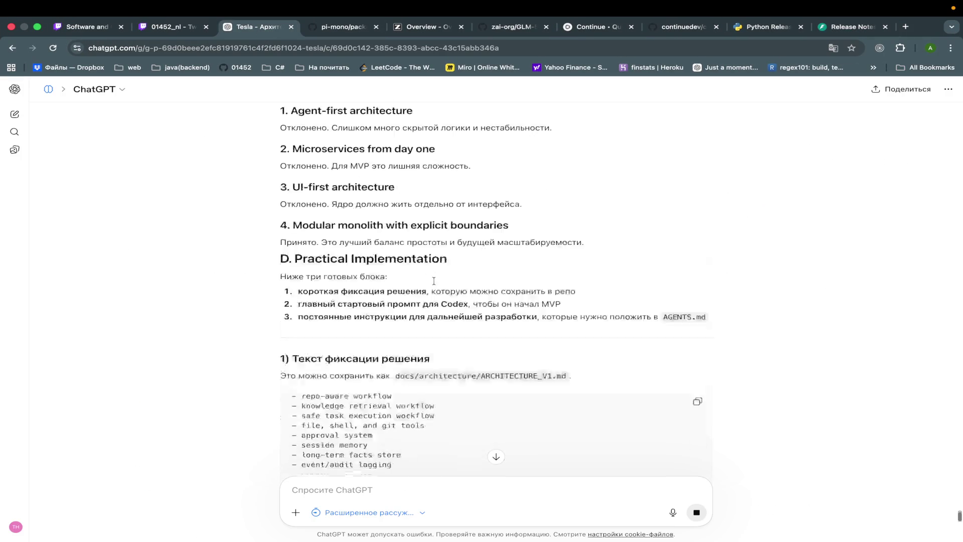
pyautogui.scroll(2, 435, 280)
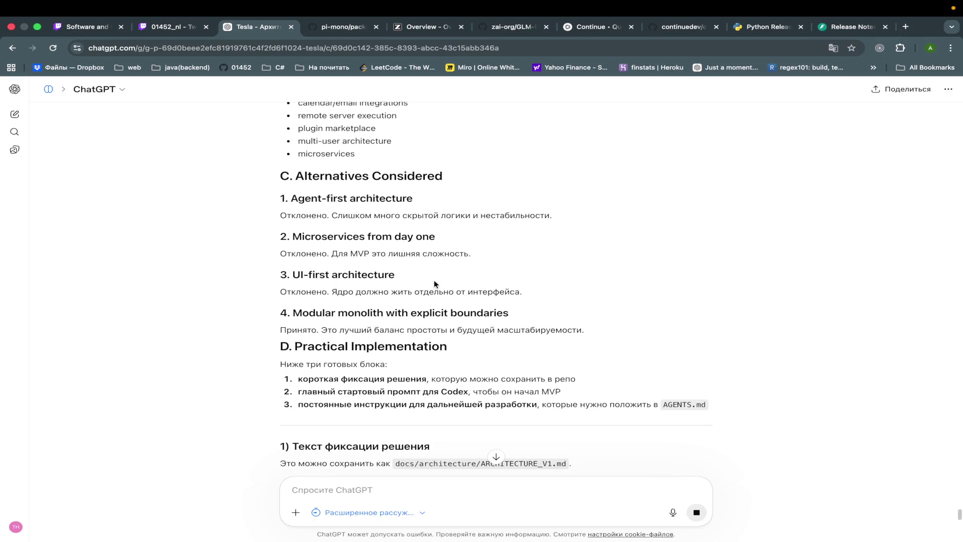
pyautogui.scroll(-4, 434, 281)
pyautogui.scroll(-5, 635, 368)
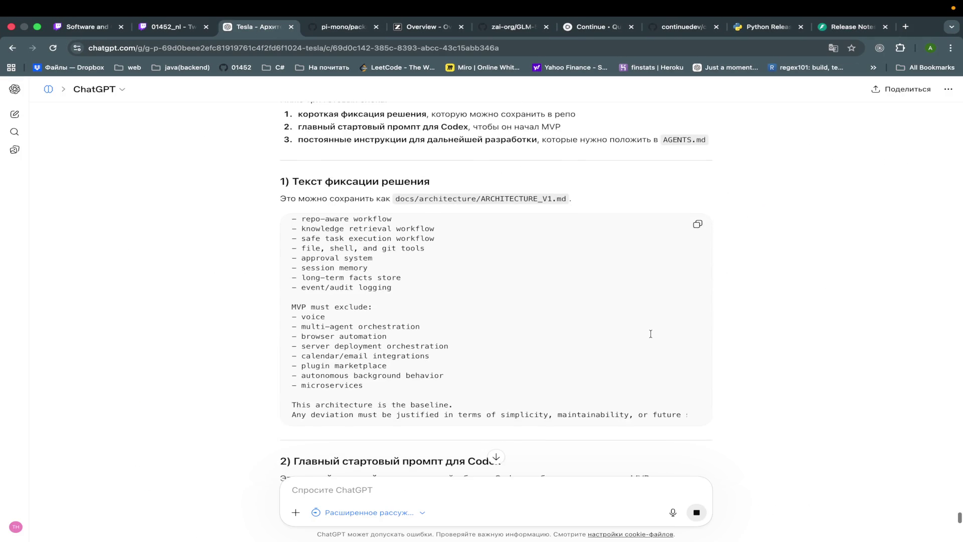
pyautogui.moveTo(567, 124); pyautogui.dragTo(396, 124)
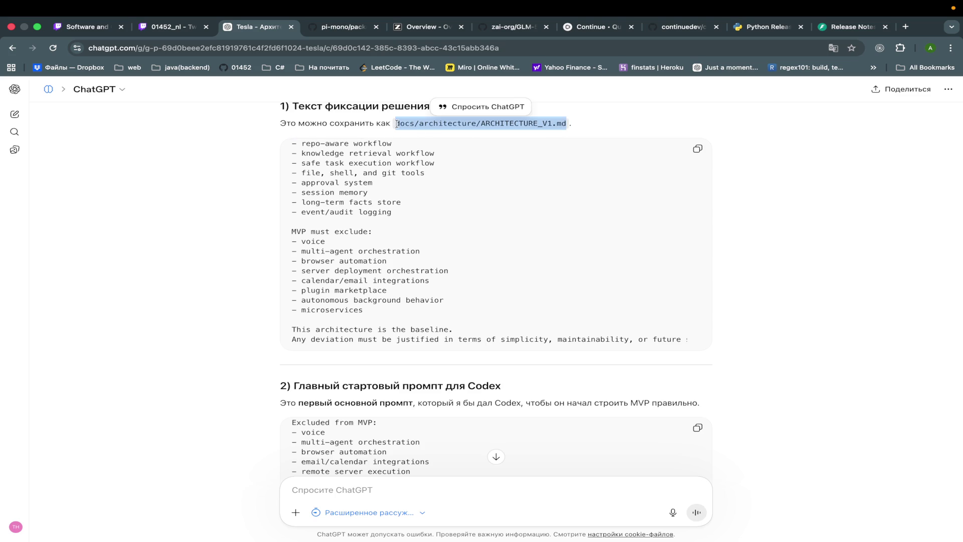
pyautogui.click(486, 192)
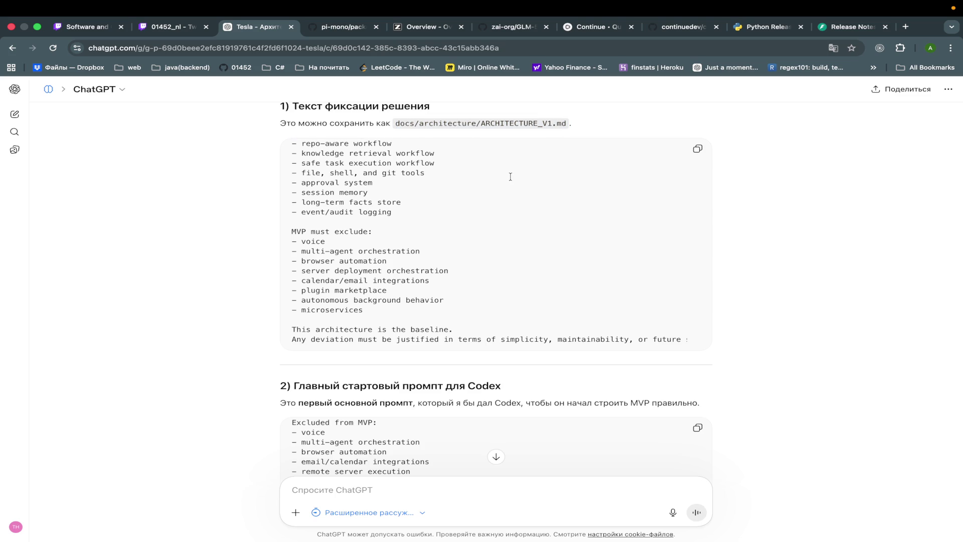
# Step: Copy the section 2 Codex startup prompt from the reply
pyautogui.scroll(1, 494, 216)
pyautogui.scroll(2, 501, 238)
pyautogui.scroll(8, 502, 239)
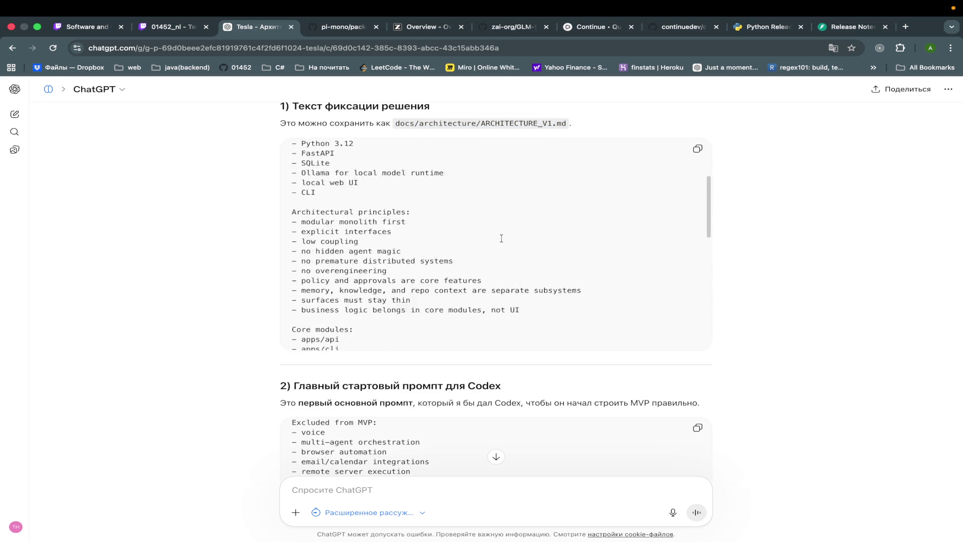
pyautogui.scroll(-12, 501, 241)
pyautogui.scroll(-5, 784, 350)
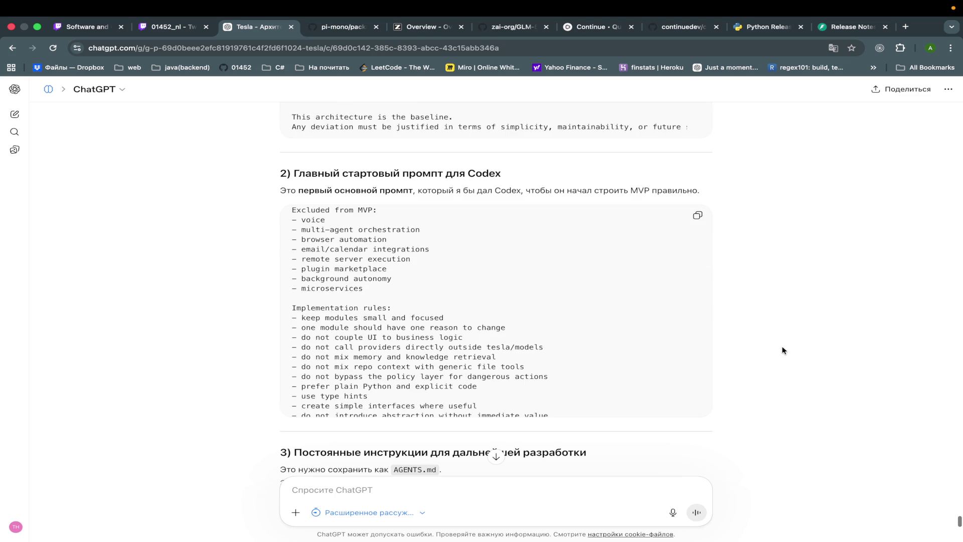
pyautogui.scroll(10, 603, 256)
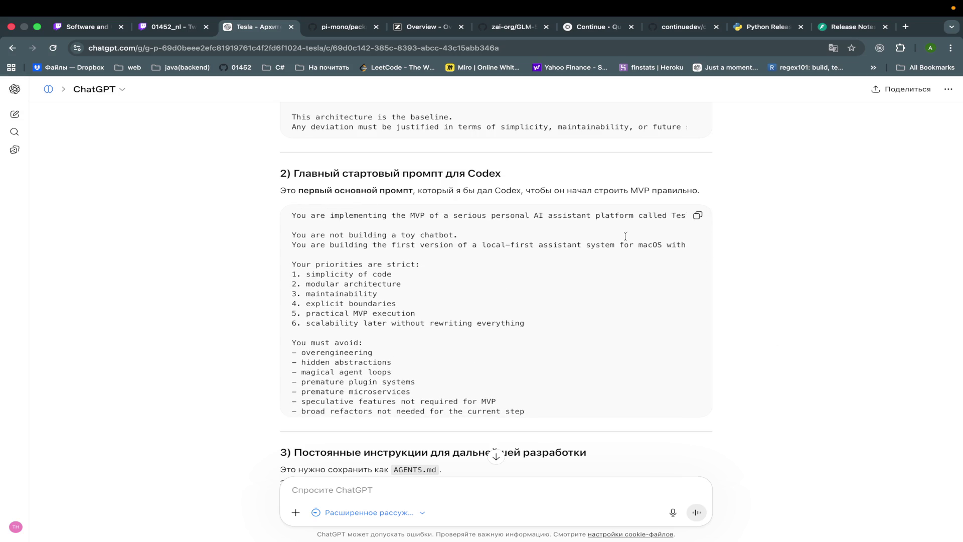
pyautogui.click(697, 215)
# Step: Read the rest of the reply, then switch to the Claude app's Tesla project
pyautogui.scroll(-10, 644, 354)
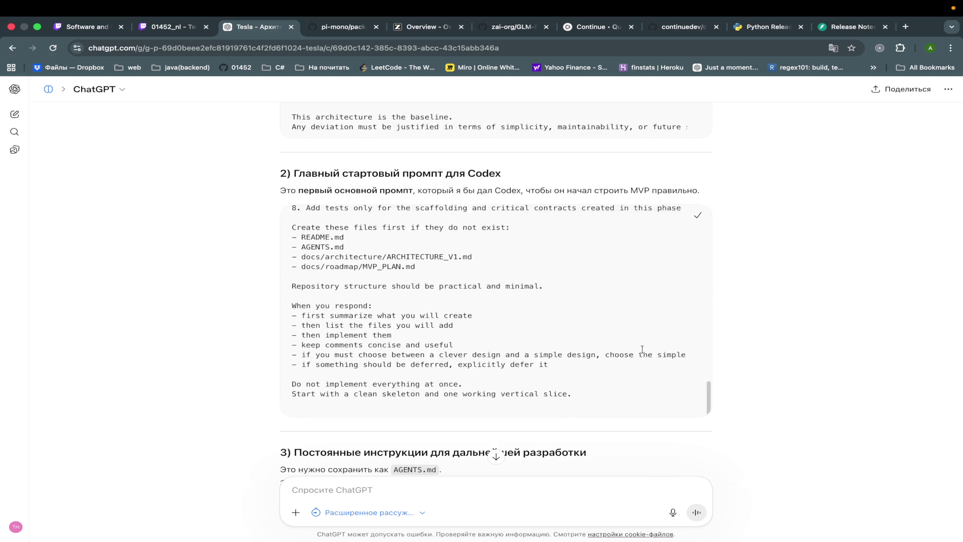
pyautogui.scroll(-3, 770, 354)
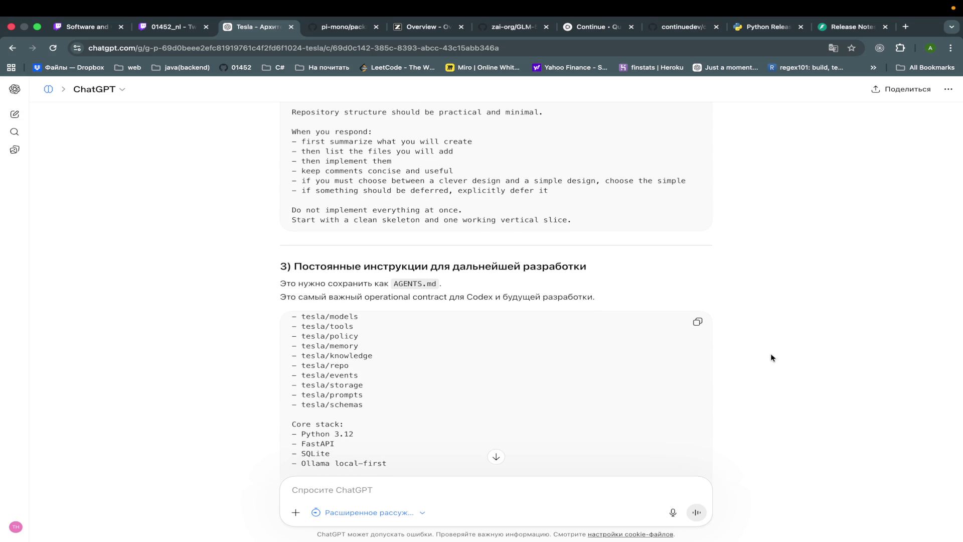
pyautogui.scroll(-20, 771, 355)
pyautogui.scroll(-5, 771, 355)
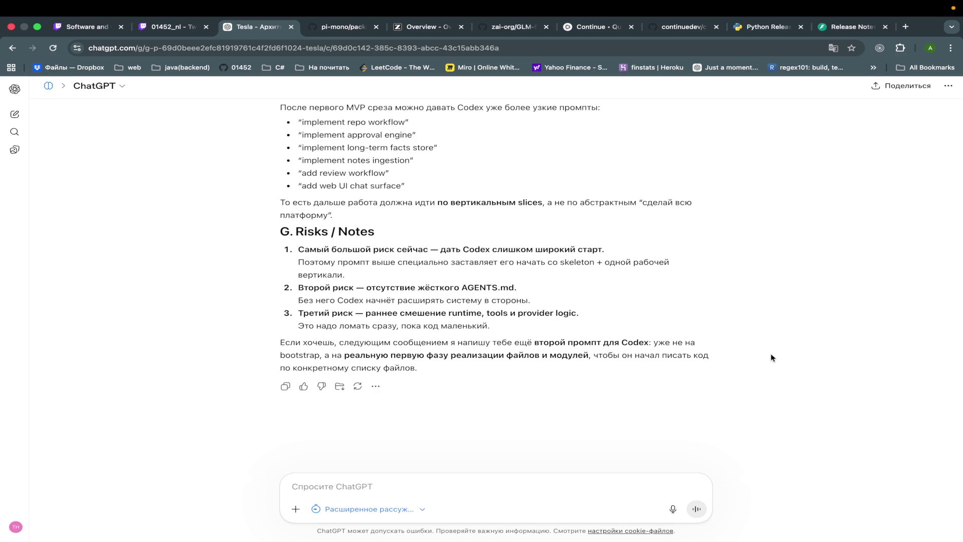
pyautogui.scroll(15, 772, 357)
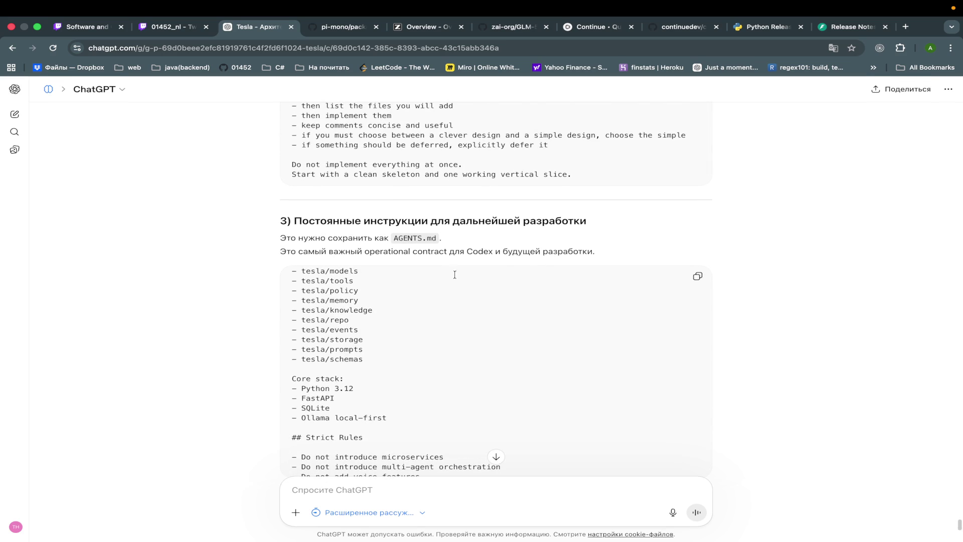
pyautogui.press('super+Tab')
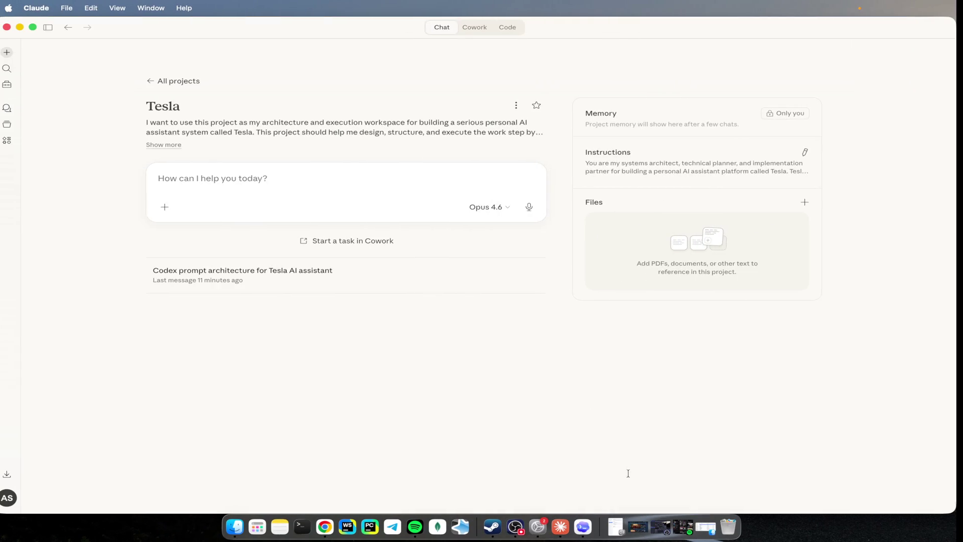
# Step: Launch the Codex app by searching 'codex' in the app launcher
pyautogui.click(256, 536)
pyautogui.write('сш')
pyautogui.press('BackSpace')
pyautogui.press('BackSpace')
pyautogui.write('codex')
pyautogui.press('Return')
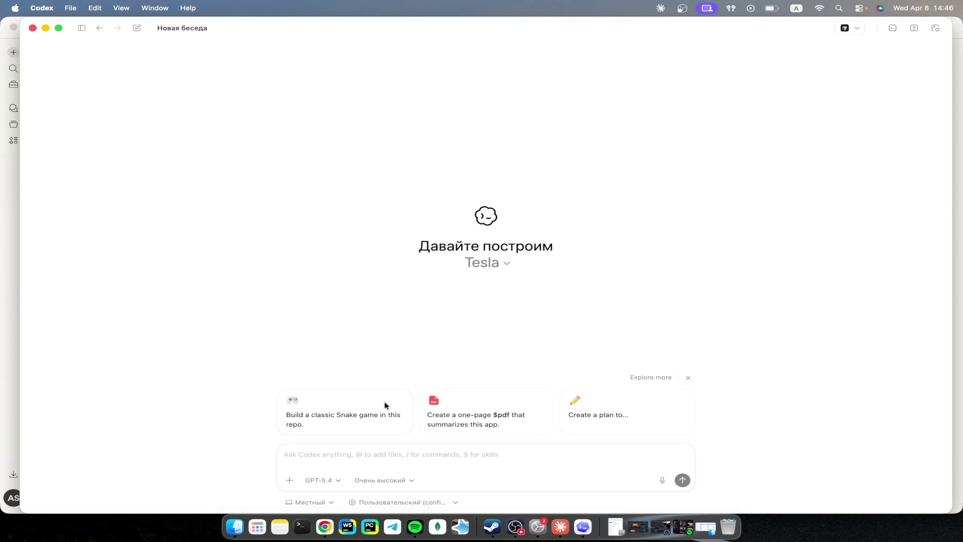
# Step: Open the Tesla project in Cursor from Codex's 'Open in' menu
pyautogui.click(845, 34)
pyautogui.click(856, 28)
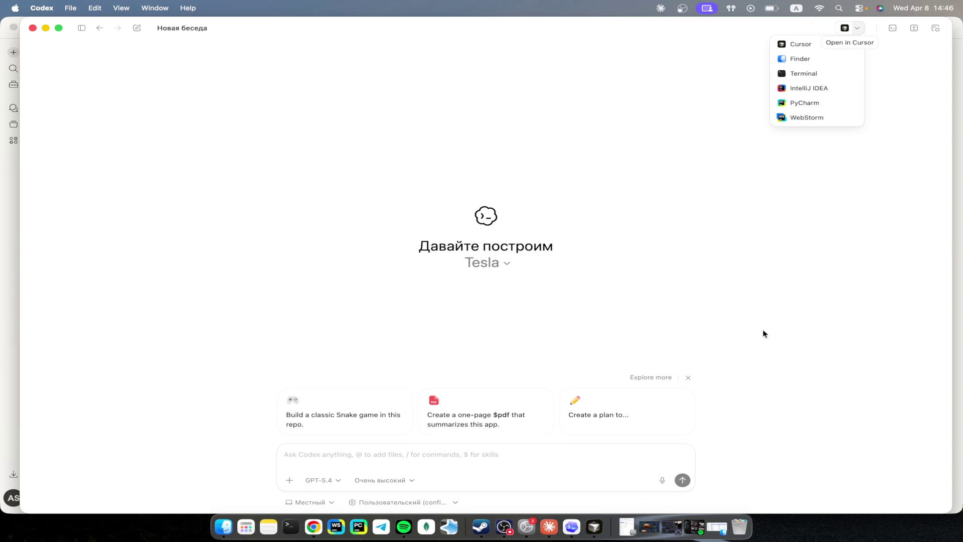
pyautogui.click(604, 527)
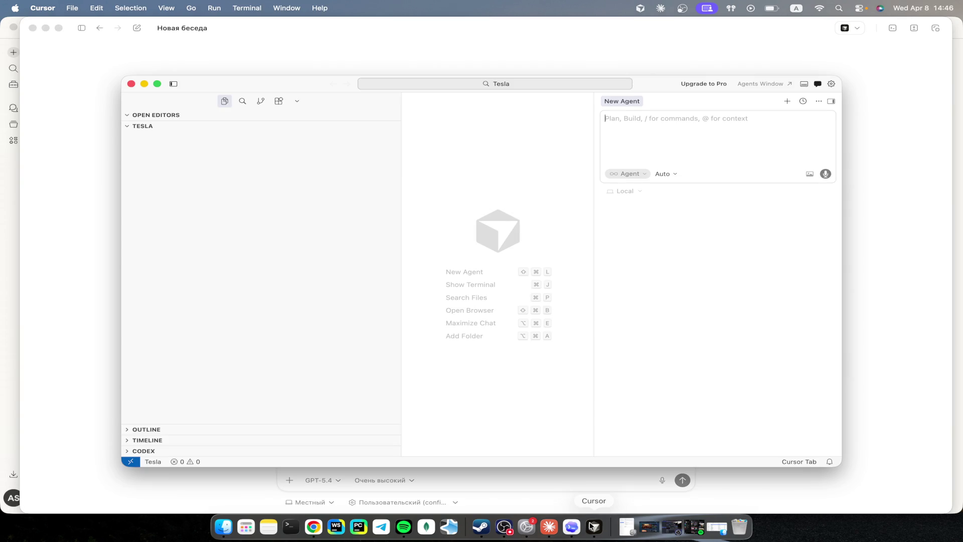
# Step: Create a new file in the Tesla project and rename it from AGENT.md to AGENTS.md
pyautogui.click(348, 127)
pyautogui.write('AGENT.md')
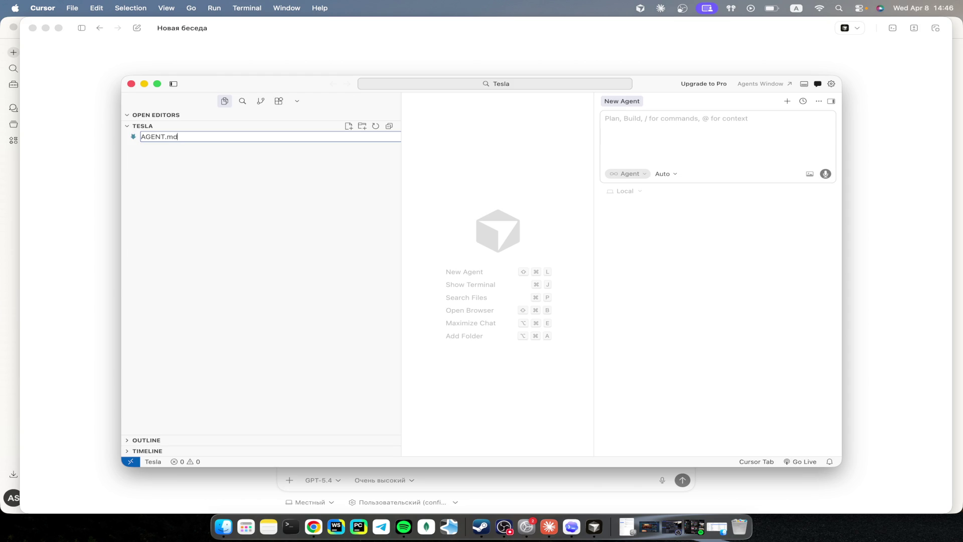
pyautogui.hotkey('ctrl', 'Right')
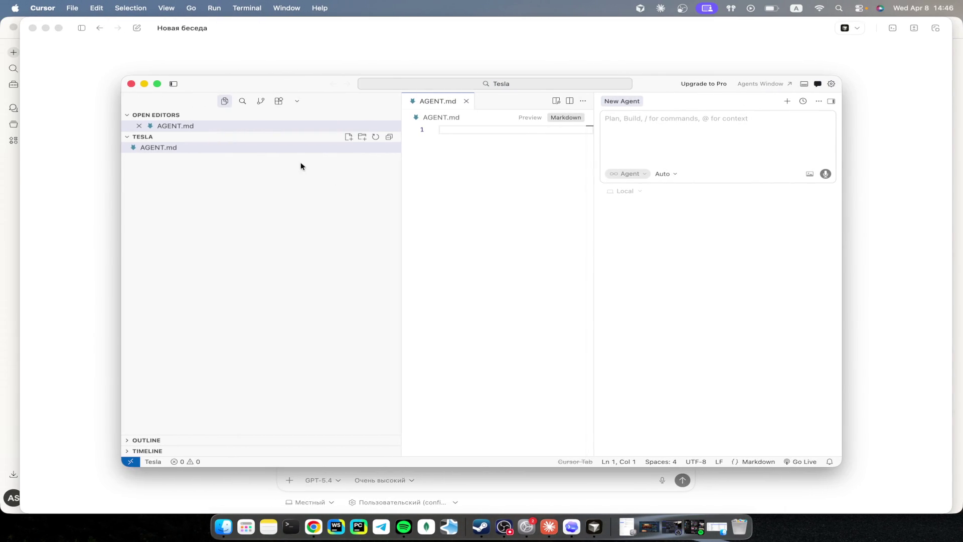
pyautogui.rightClick(248, 148)
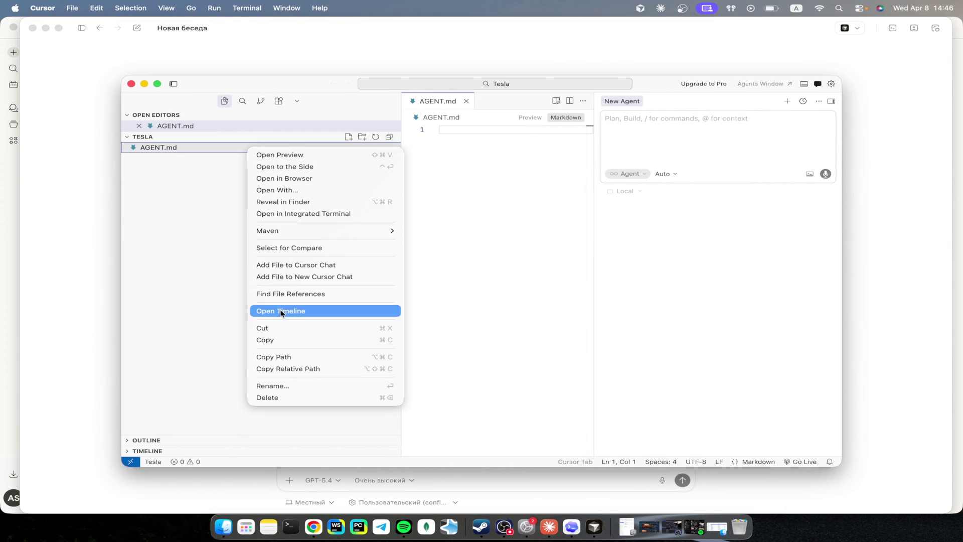
pyautogui.click(289, 385)
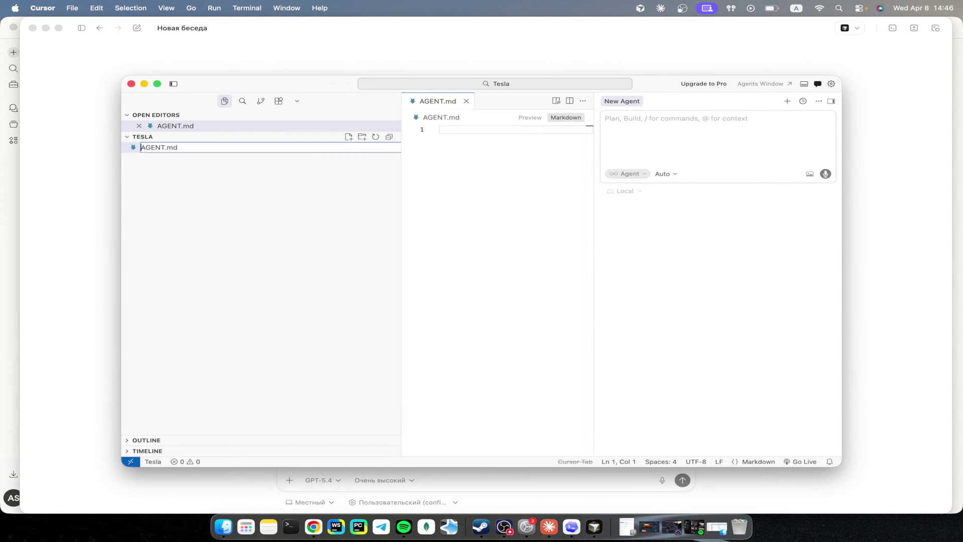
pyautogui.write('S')
pyautogui.press('Return')
# Step: Fill AGENTS.md with the development instructions block copied from ChatGPT
pyautogui.hotkey('ctrl', 'Right')
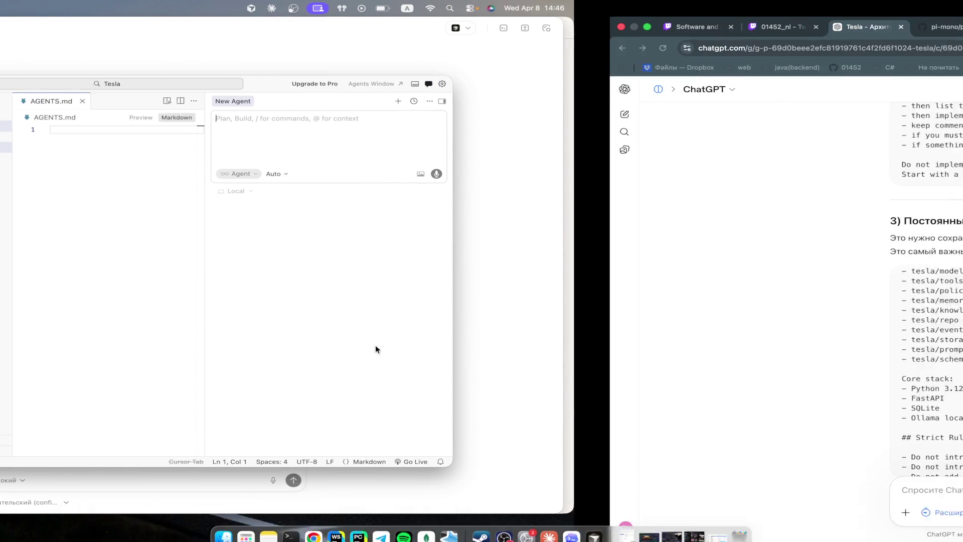
pyautogui.click(698, 276)
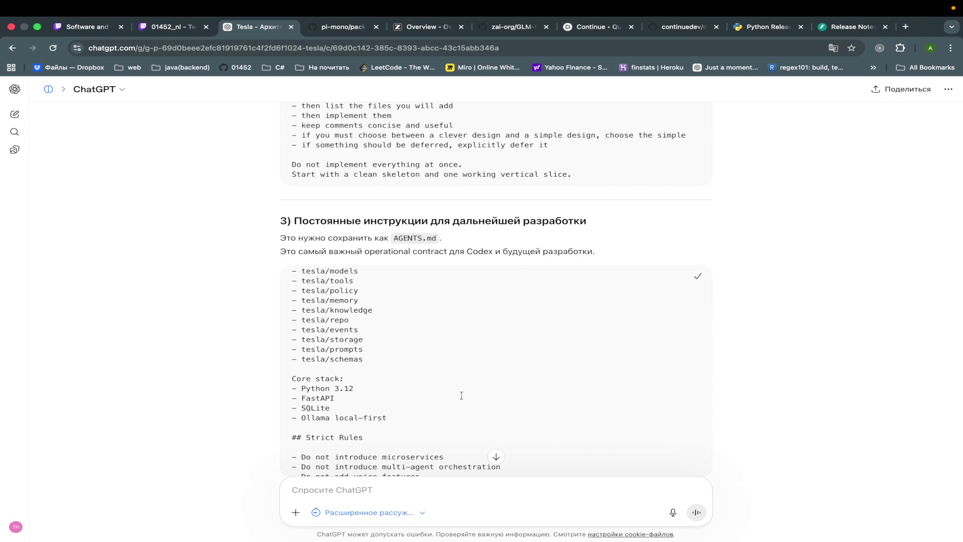
pyautogui.hotkey('ctrl', 'Left')
pyautogui.click(502, 189)
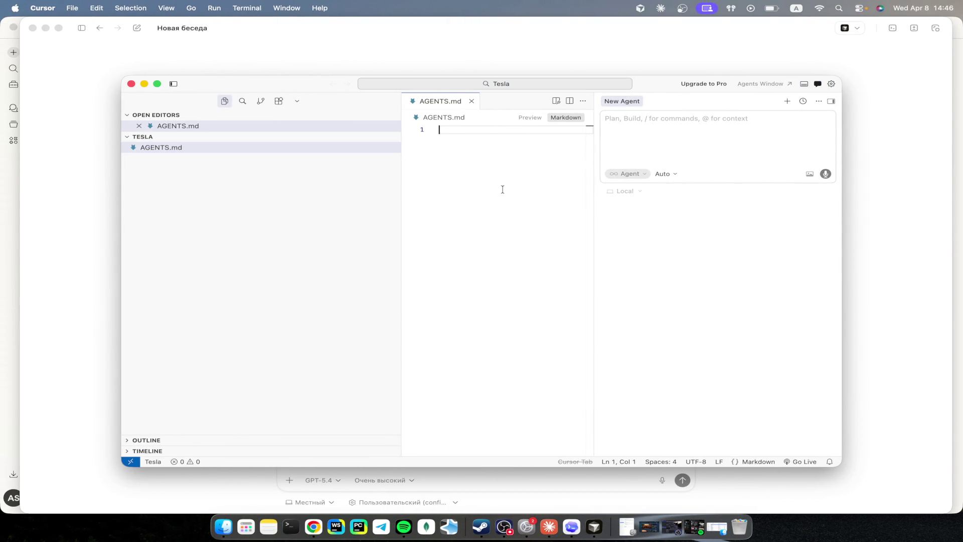
pyautogui.press('super+v')
pyautogui.click(817, 83)
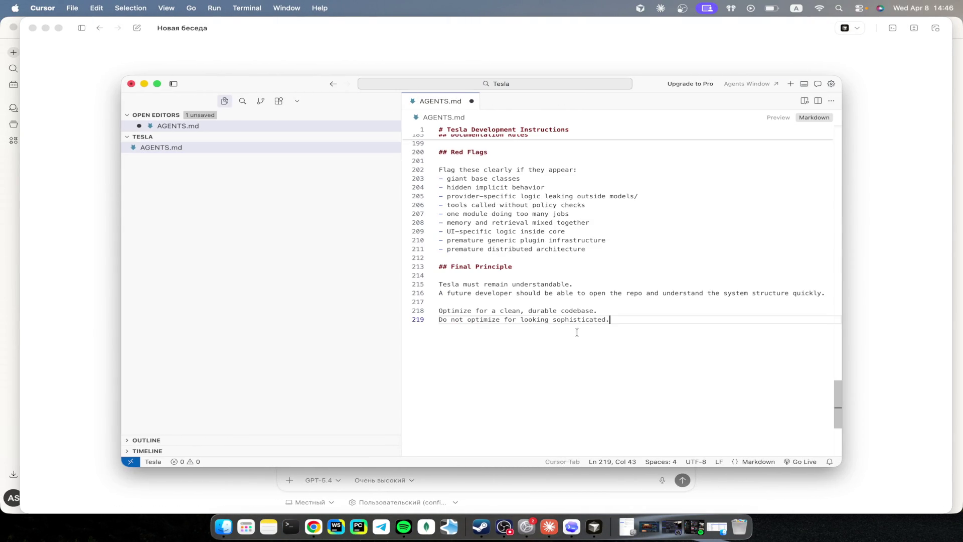
# Step: Create docs/architecture/ARCHITECTURE_V1.md using the path copied from ChatGPT
pyautogui.hotkey('ctrl', 'Right')
pyautogui.scroll(10, 573, 186)
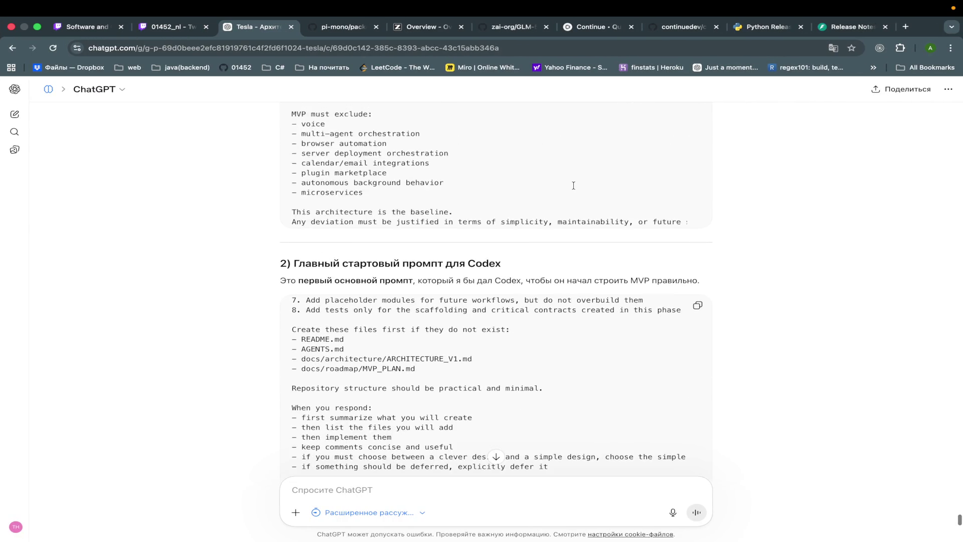
pyautogui.scroll(10, 574, 186)
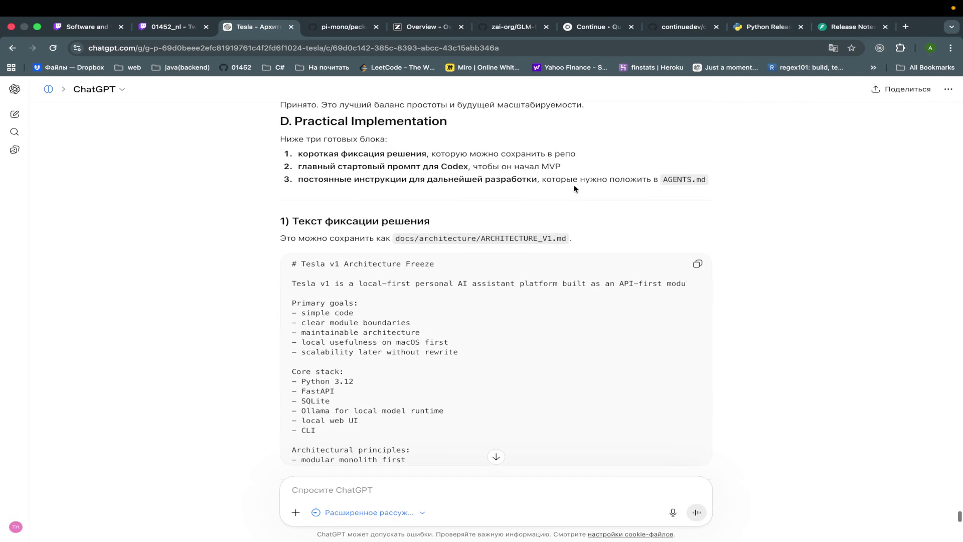
pyautogui.moveTo(567, 238); pyautogui.dragTo(426, 241)
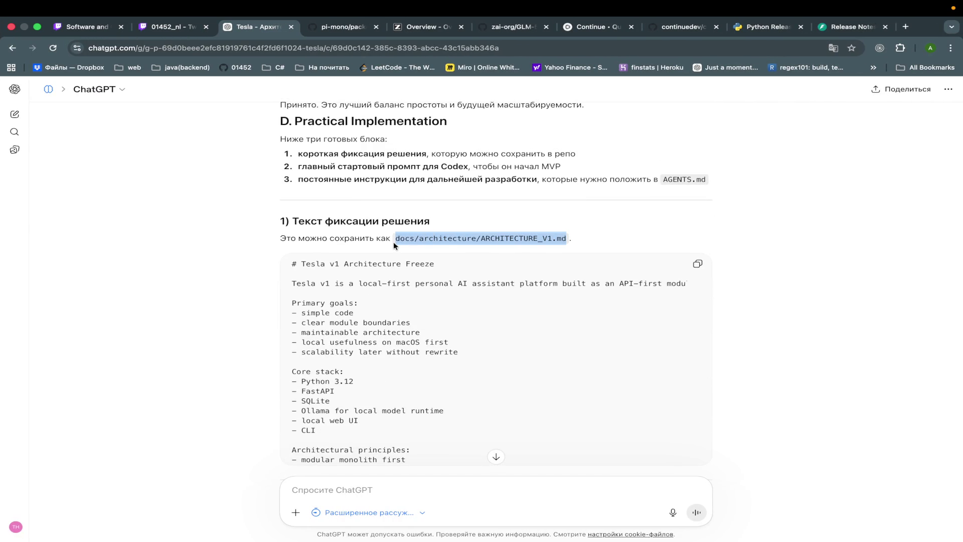
pyautogui.hotkey('ctrl', 'Left')
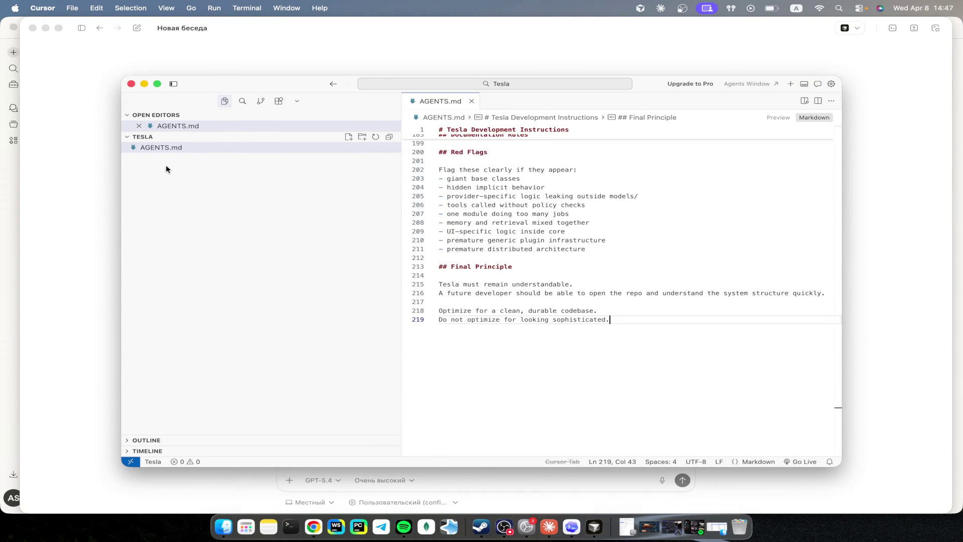
pyautogui.click(347, 139)
pyautogui.press('super+v')
pyautogui.press('Return')
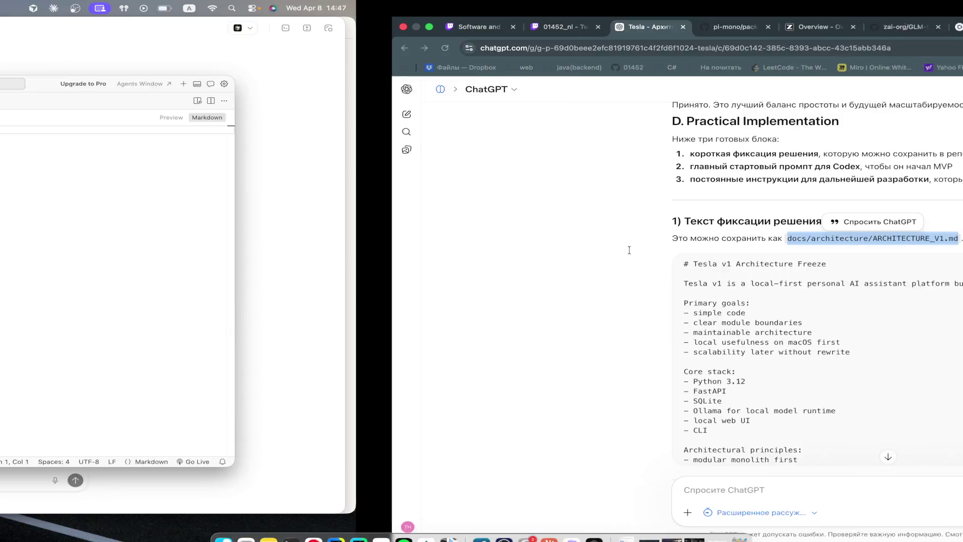
# Step: Paste the architecture freeze text into ARCHITECTURE_V1.md and save it
pyautogui.hotkey('ctrl', 'Right')
pyautogui.click(698, 264)
pyautogui.hotkey('ctrl', 'Left')
pyautogui.press('super+v')
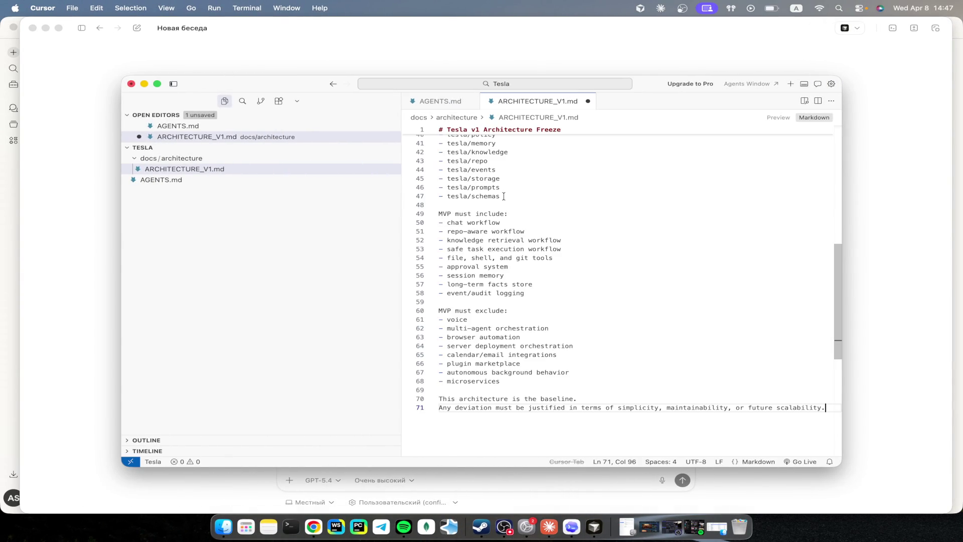
pyautogui.scroll(10, 504, 197)
pyautogui.press('super+s')
pyautogui.hotkey('ctrl', 'Right')
pyautogui.scroll(-15, 644, 425)
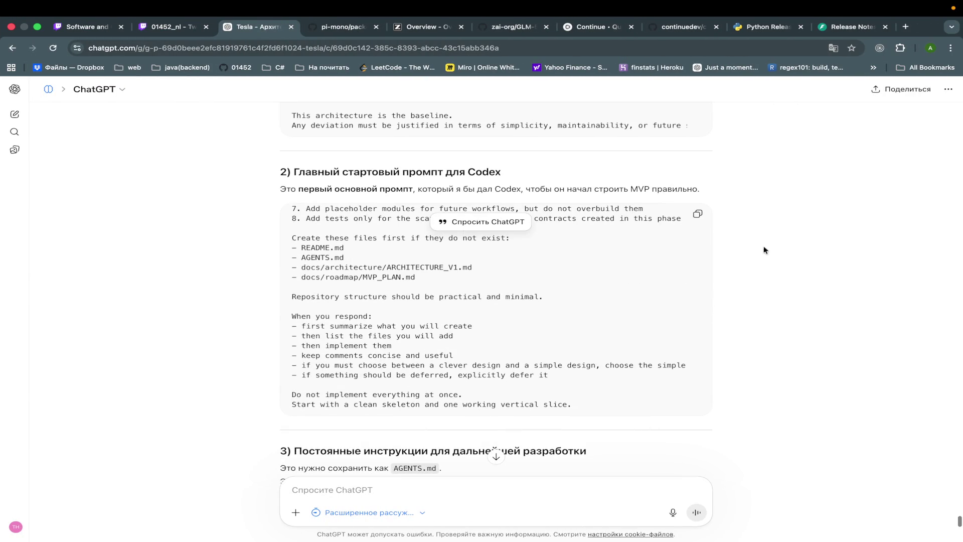
# Step: Copy the section 2 main Codex starting prompt and read to the end of the answer
pyautogui.click(698, 213)
pyautogui.scroll(10, 495, 276)
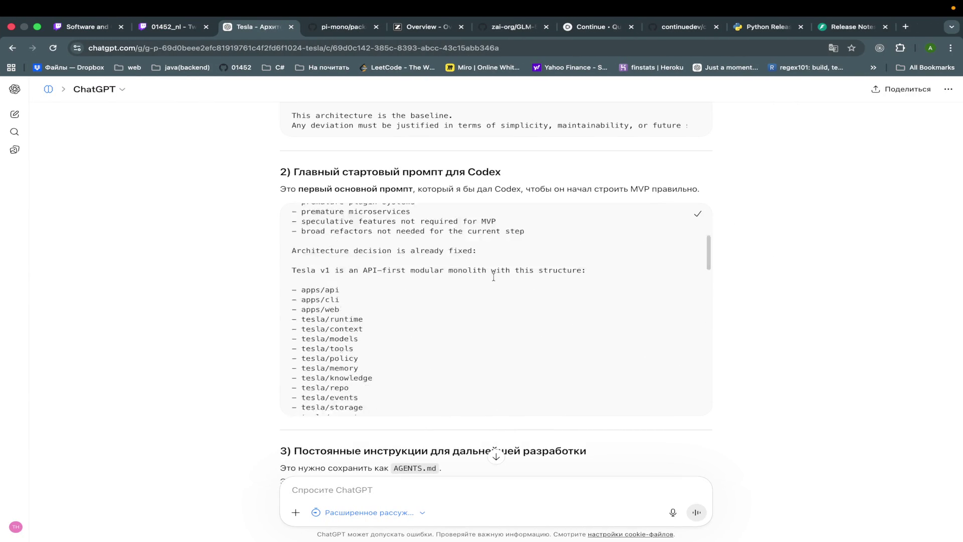
pyautogui.scroll(-15, 706, 311)
pyautogui.scroll(-10, 706, 315)
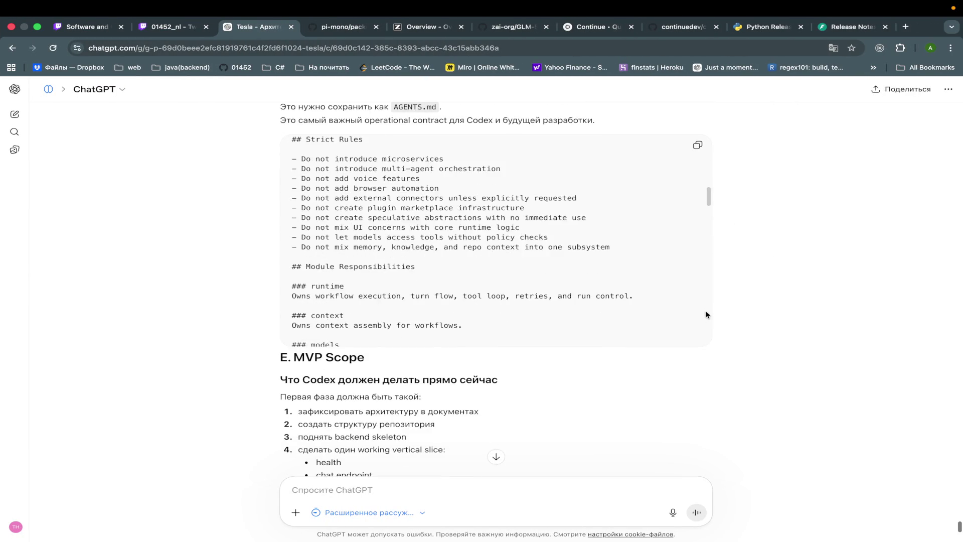
pyautogui.scroll(-5, 781, 382)
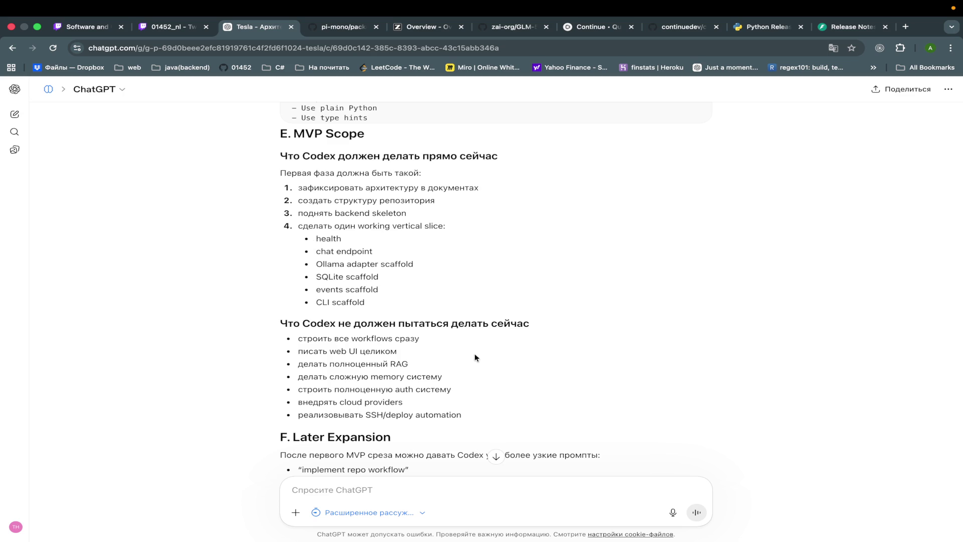
pyautogui.scroll(-10, 475, 356)
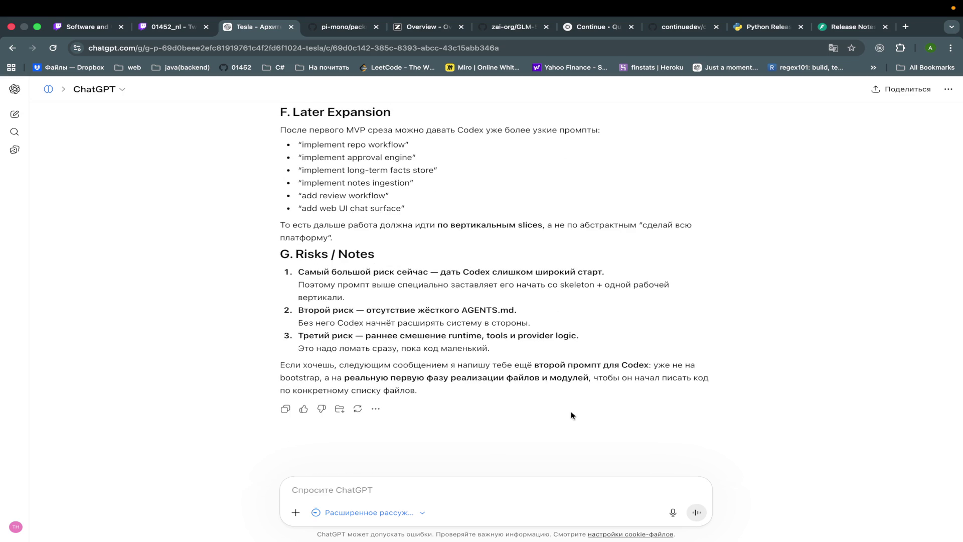
pyautogui.hotkey('ctrl', 'Left')
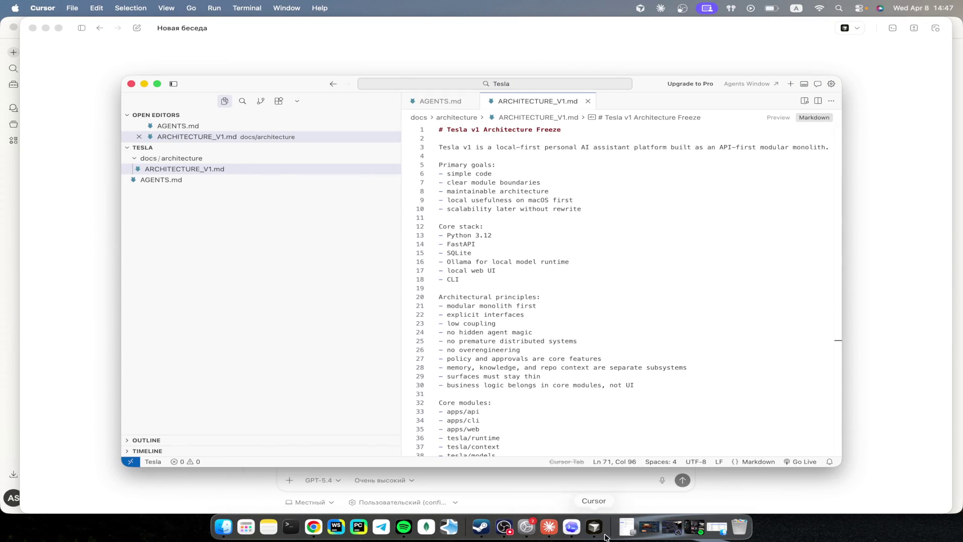
pyautogui.click(571, 527)
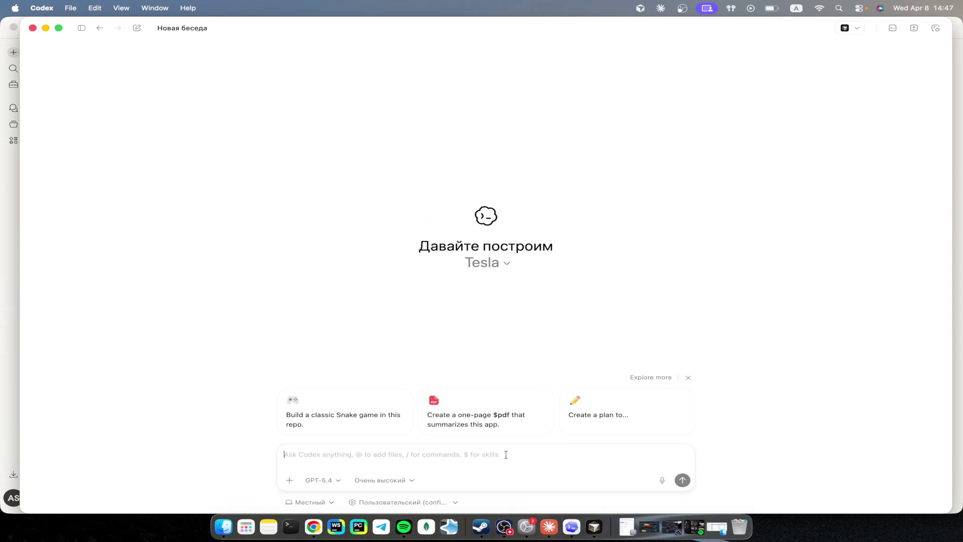
# Step: Send the Tesla MVP starting prompt to Codex, then switch to the Twitch stream tab
pyautogui.press('super+v')
pyautogui.press('Return')
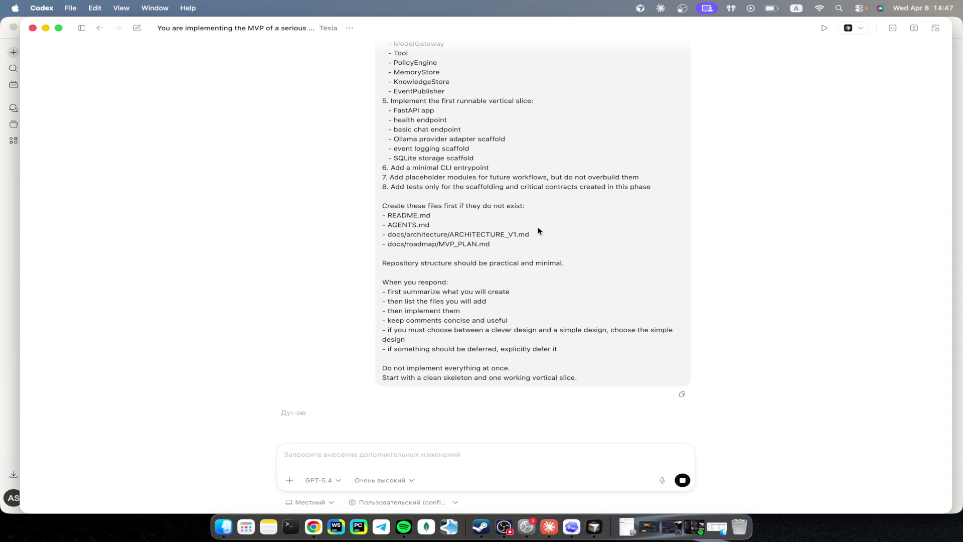
pyautogui.hotkey('ctrl', 'Right')
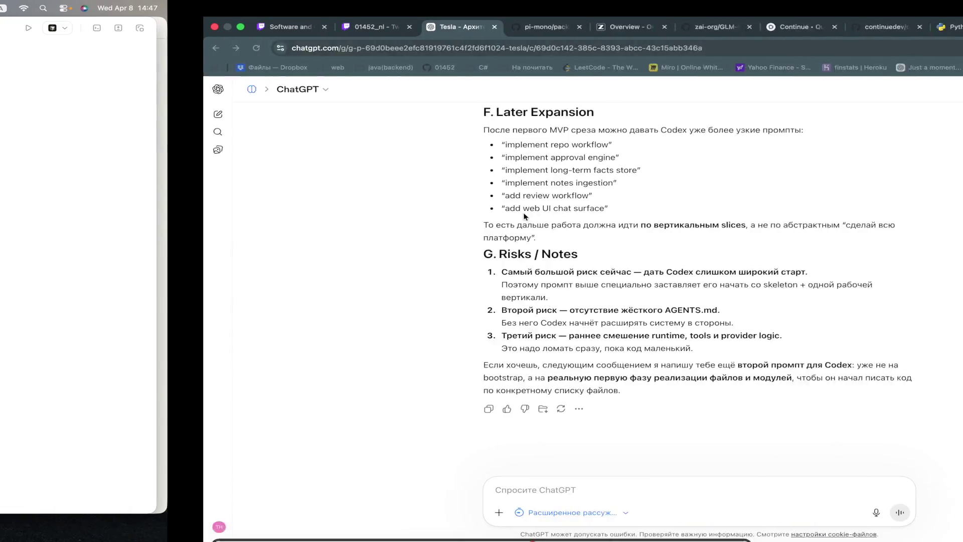
pyautogui.click(171, 31)
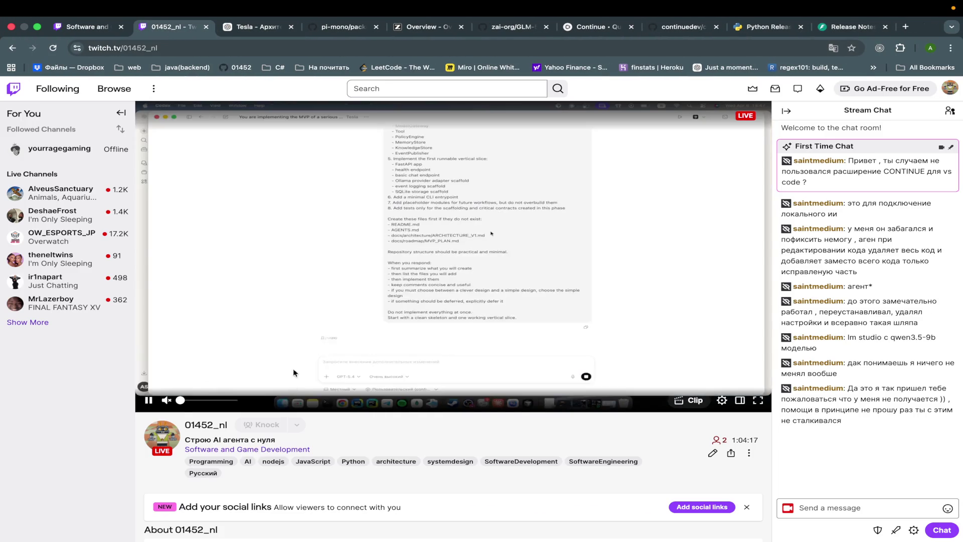
# Step: Check on Codex, then bring the Tesla ChatGPT conversation back up in the browser
pyautogui.scroll(-3, 404, 457)
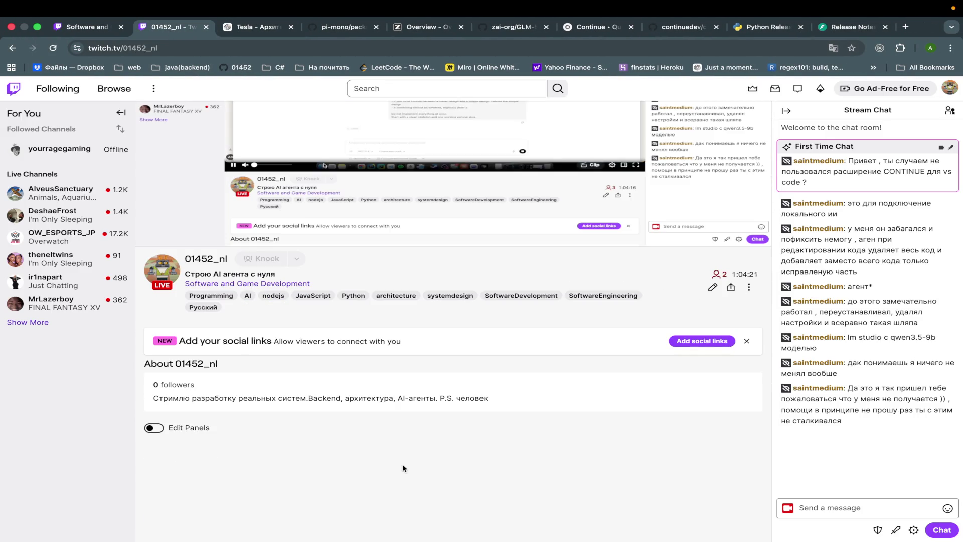
pyautogui.hotkey('ctrl', 'Left')
pyautogui.scroll(15, 723, 339)
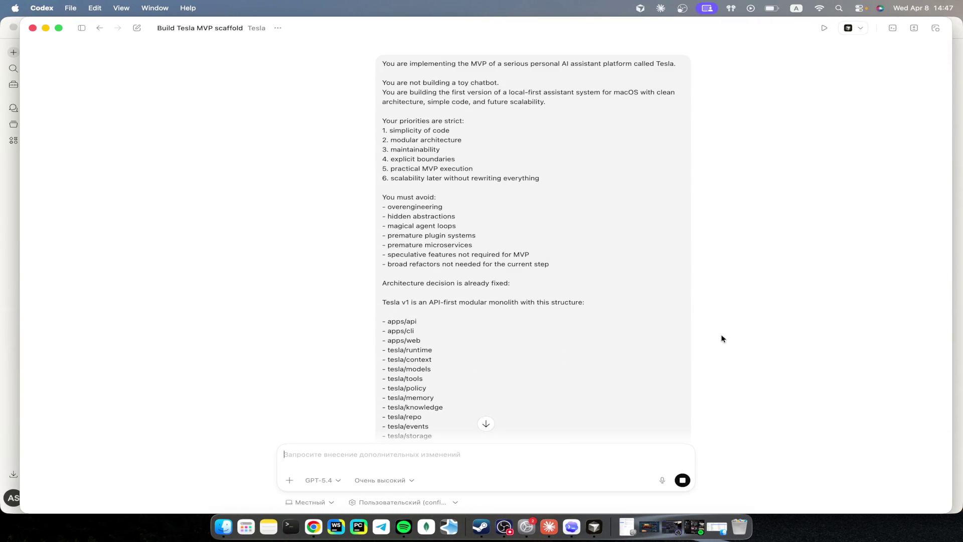
pyautogui.hotkey('ctrl', 'Right')
pyautogui.click(315, 26)
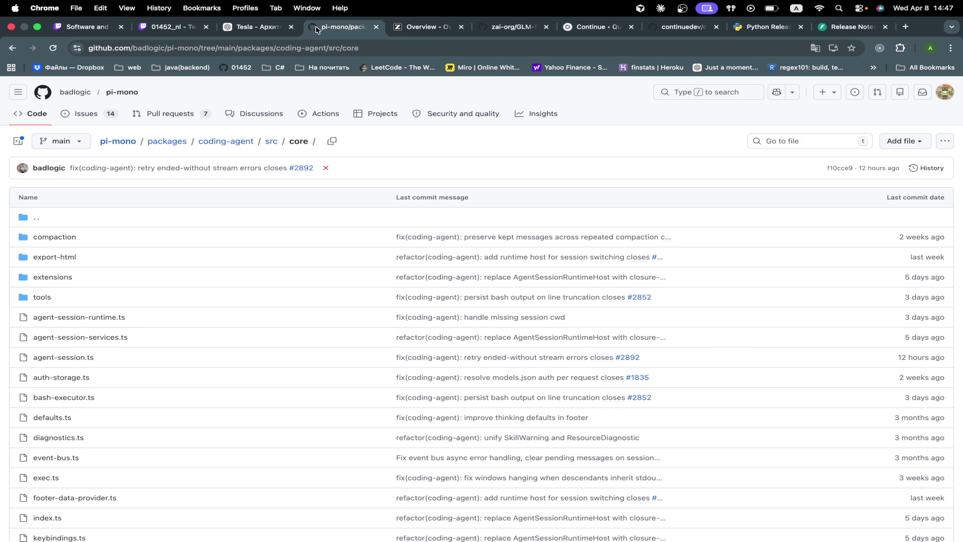
pyautogui.click(256, 28)
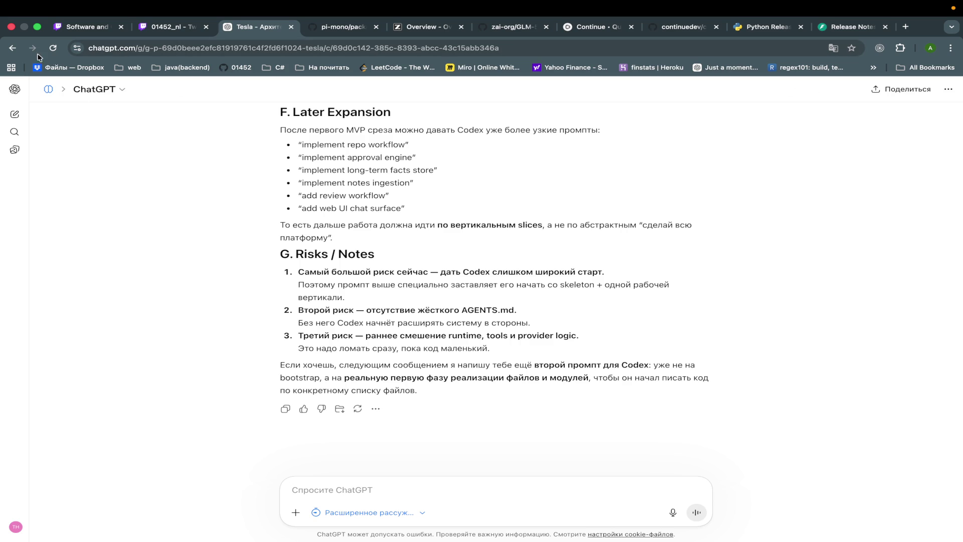
# Step: Open the Tesla project in a new browser tab from the sidebar link
pyautogui.rightClick(49, 94)
pyautogui.click(71, 101)
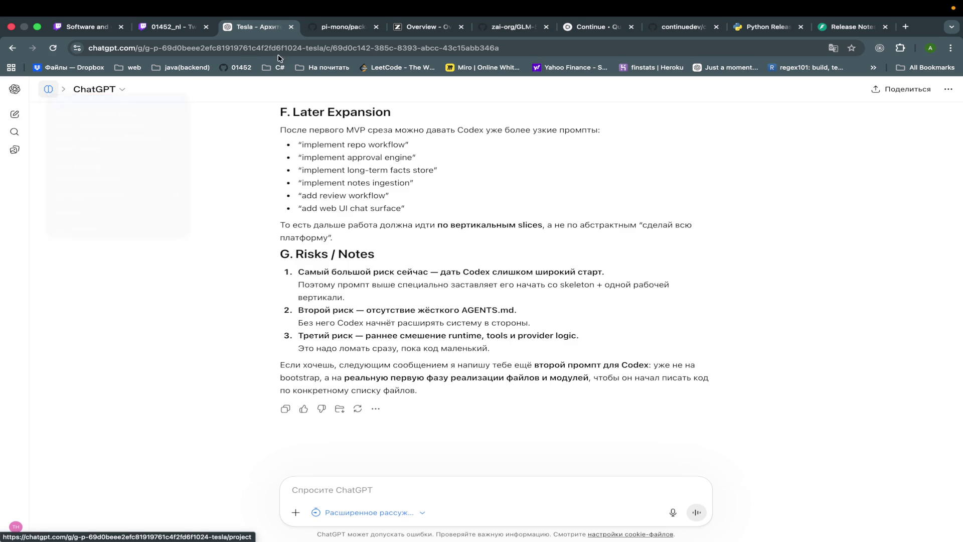
pyautogui.click(316, 27)
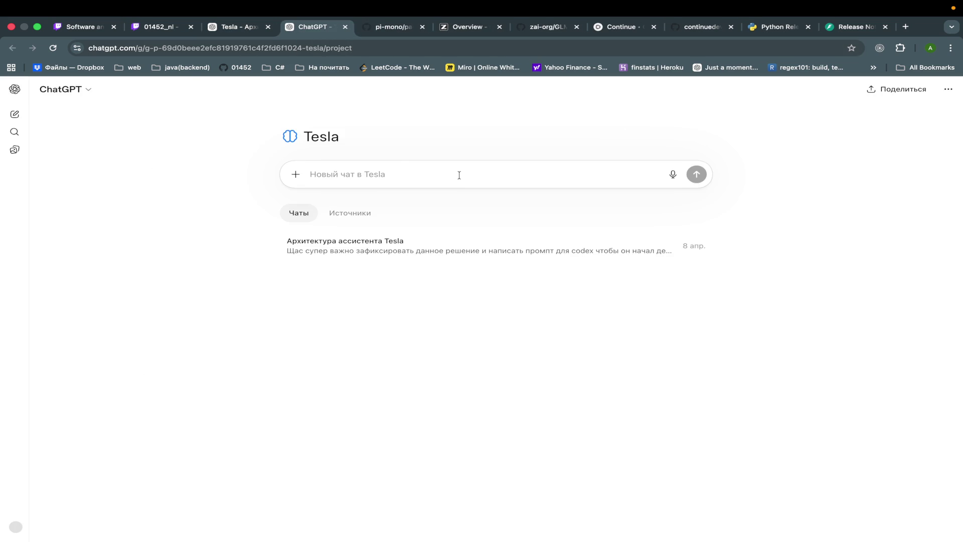
# Step: Back in the architecture chat, select the Tesla v1 decision and technology stack block
pyautogui.click(236, 27)
pyautogui.scroll(15, 468, 312)
pyautogui.scroll(20, 468, 311)
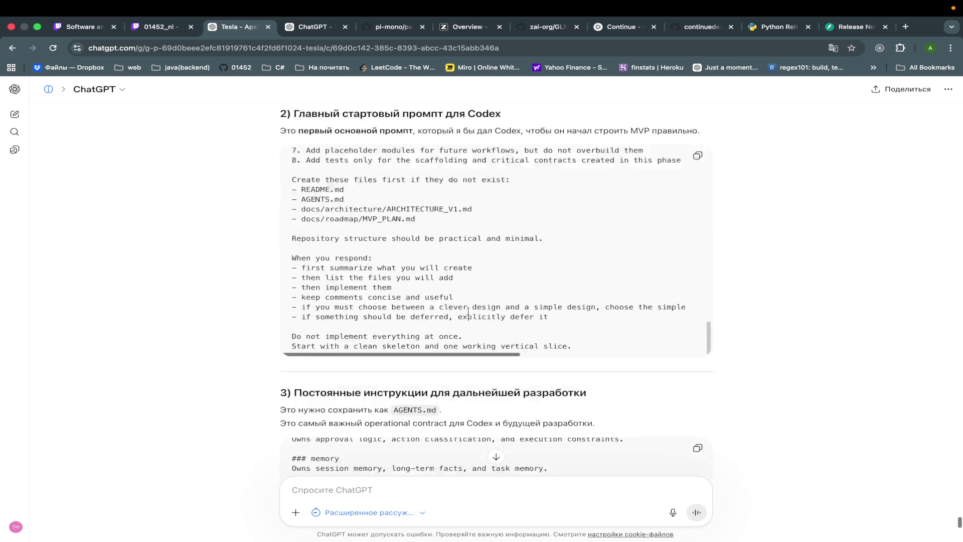
pyautogui.scroll(8, 468, 312)
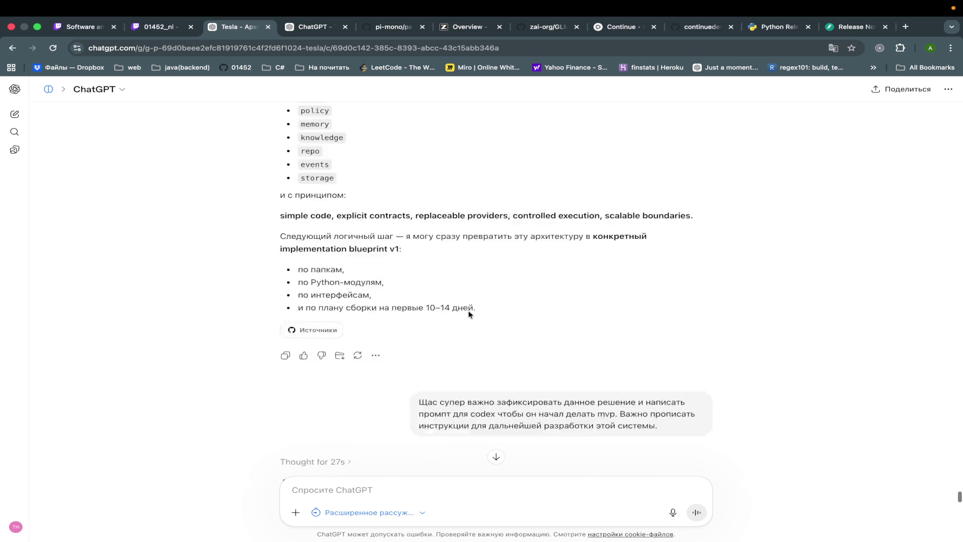
pyautogui.scroll(-12, 468, 311)
pyautogui.scroll(-3, 468, 311)
pyautogui.scroll(3, 468, 310)
pyautogui.moveTo(516, 308)
pyautogui.mouseDown()
pyautogui.moveTo(279, 176)
pyautogui.moveTo(287, 138)
pyautogui.moveTo(279, 153)
pyautogui.moveTo(513, 309)
pyautogui.mouseUp()
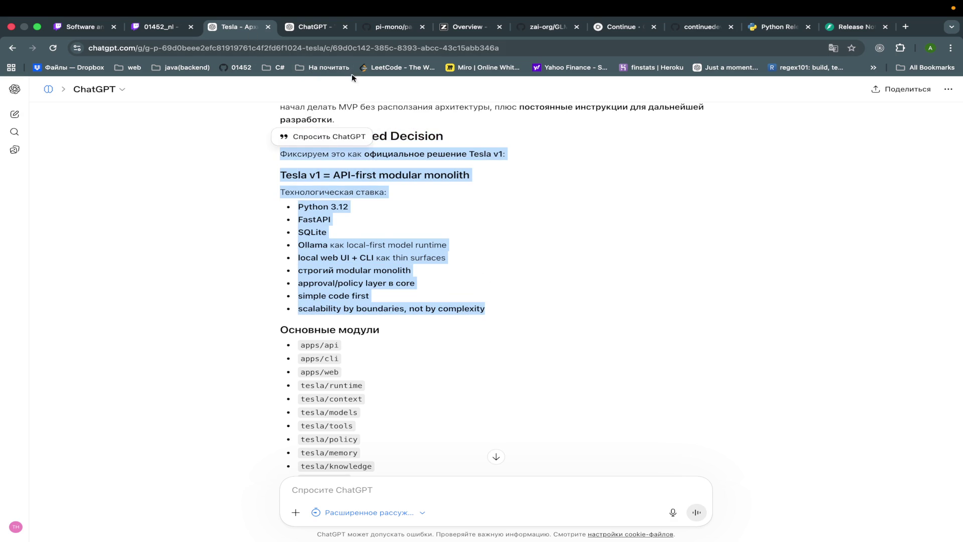
# Step: In the Tesla project's new chat, write a request to research the assistant stack and paste the decision
pyautogui.click(313, 26)
pyautogui.write('Lfd')
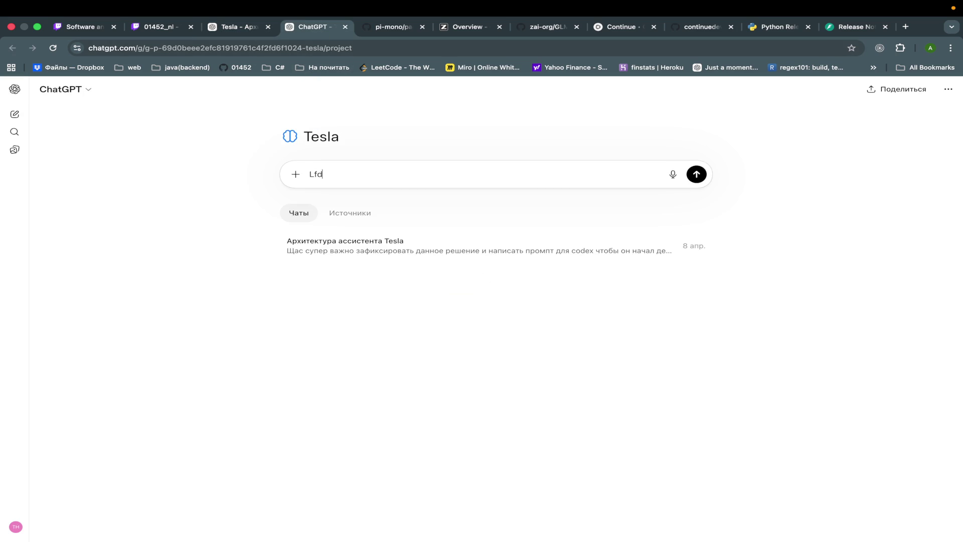
pyautogui.press('BackSpace')
pyautogui.write('Проанализи')
pyautogui.write('руй ')
pyautogui.write('и')
pyautogui.press('super+a')
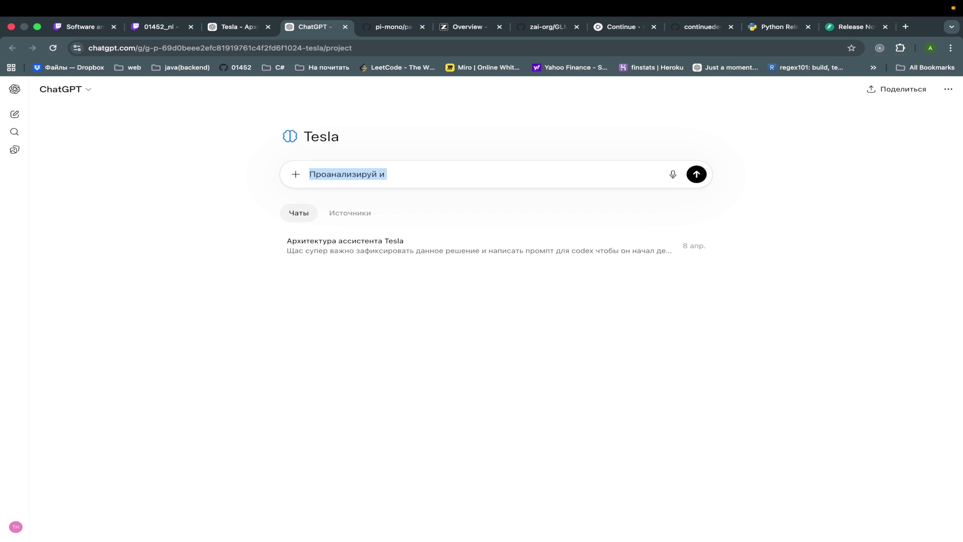
pyautogui.press('BackSpace')
pyautogui.write('исслед')
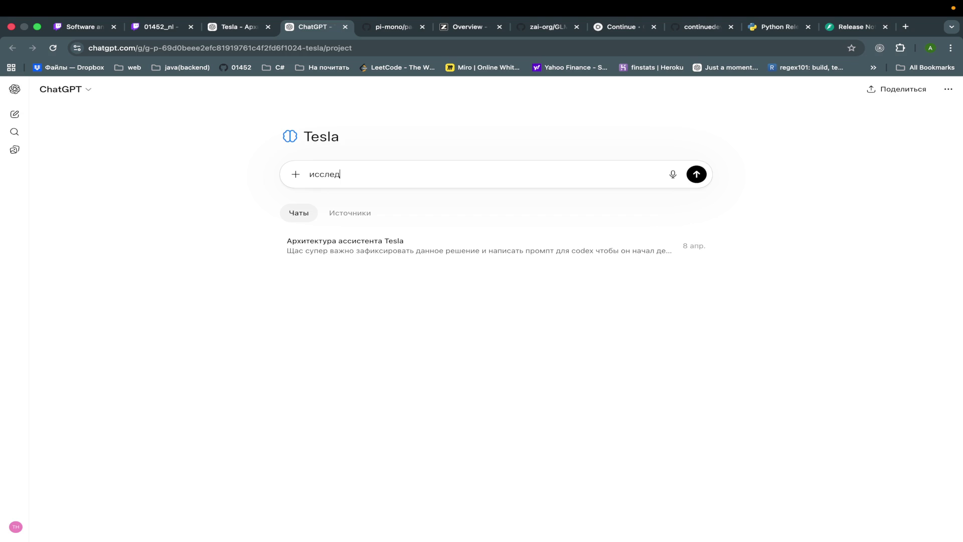
pyautogui.write('уй стек')
pyautogui.press('BackSpace')
pyautogui.press('BackSpace')
pyautogui.press('BackSpace')
pyautogui.write('вопрос ')
pyautogui.write('в')
pyautogui.write('бора стека для')
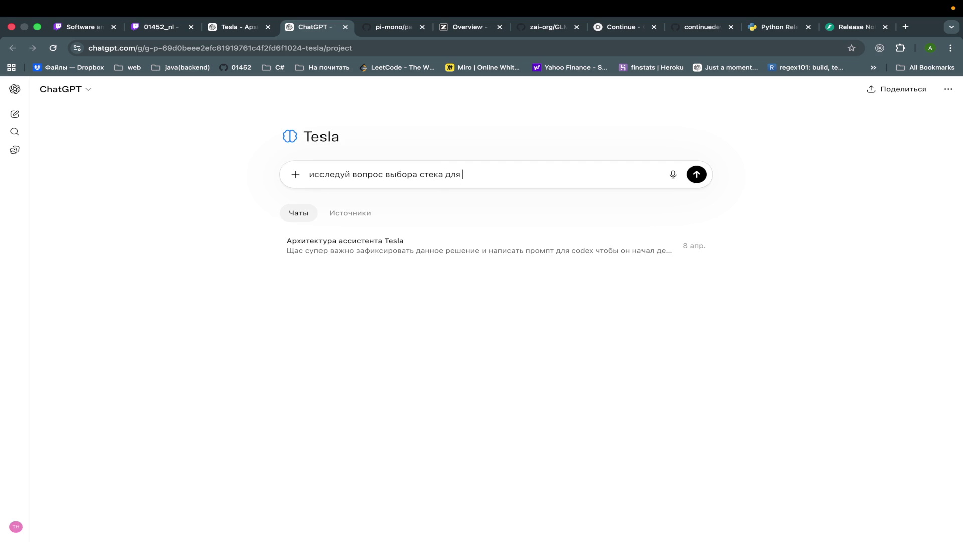
pyautogui.write(' A')
pyautogui.write('ассис')
pyautogui.write('тента ')
pyautogui.write('Вот что ')
pyautogui.write(' к чему при')
pyautogui.write('шел ')
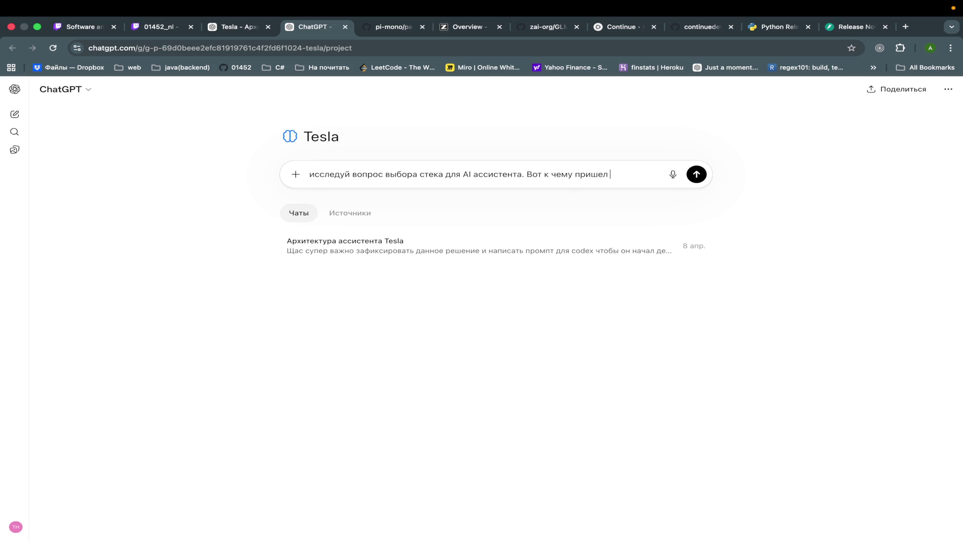
pyautogui.write('gpt')
pyautogui.write('по')
pyautogui.write('поводу')
pyautogui.hotkey('ctrl', 'v')
# Step: Switch to the Thinking model with Расширенное рассуждение and send the request
pyautogui.click(64, 89)
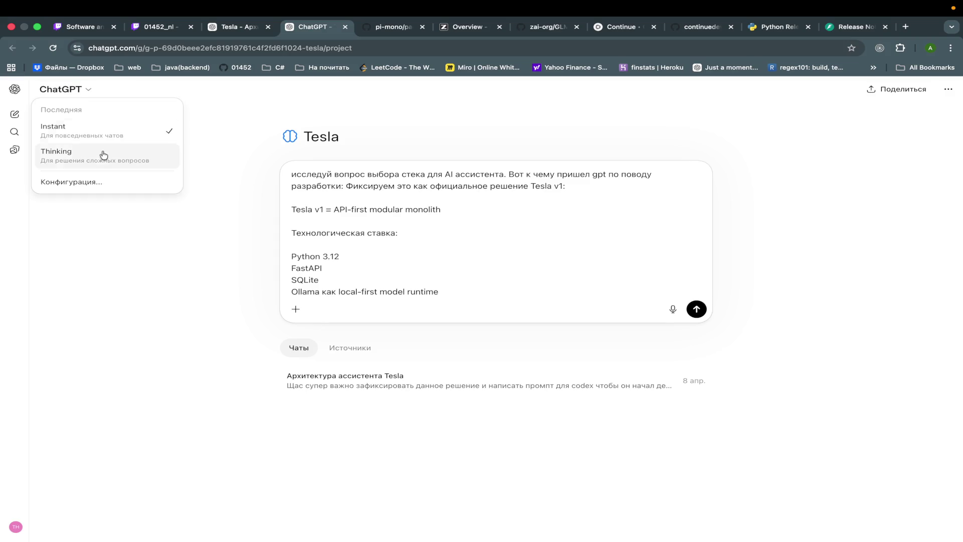
pyautogui.click(103, 157)
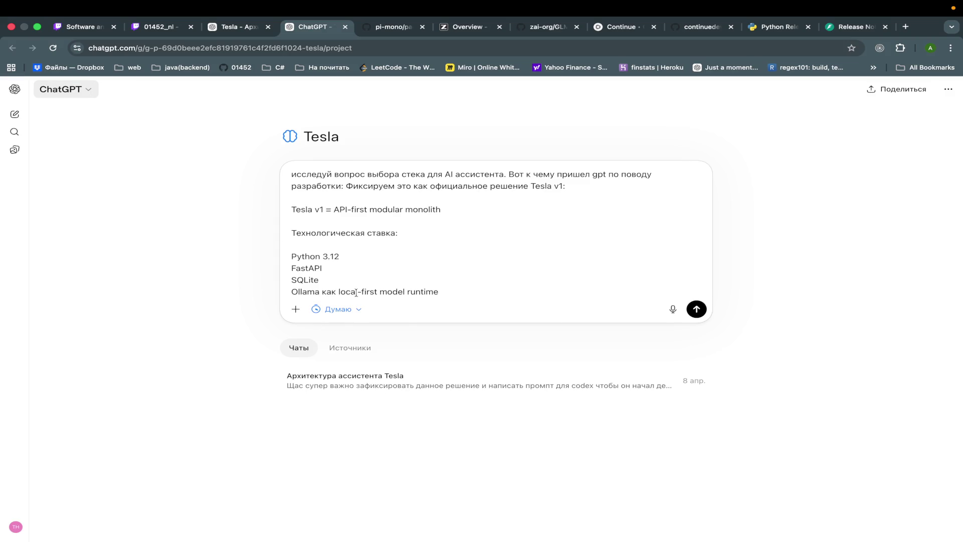
pyautogui.click(357, 320)
pyautogui.click(356, 309)
pyautogui.click(333, 367)
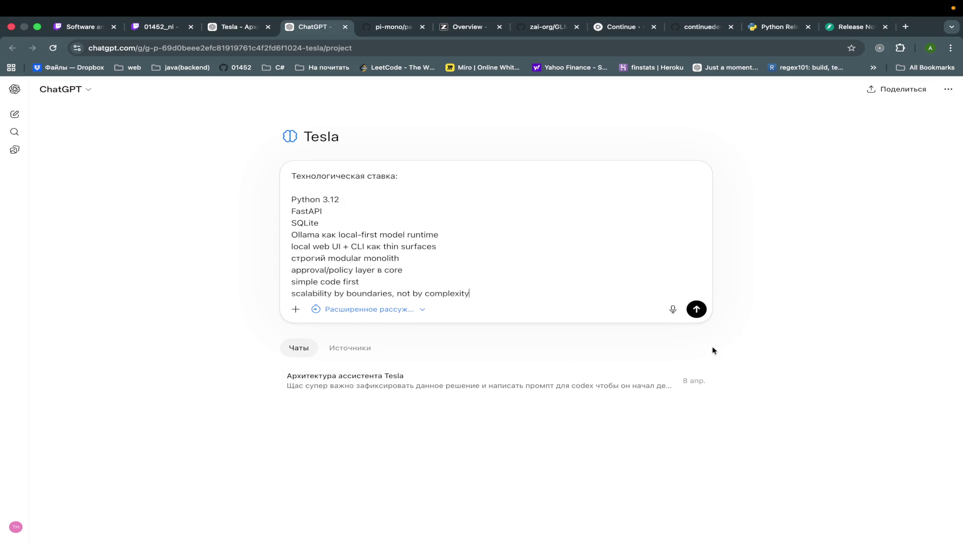
pyautogui.click(699, 308)
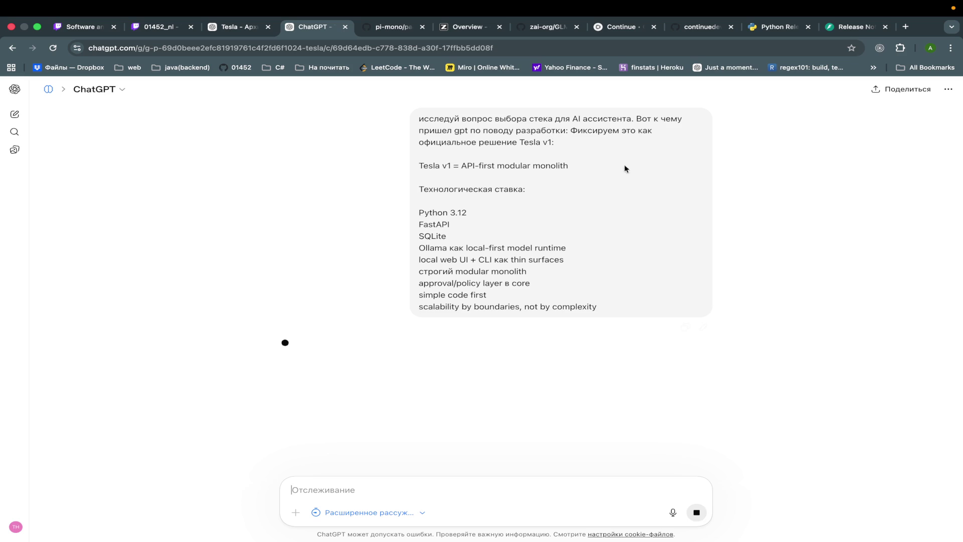
pyautogui.press('super+Tab')
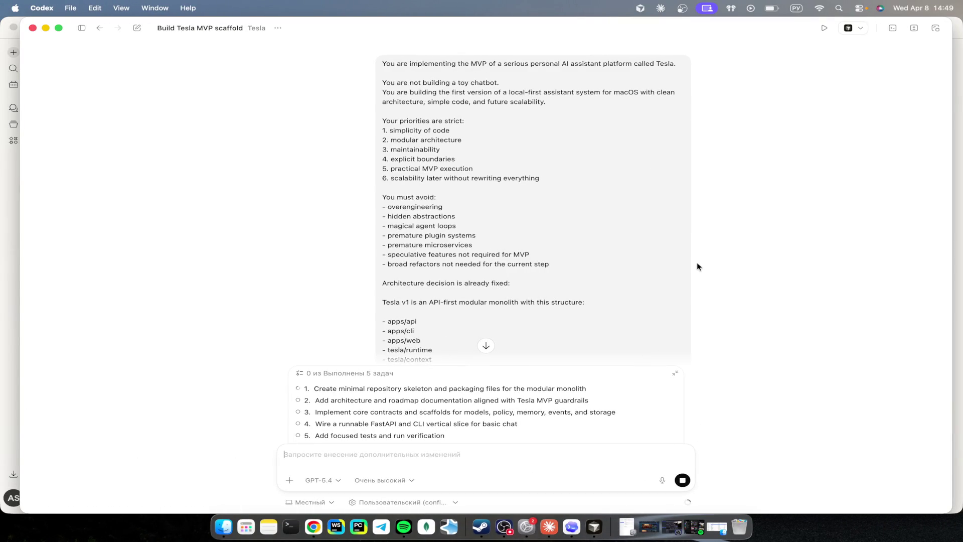
pyautogui.scroll(-15, 771, 292)
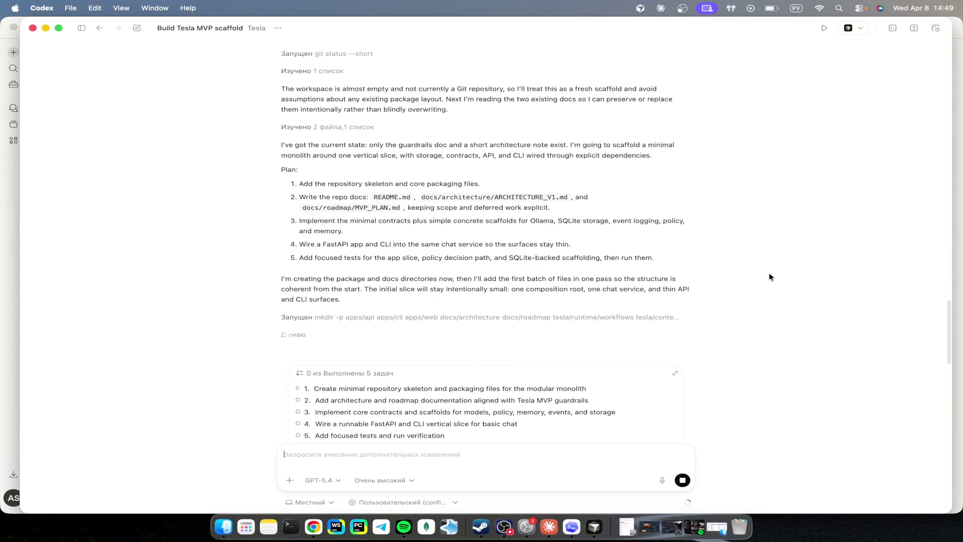
pyautogui.scroll(3, 757, 186)
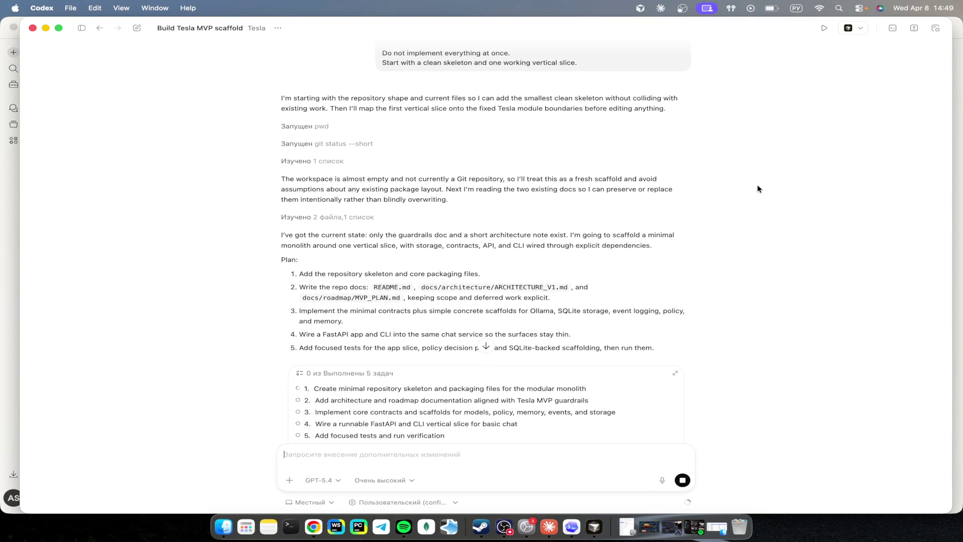
pyautogui.scroll(-3, 758, 186)
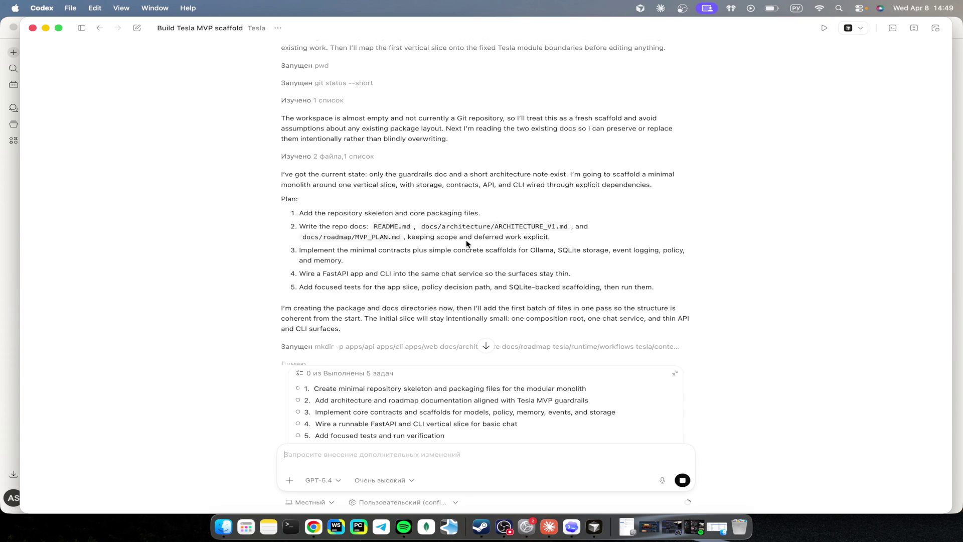
pyautogui.scroll(-2, 511, 291)
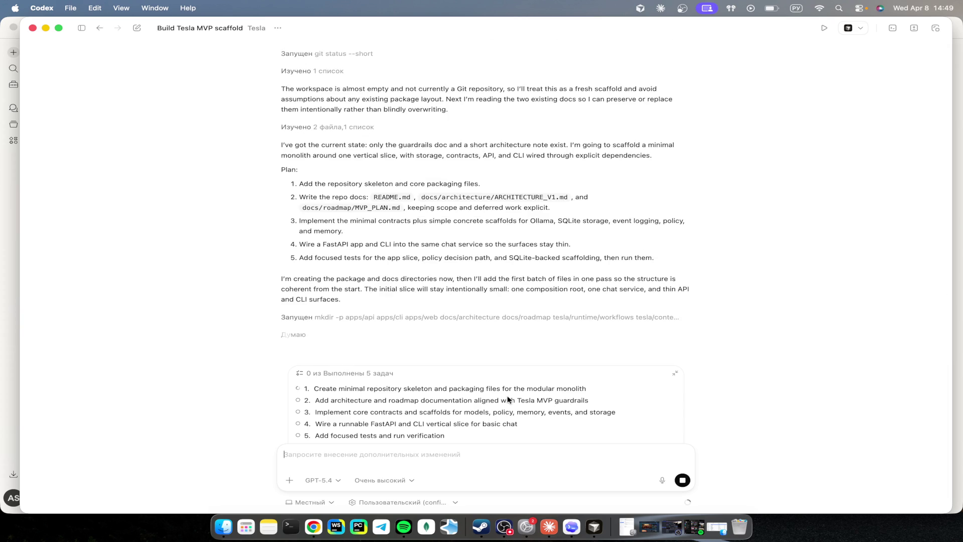
pyautogui.click(596, 527)
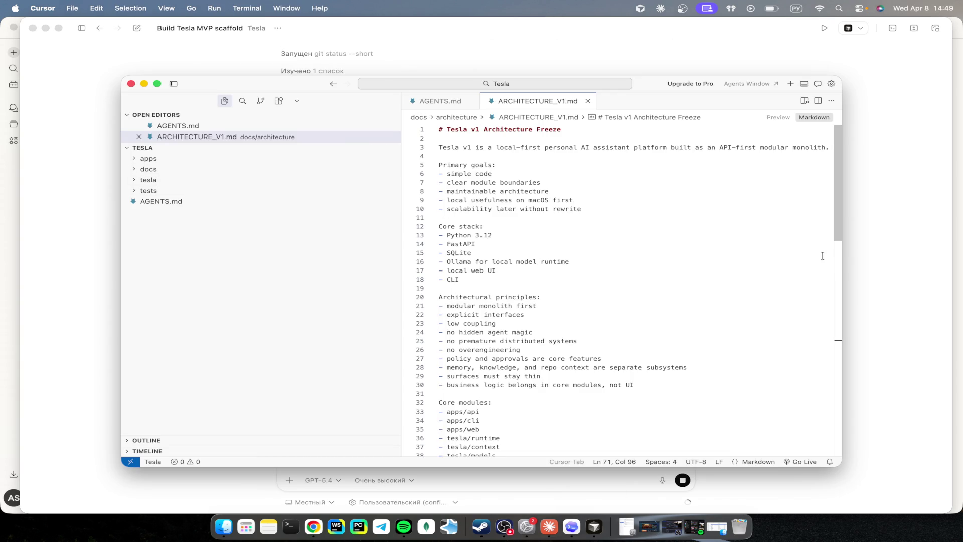
pyautogui.press('super+w')
pyautogui.press('super+Tab')
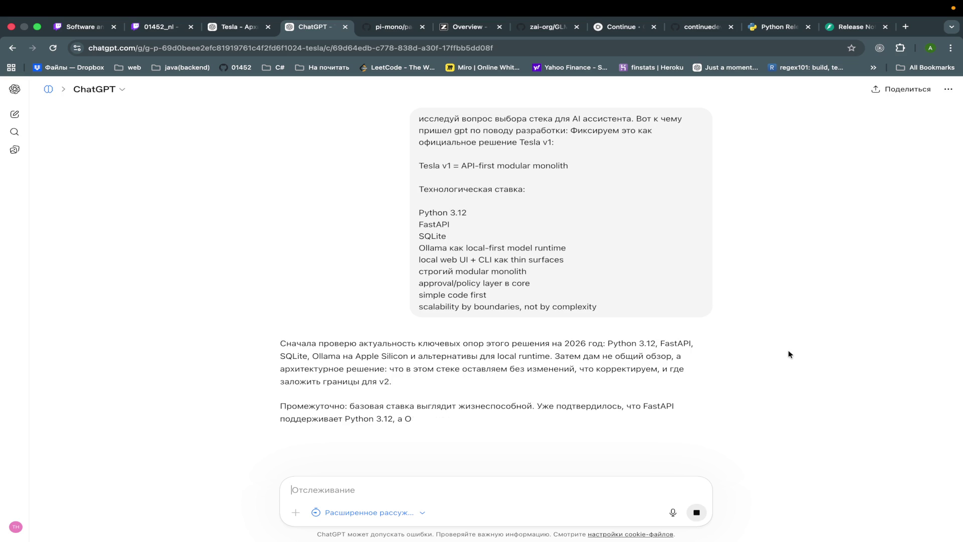
# Step: Google the word 'Ollama' from the ChatGPT reply in a new tab
pyautogui.scroll(-1, 788, 351)
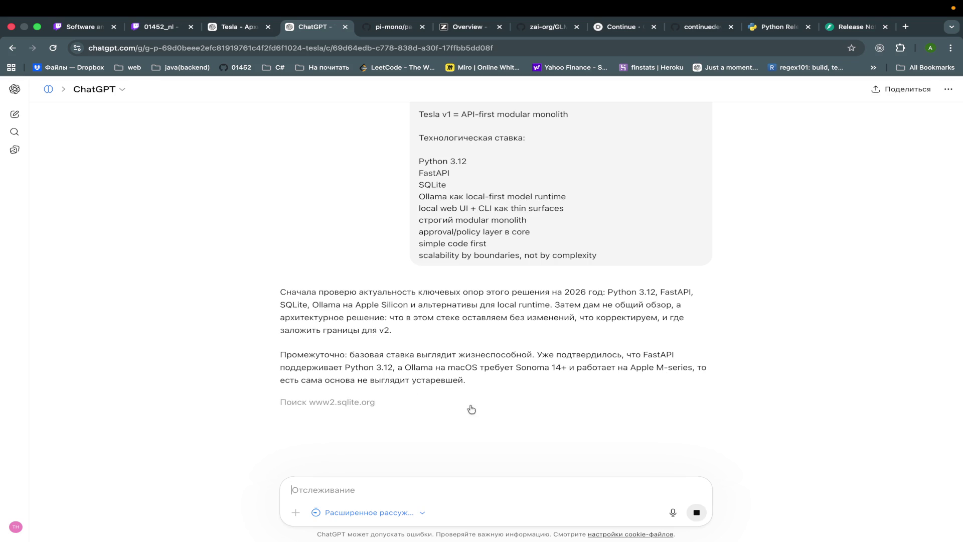
pyautogui.doubleClick(417, 368)
pyautogui.press('super+c')
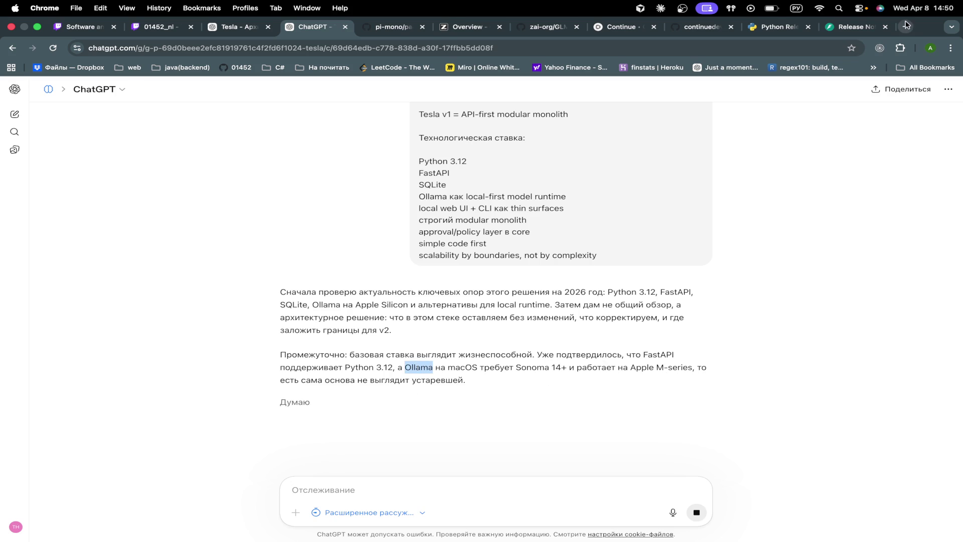
pyautogui.press('super+t')
pyautogui.press('super+v')
pyautogui.press('Return')
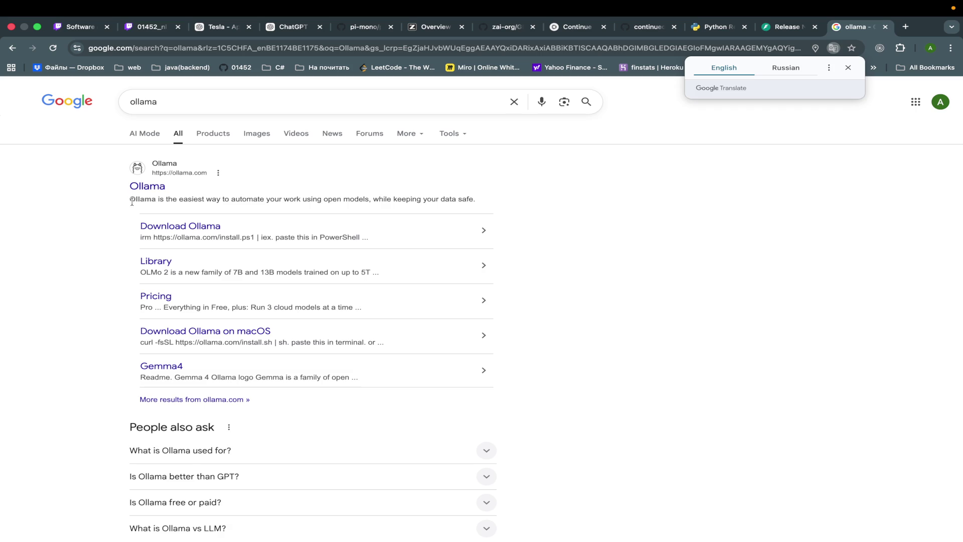
# Step: Visit ollama.com, scroll its homepage and open the Models catalogue
pyautogui.click(147, 185)
pyautogui.scroll(-10, 282, 280)
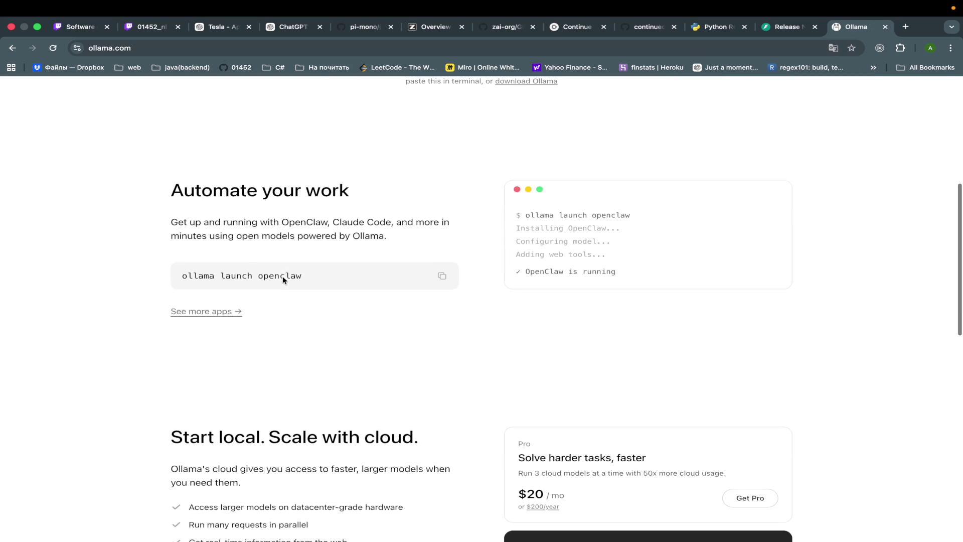
pyautogui.scroll(-1, 346, 279)
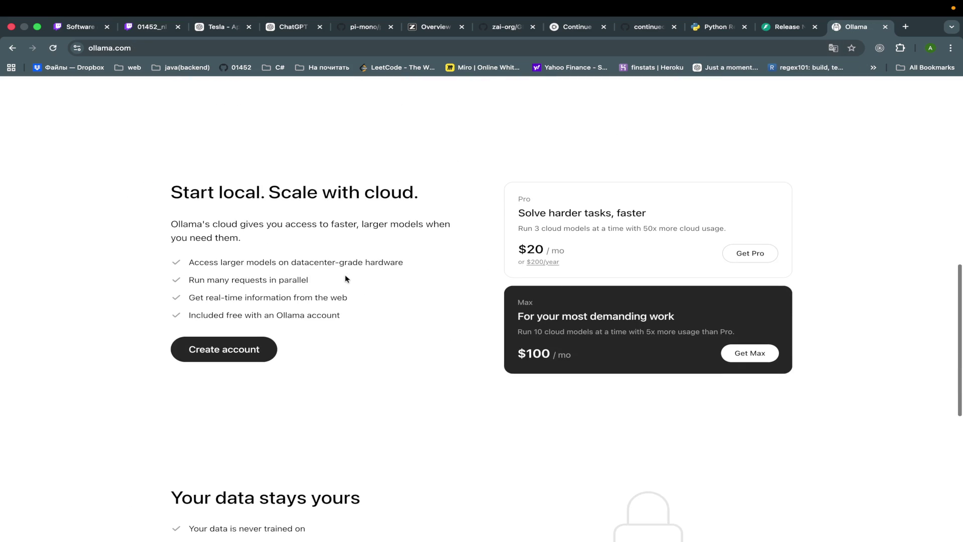
pyautogui.scroll(-1, 416, 321)
pyautogui.scroll(-8, 416, 323)
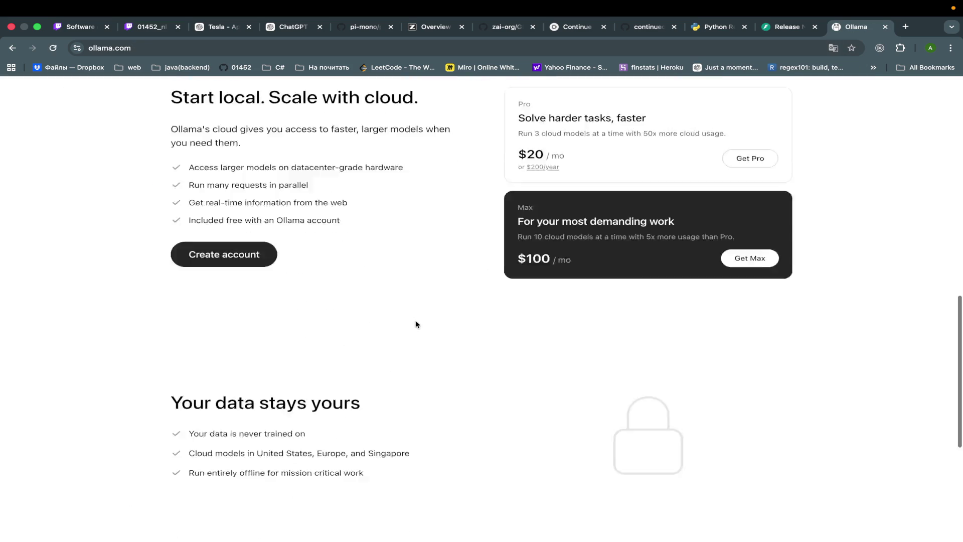
pyautogui.scroll(20, 412, 316)
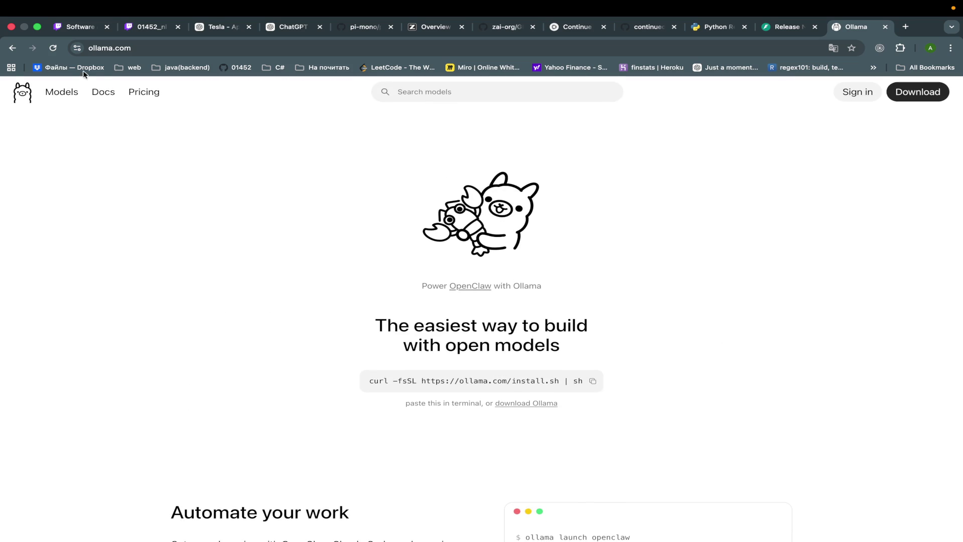
pyautogui.click(62, 91)
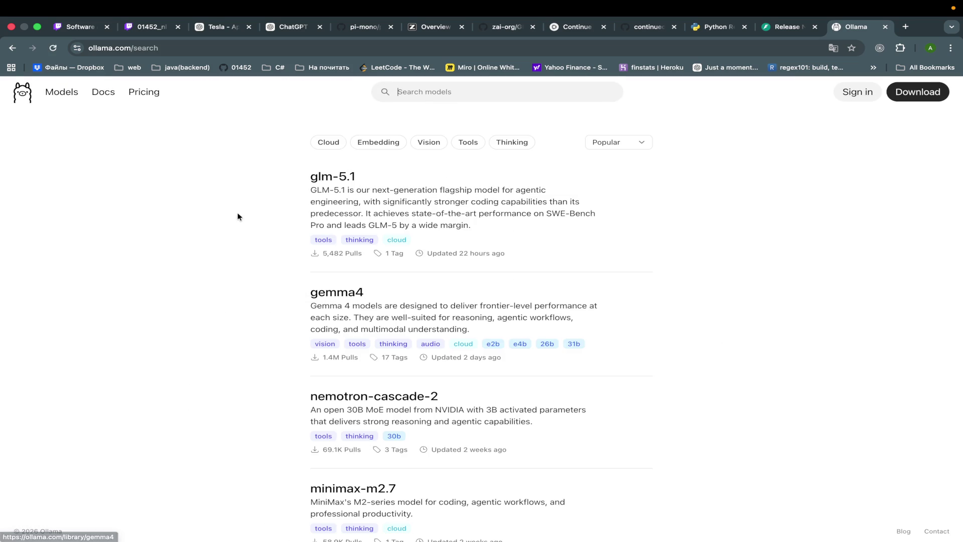
# Step: Browse the Ollama docs, viewing the Pi, Goose, Droid and Zed integration guides
pyautogui.click(102, 94)
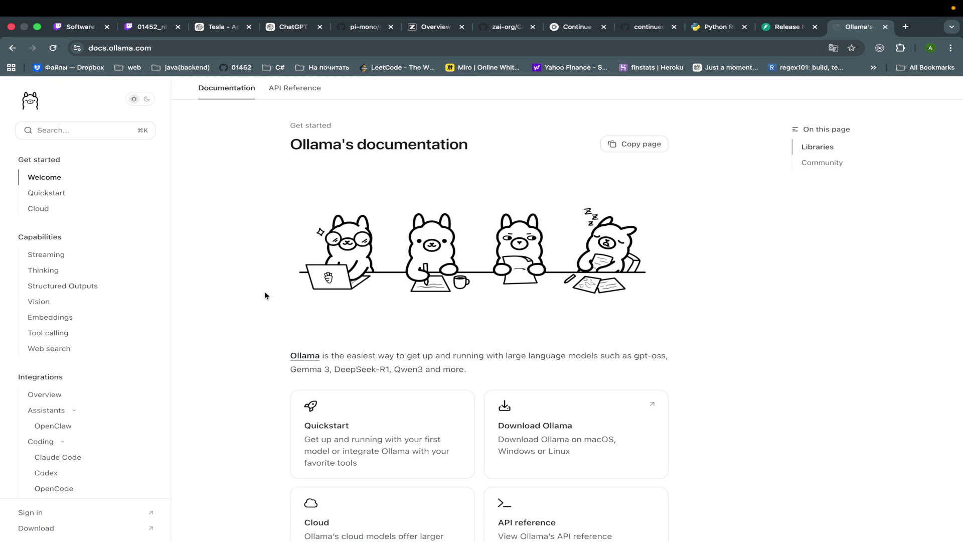
pyautogui.scroll(-3, 217, 360)
pyautogui.scroll(-4, 218, 359)
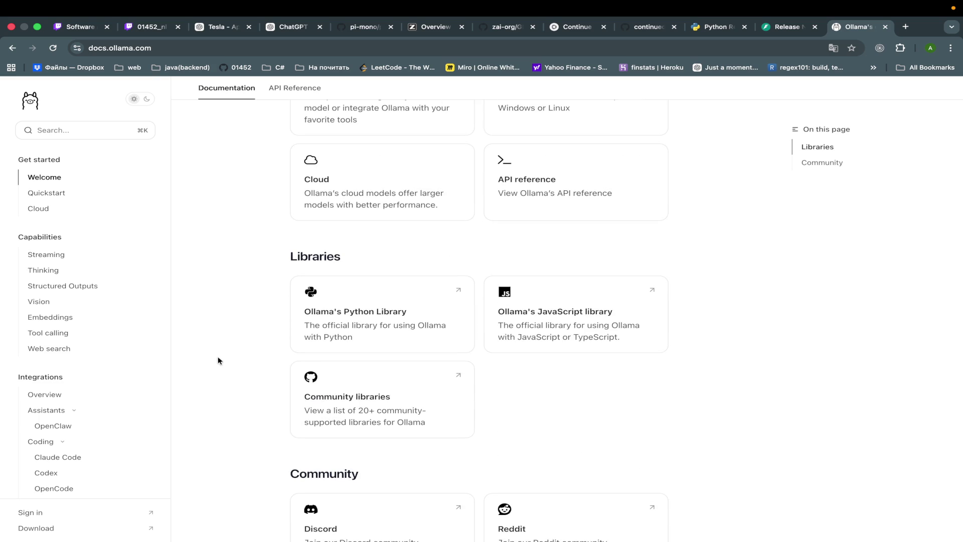
pyautogui.scroll(-3, 218, 360)
pyautogui.scroll(10, 187, 328)
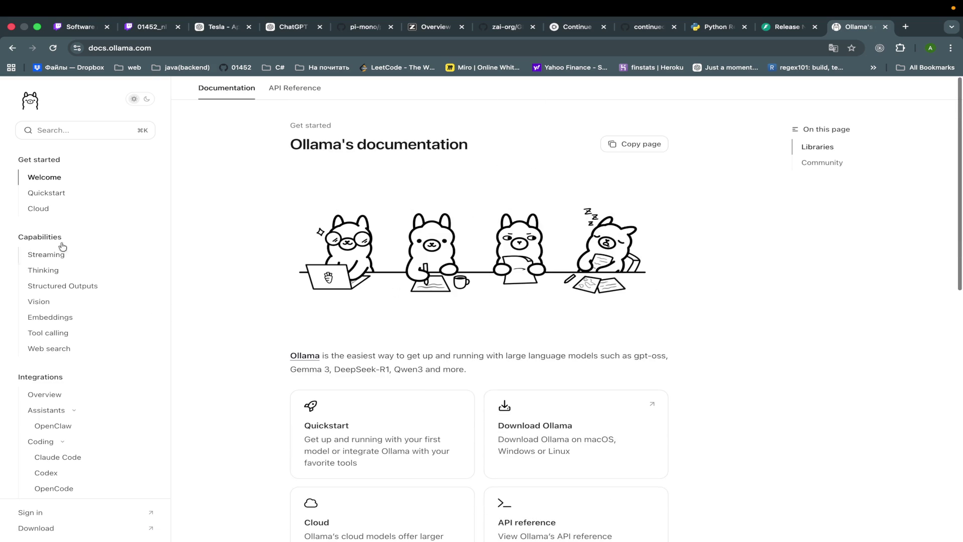
pyautogui.scroll(-3, 259, 374)
pyautogui.scroll(-4, 103, 350)
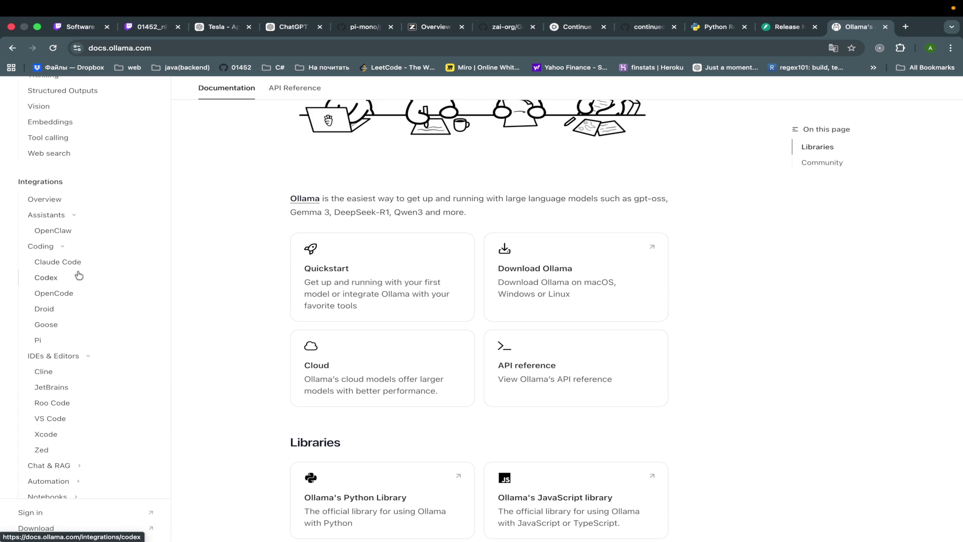
pyautogui.click(67, 344)
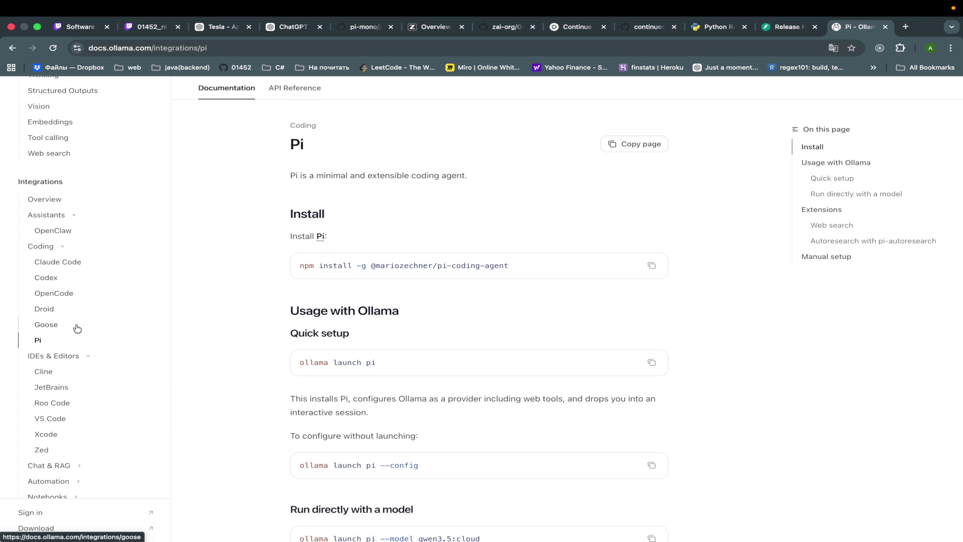
pyautogui.click(76, 326)
pyautogui.click(76, 313)
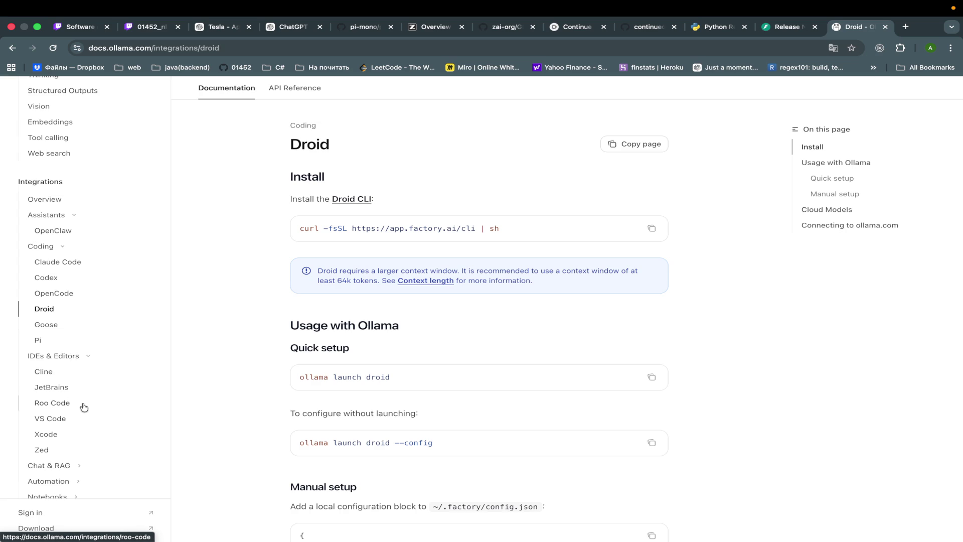
pyautogui.scroll(-2, 84, 407)
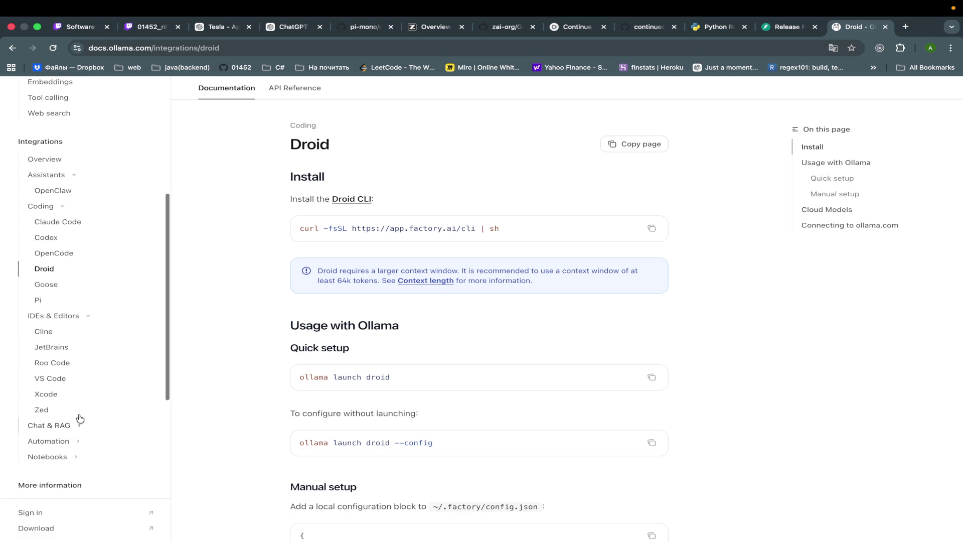
pyautogui.click(79, 410)
# Step: Open and read the OpenClaw integration guide, then move to Codex
pyautogui.scroll(1, 93, 384)
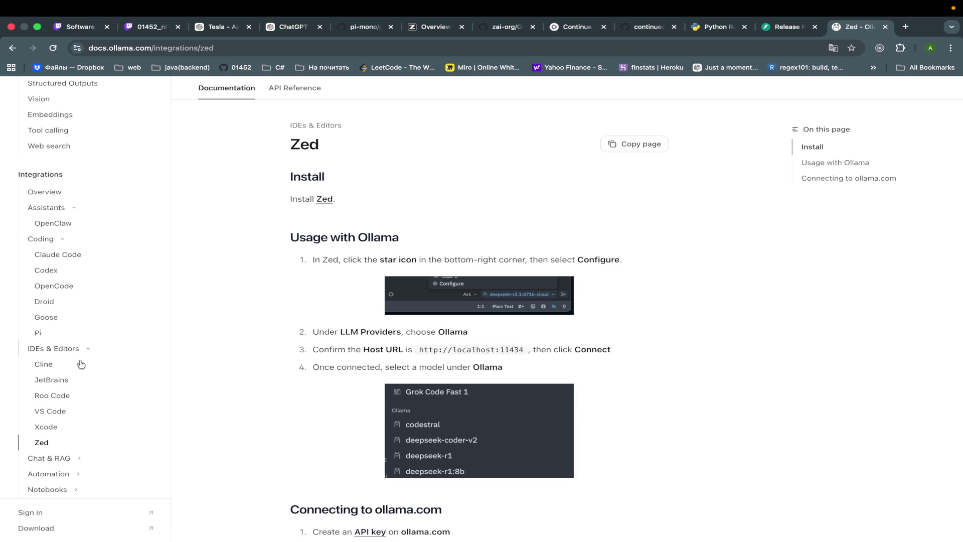
pyautogui.scroll(6, 85, 301)
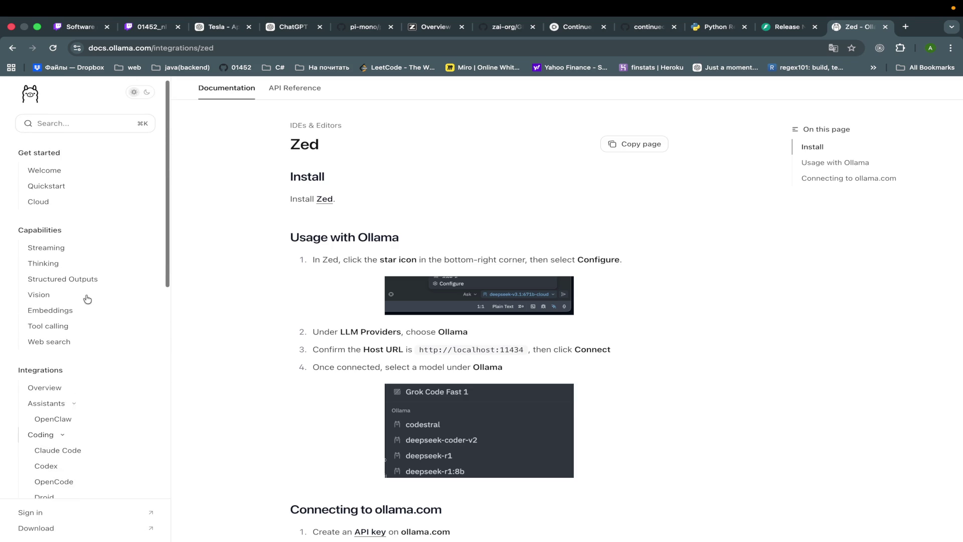
pyautogui.scroll(-4, 85, 301)
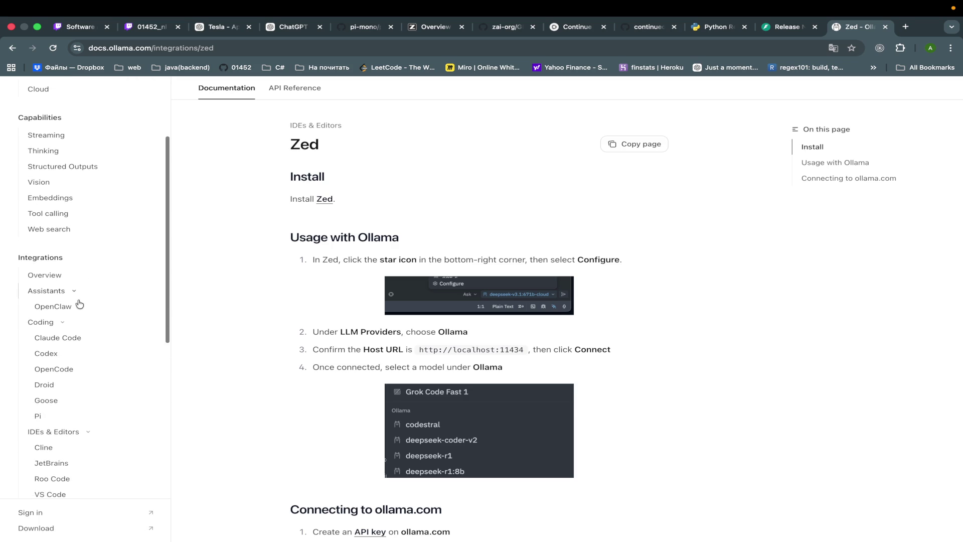
pyautogui.click(53, 306)
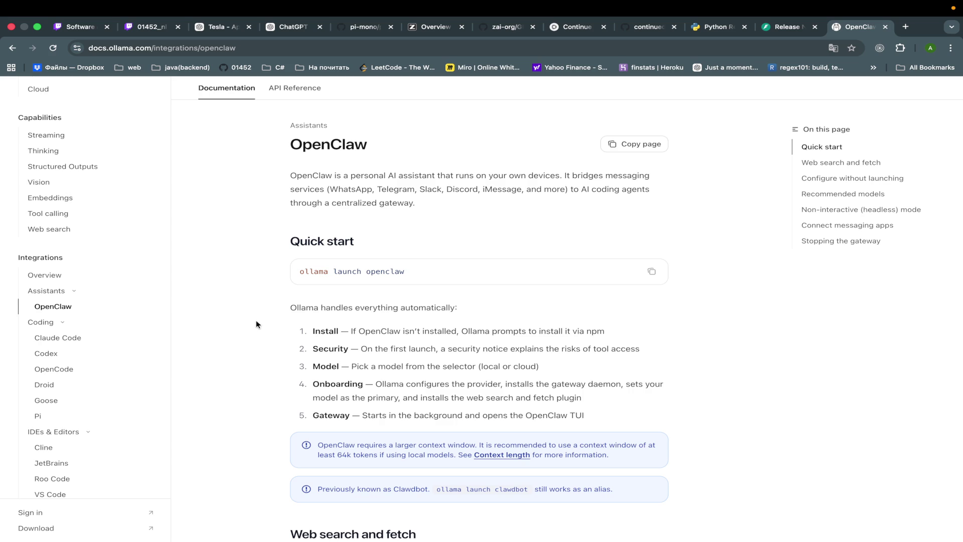
pyautogui.scroll(-12, 256, 321)
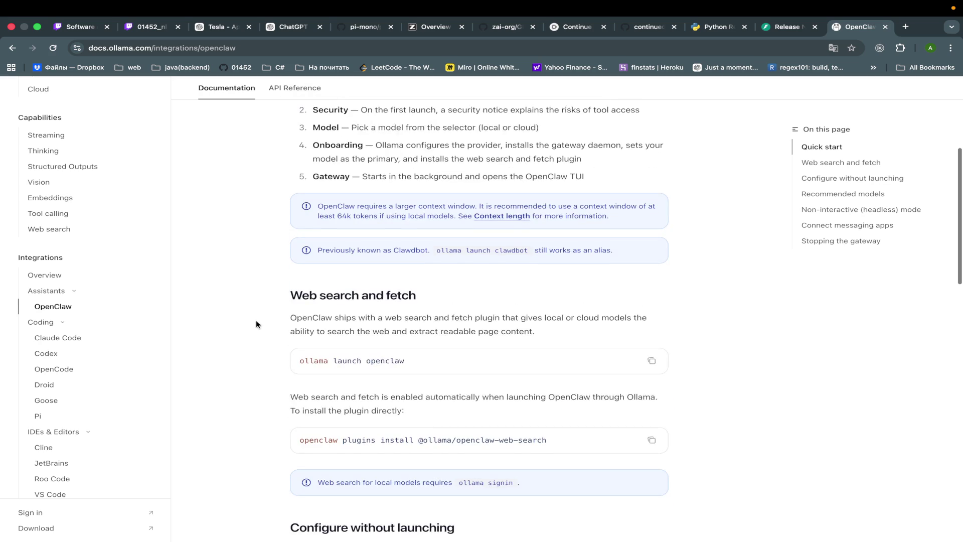
pyautogui.scroll(-10, 256, 320)
pyautogui.scroll(20, 256, 315)
pyautogui.scroll(-20, 255, 316)
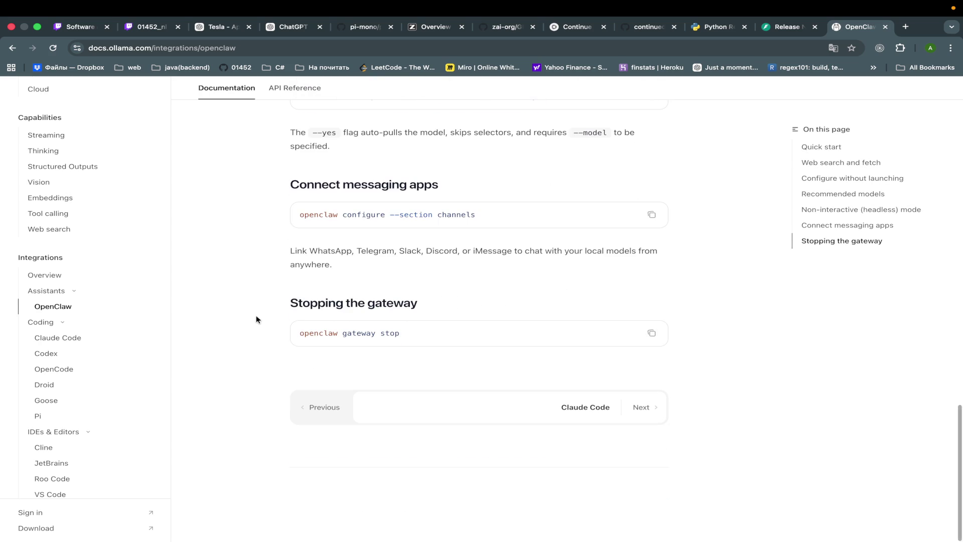
pyautogui.scroll(20, 256, 316)
pyautogui.press('super+Tab')
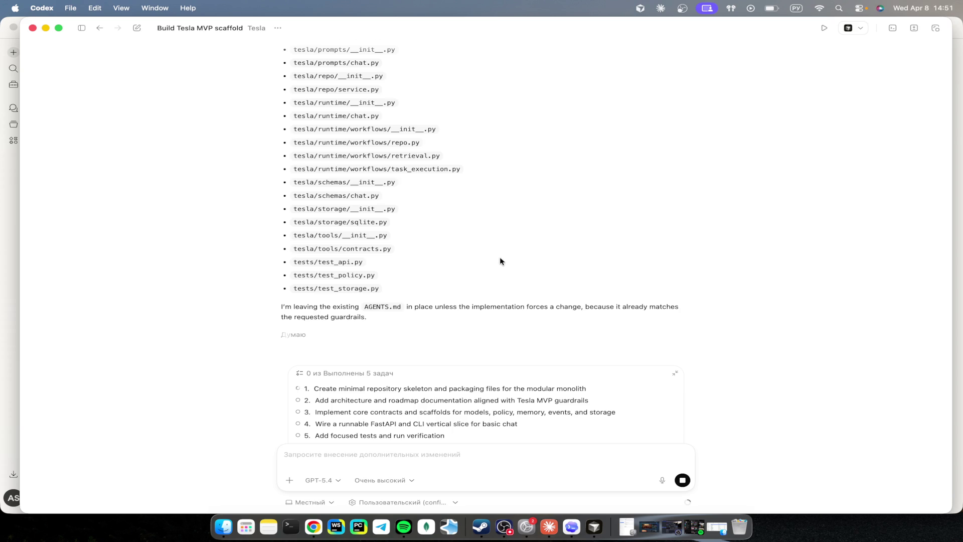
# Step: Return from Codex to the Ollama OpenClaw guide in the browser
pyautogui.hotkey('ctrl', 'Right')
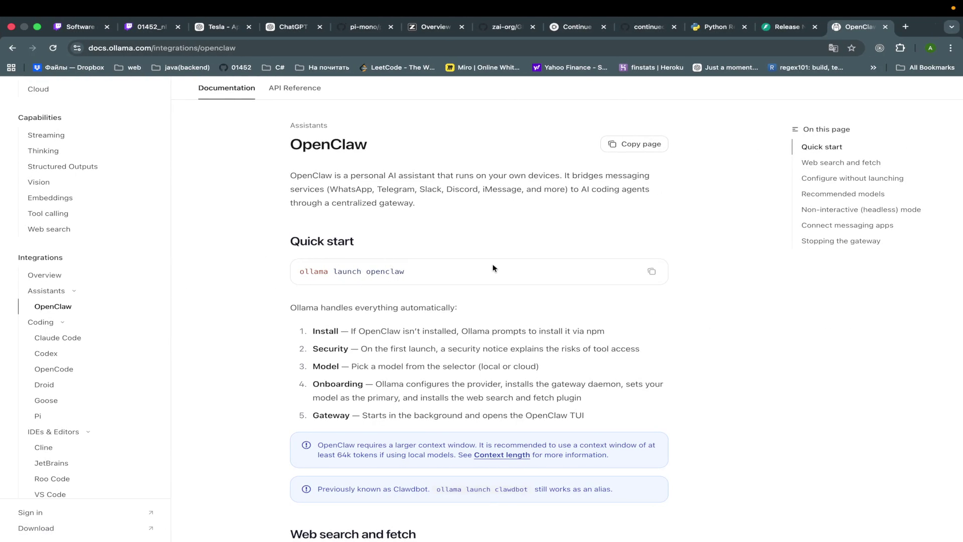
pyautogui.scroll(-4, 493, 269)
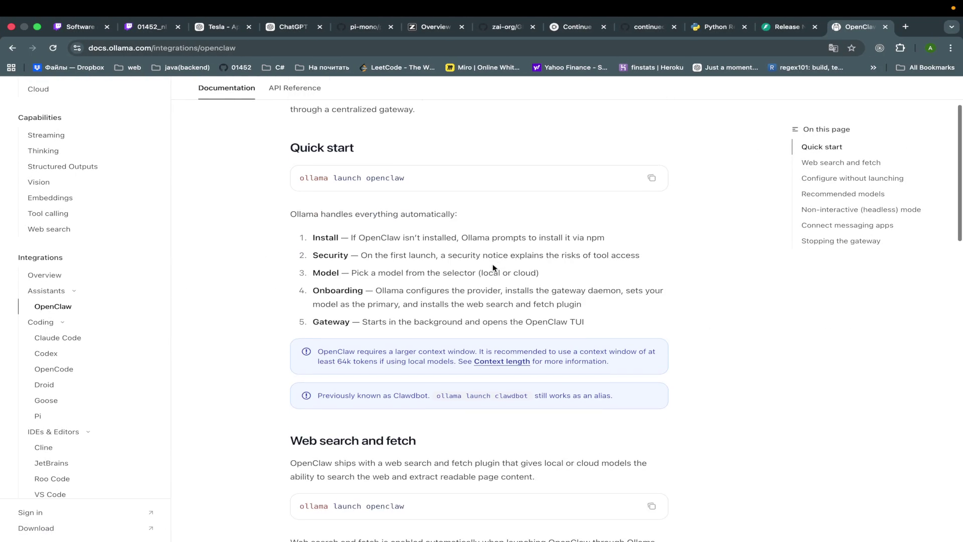
pyautogui.scroll(-7, 494, 269)
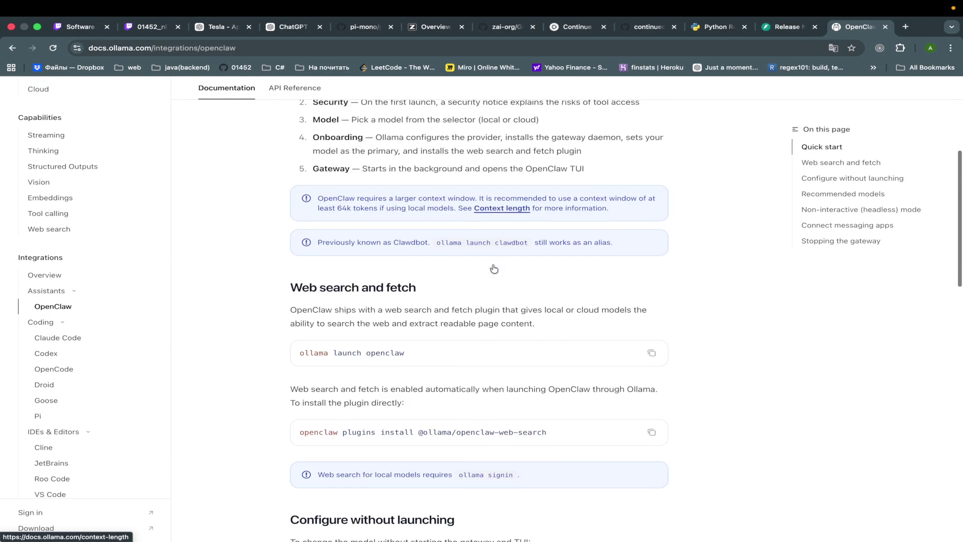
pyautogui.scroll(-6, 493, 268)
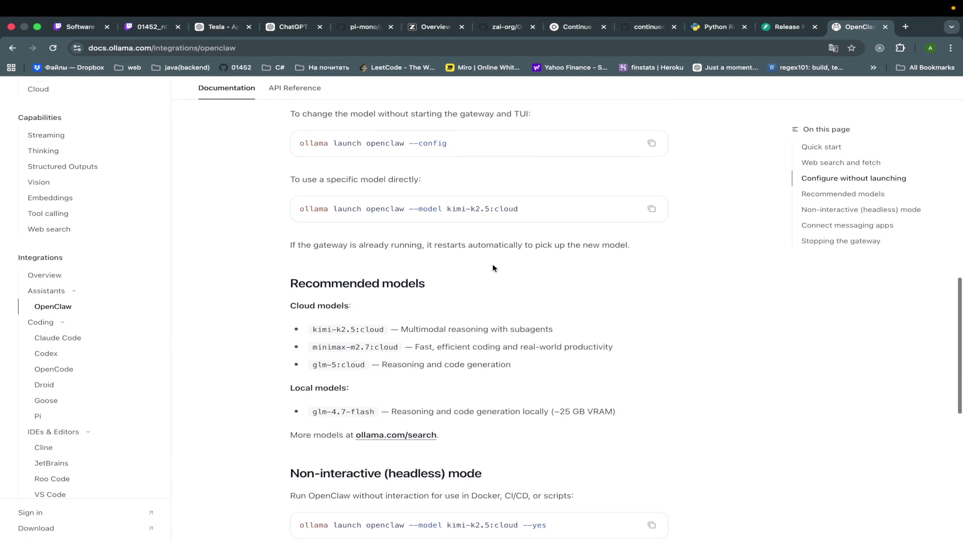
pyautogui.scroll(20, 493, 267)
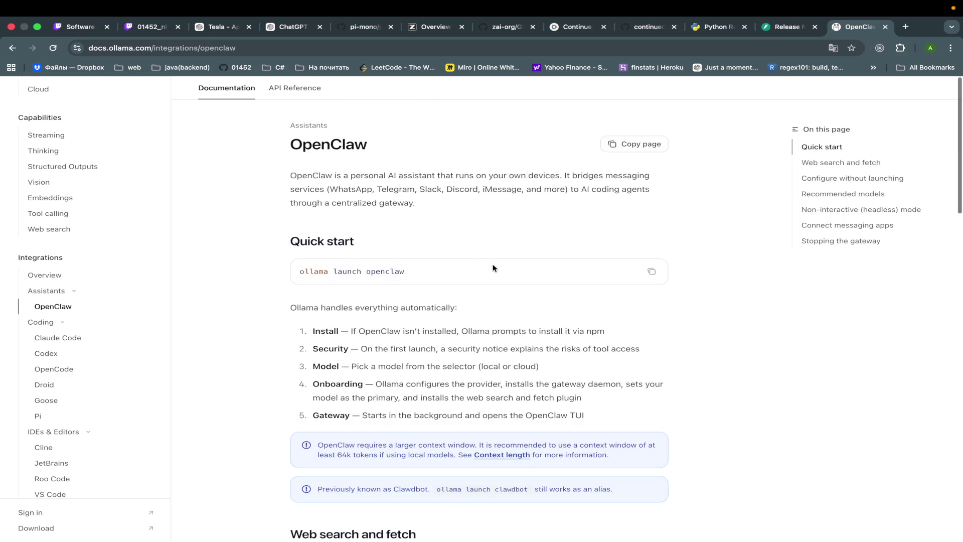
pyautogui.hotkey('ctrl', 'Left')
pyautogui.hotkey('ctrl', 'Right')
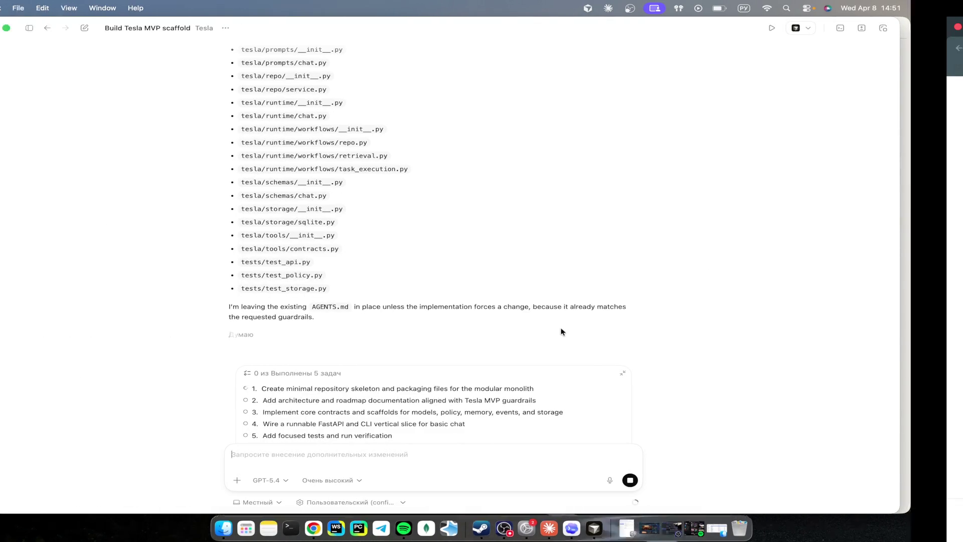
# Step: Read the streaming ChatGPT stack reply, briefly check Codex, then bring up the GLM Coding Plan docs
pyautogui.click(294, 27)
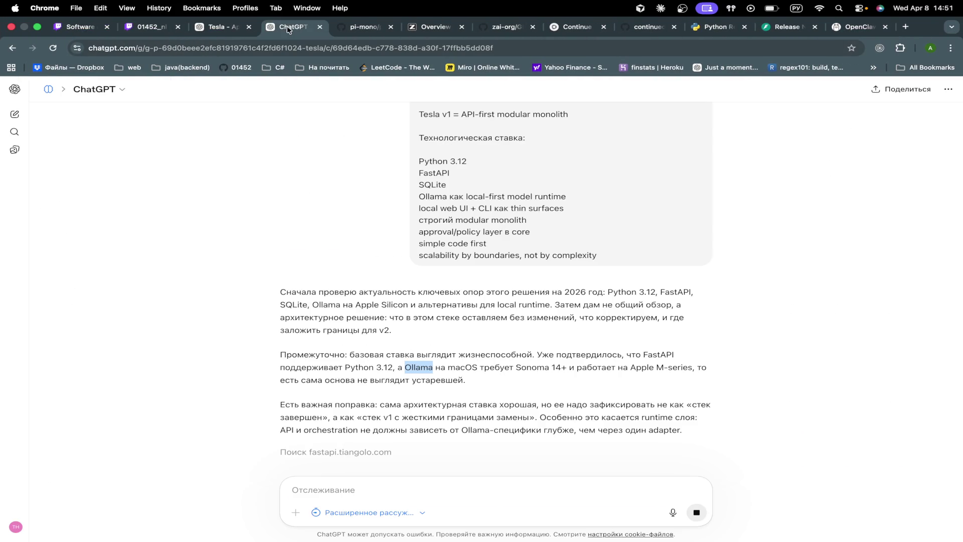
pyautogui.scroll(-3, 396, 302)
pyautogui.scroll(2, 397, 302)
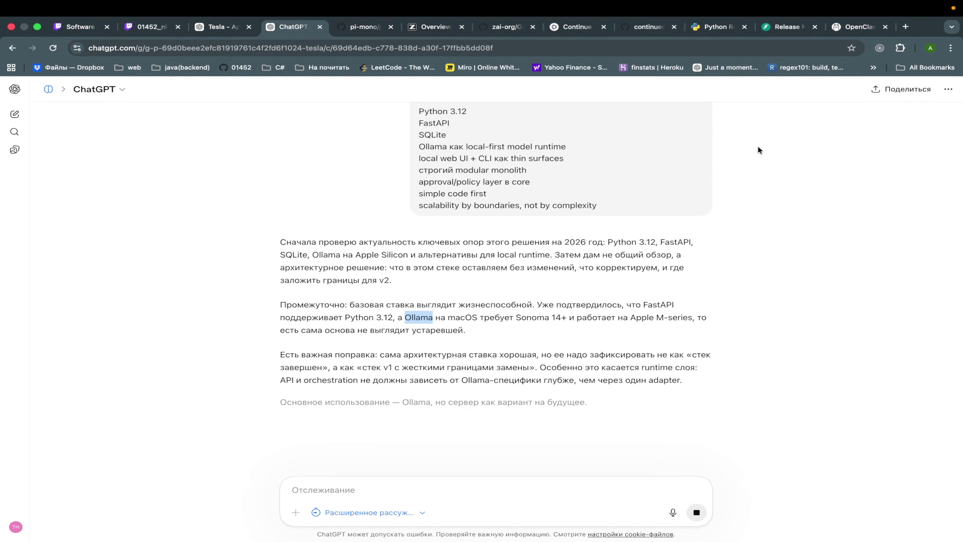
pyautogui.press('super+Tab')
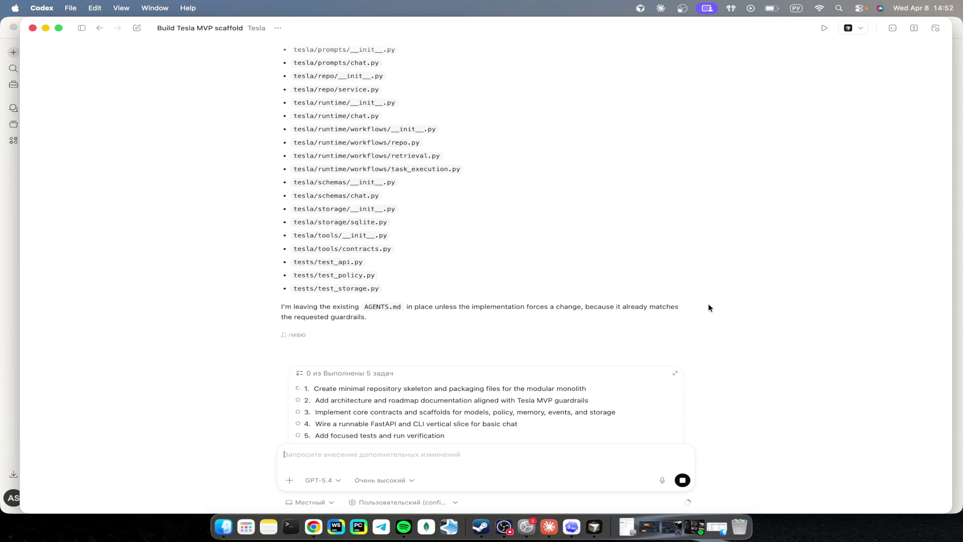
pyautogui.hotkey('ctrl', 'Right')
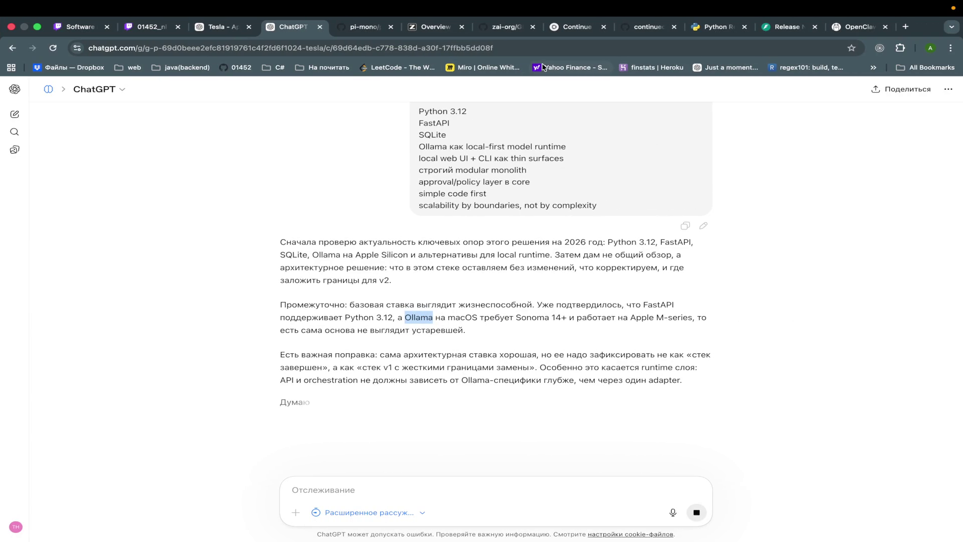
pyautogui.click(430, 28)
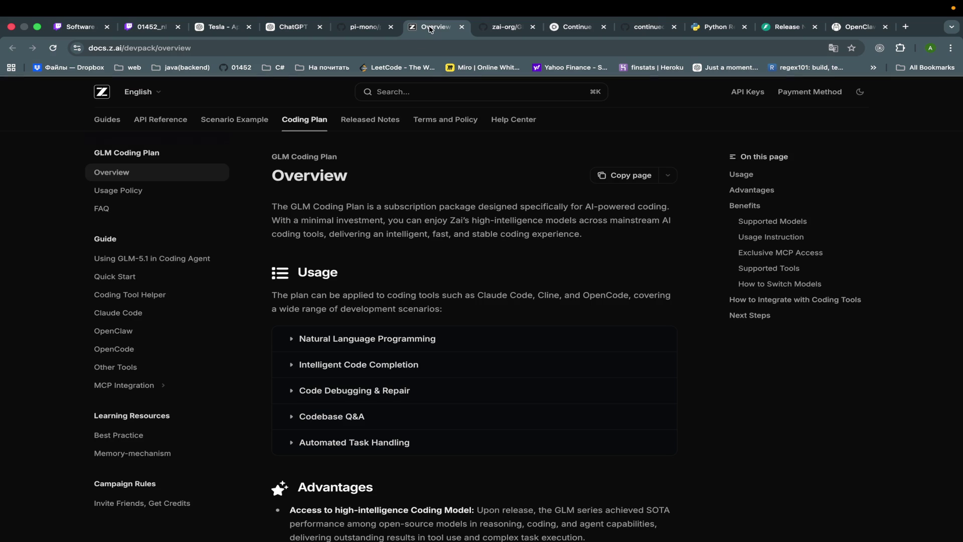
# Step: Browse the pi-mono repository root on GitHub
pyautogui.click(367, 27)
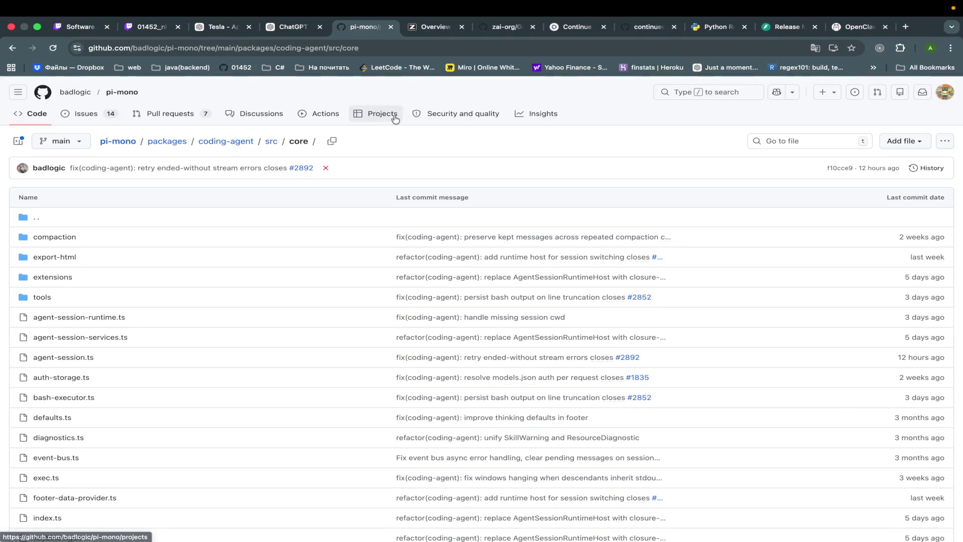
pyautogui.click(118, 141)
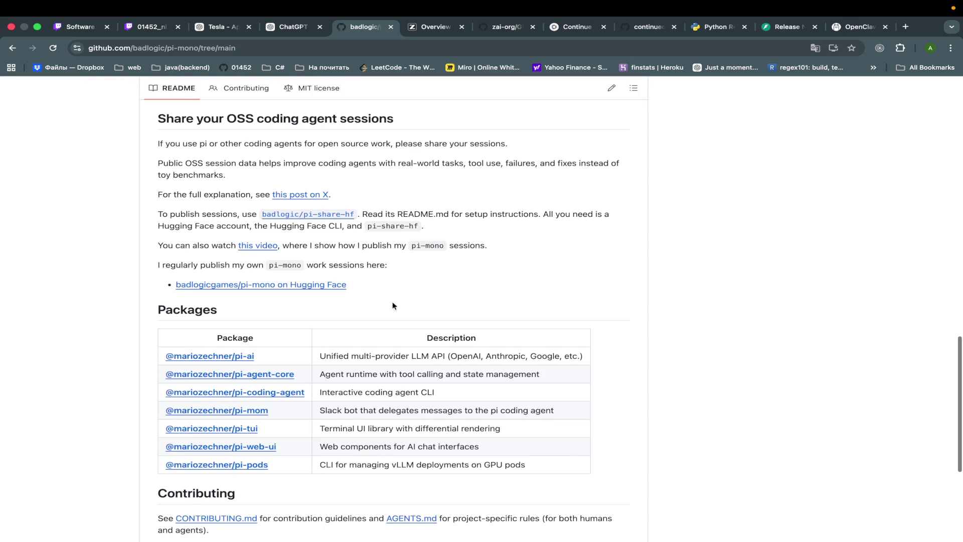
pyautogui.scroll(15, 396, 309)
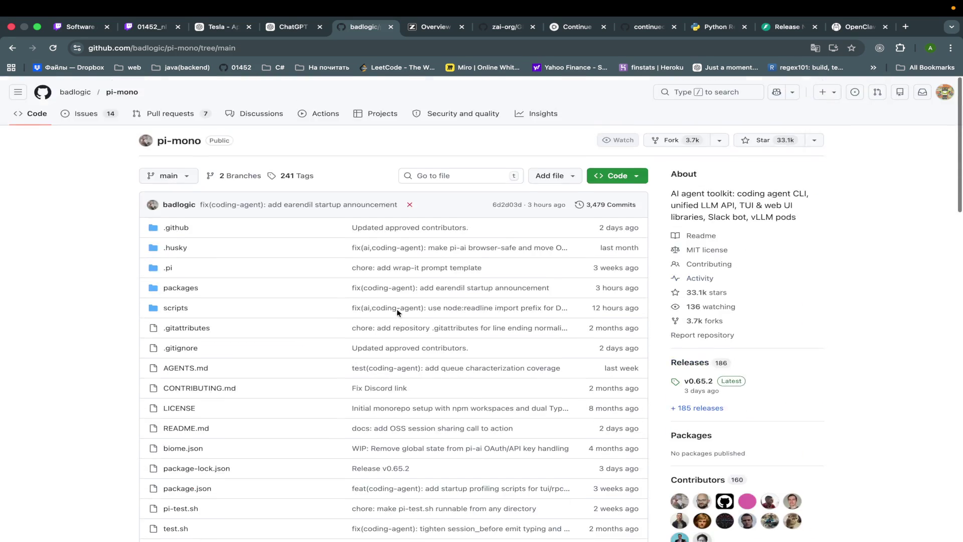
pyautogui.scroll(-1, 398, 313)
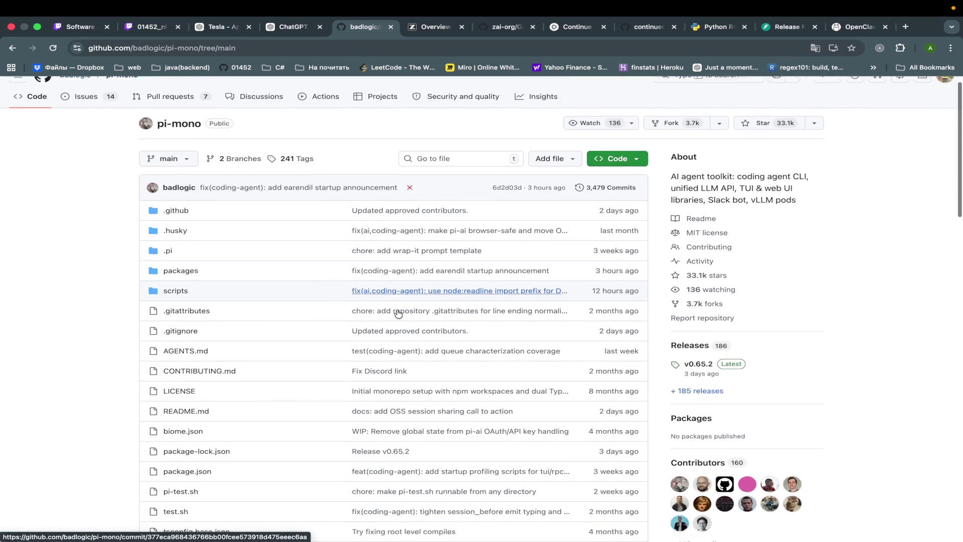
pyautogui.scroll(-10, 396, 312)
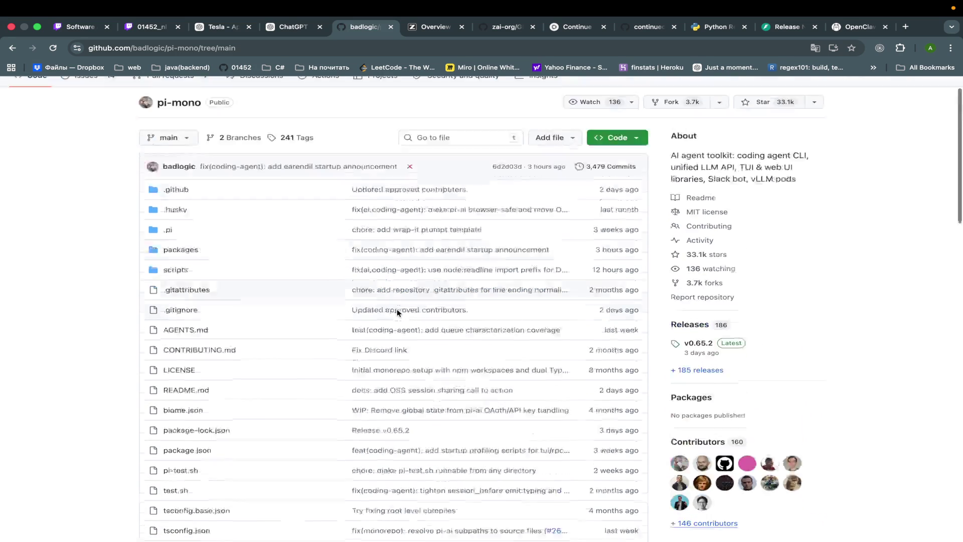
pyautogui.scroll(10, 398, 312)
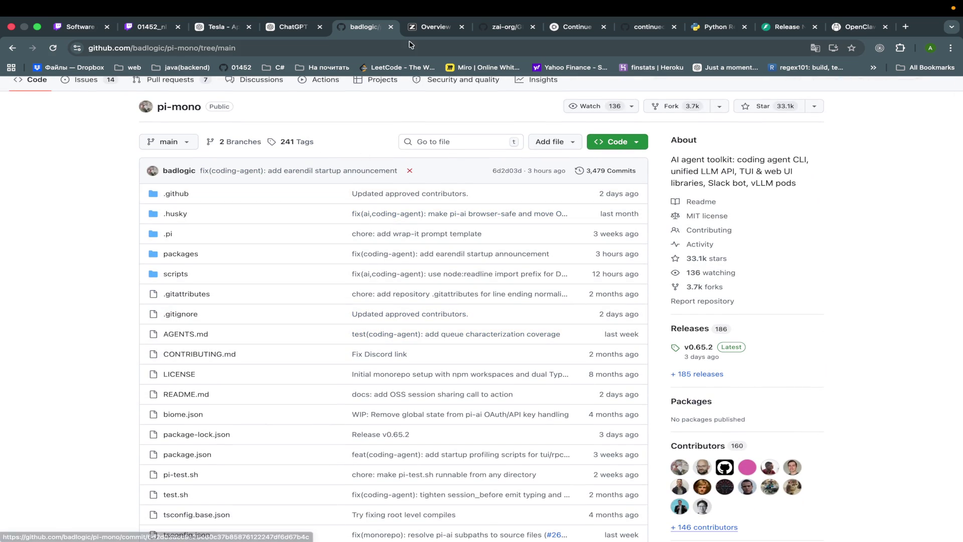
# Step: Open the OpenClaw guide in the Z.AI docs, then return via pi-mono to ChatGPT
pyautogui.click(430, 27)
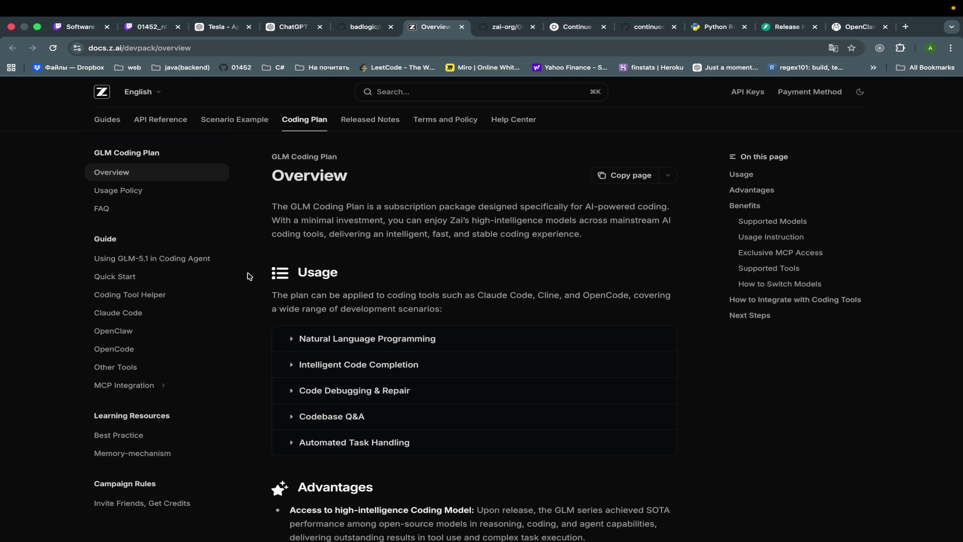
pyautogui.click(141, 331)
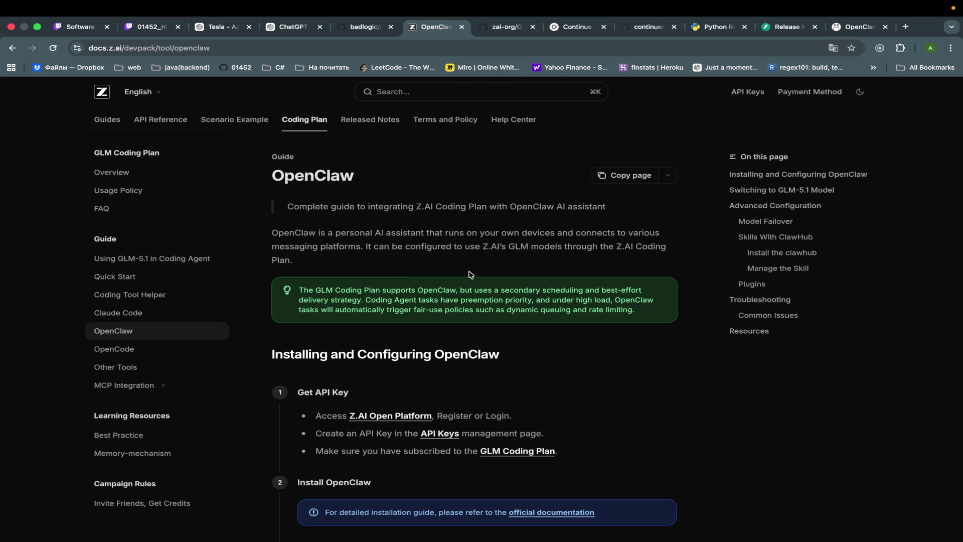
pyautogui.scroll(-5, 514, 400)
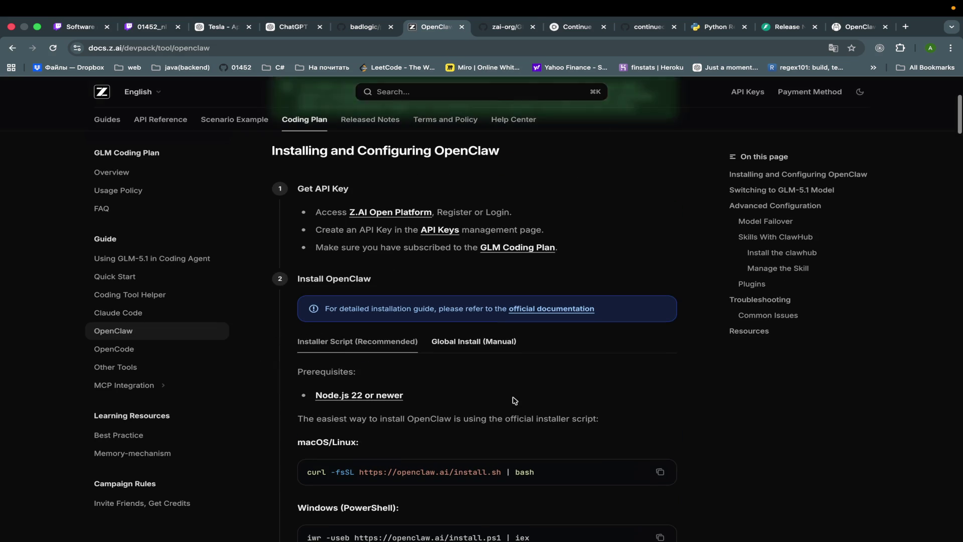
pyautogui.click(366, 28)
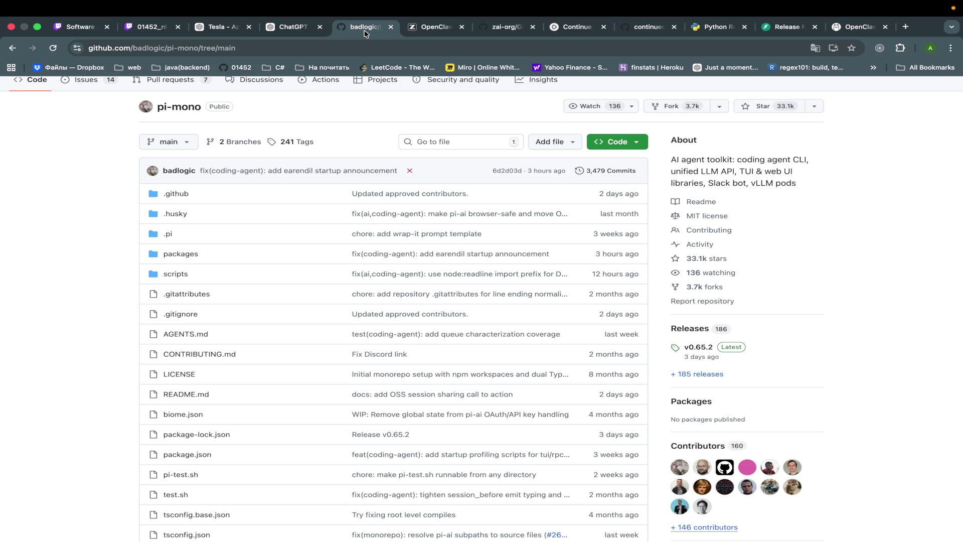
pyautogui.click(291, 29)
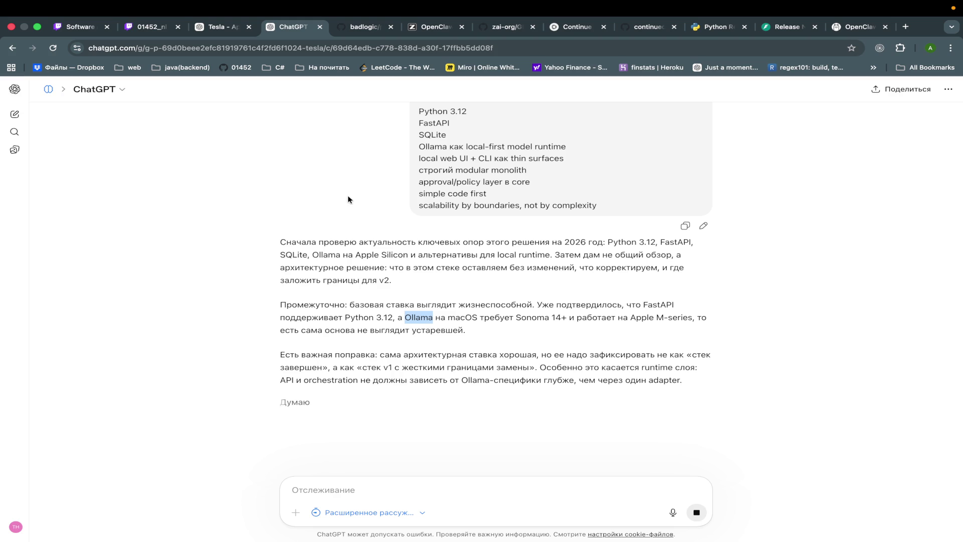
# Step: Check the Codex scaffold run, then return to Chrome and open a fresh tab
pyautogui.hotkey('ctrl', 'Left')
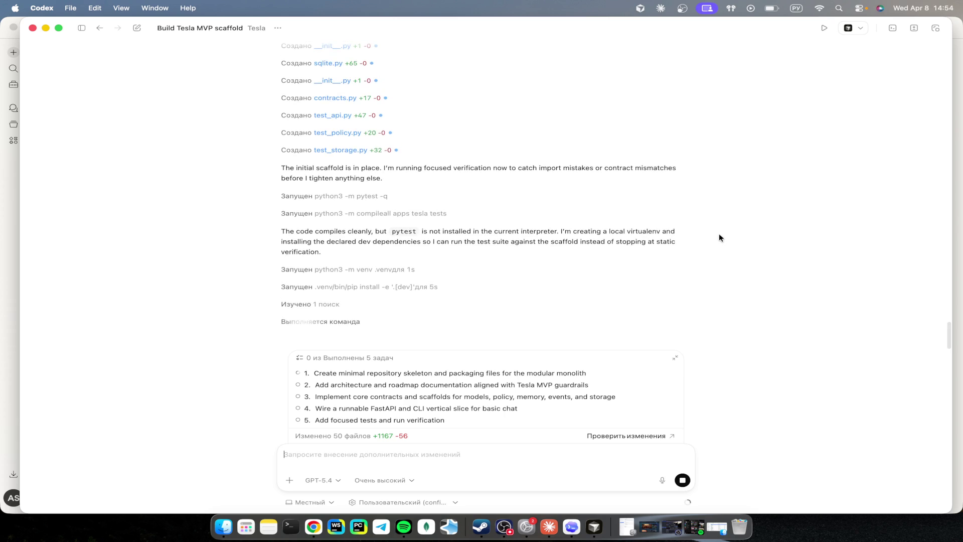
pyautogui.hotkey('ctrl', 'Right')
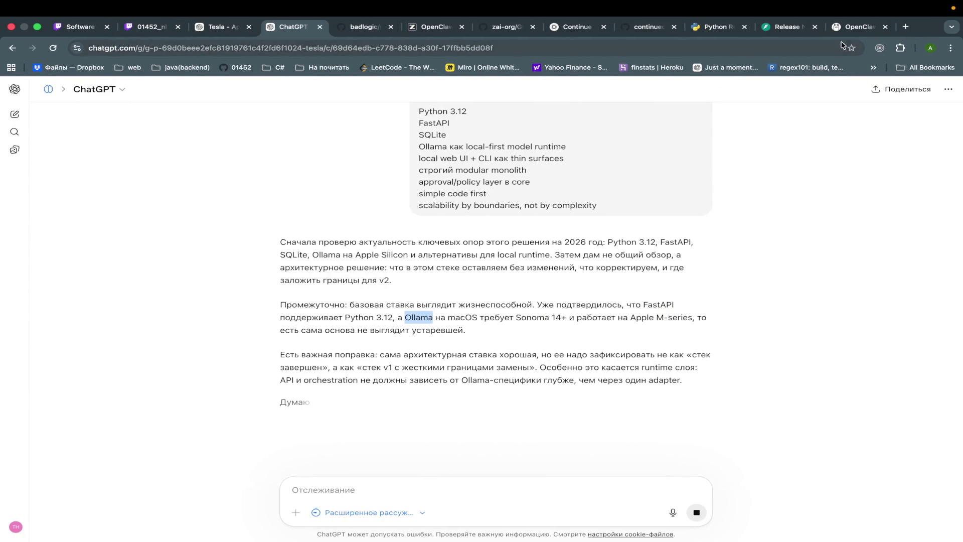
pyautogui.click(906, 27)
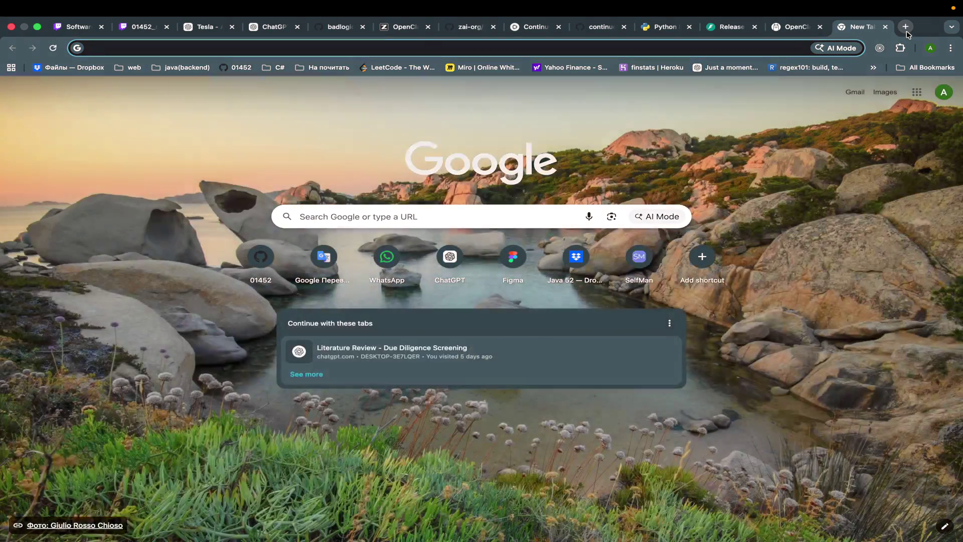
# Step: Search Google Images for 'японский маджонг'
pyautogui.write('япон')
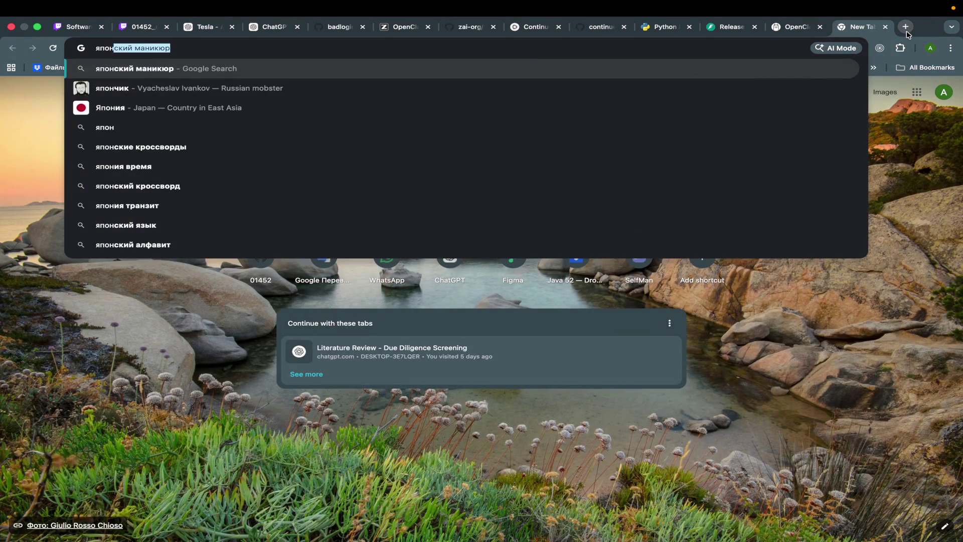
pyautogui.write('ский мо')
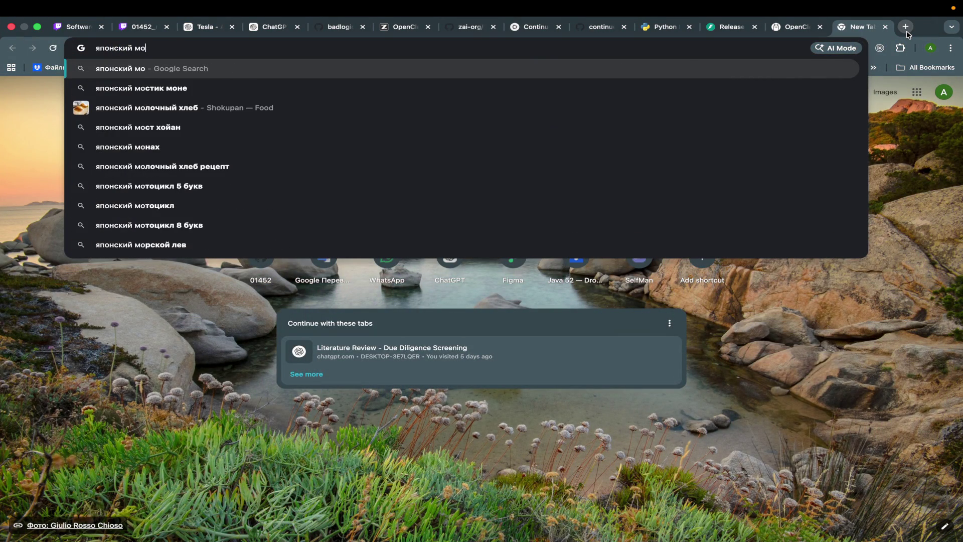
pyautogui.press('BackSpace')
pyautogui.write('адж')
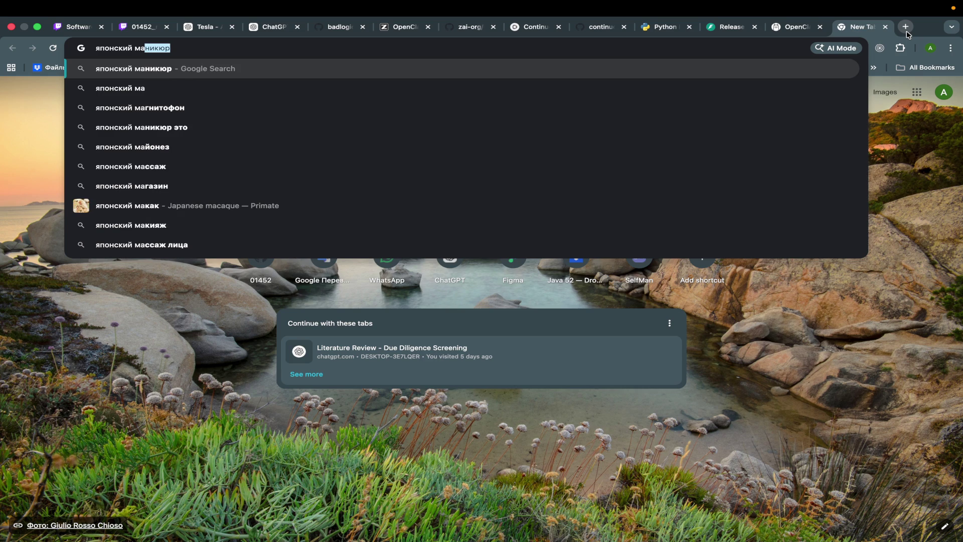
pyautogui.press('Return')
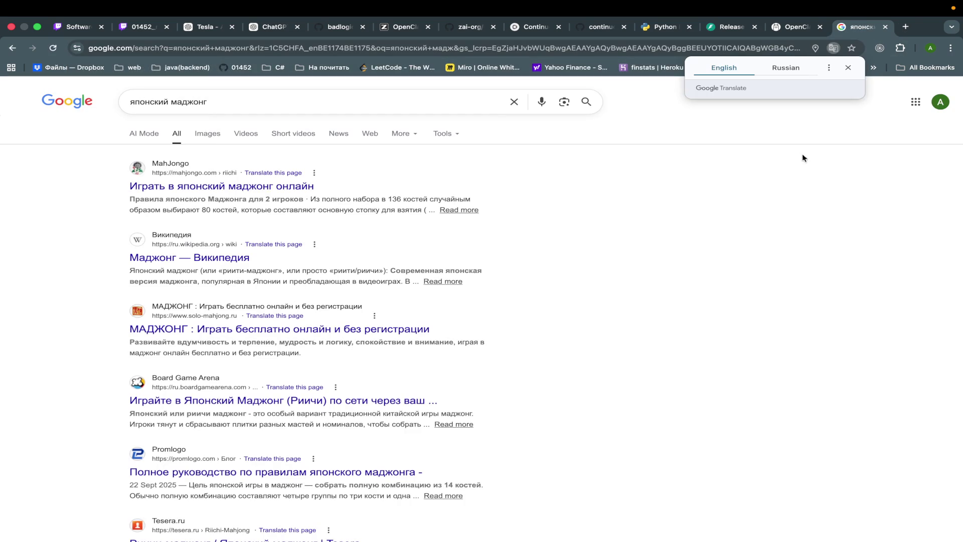
pyautogui.click(207, 133)
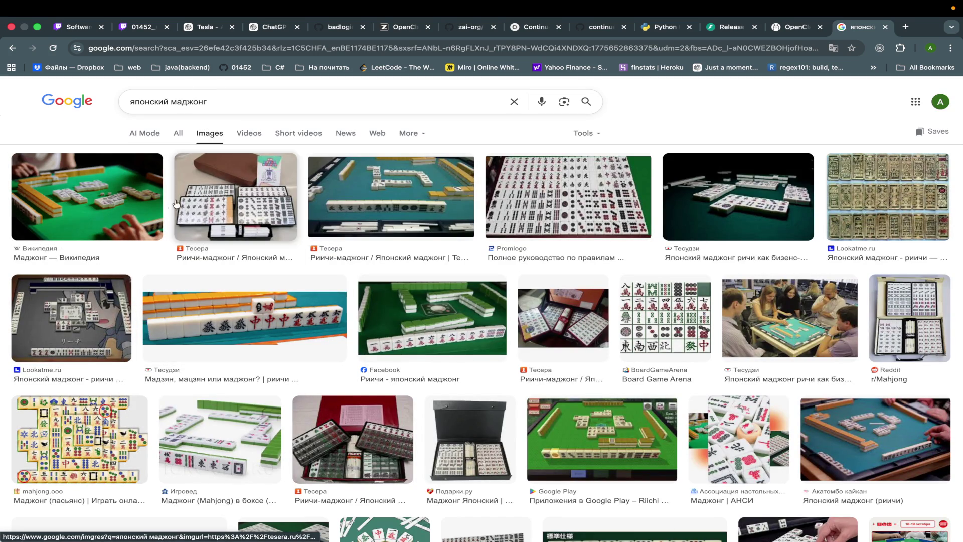
# Step: Preview eleven mahjong images, from the Tesera set through the Reddit mahjong case
pyautogui.click(214, 202)
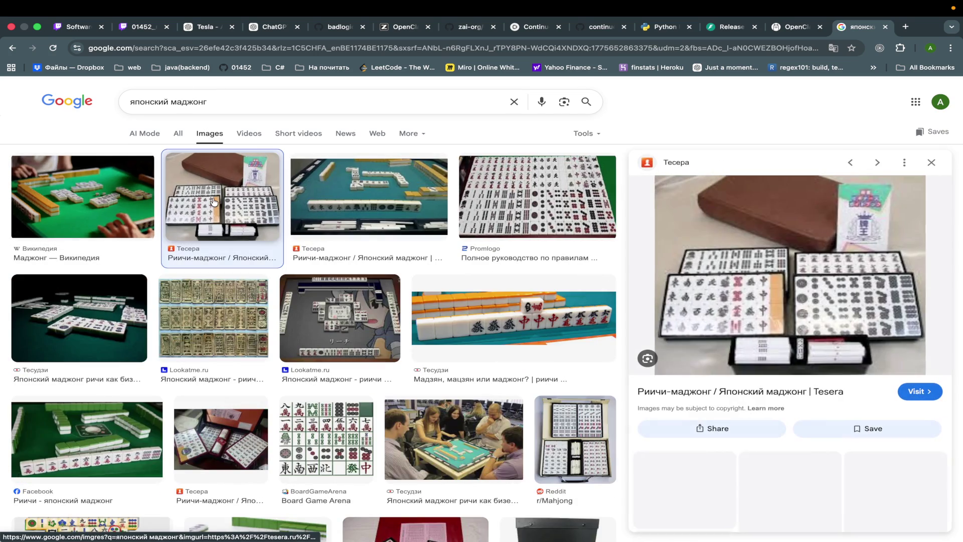
pyautogui.click(344, 215)
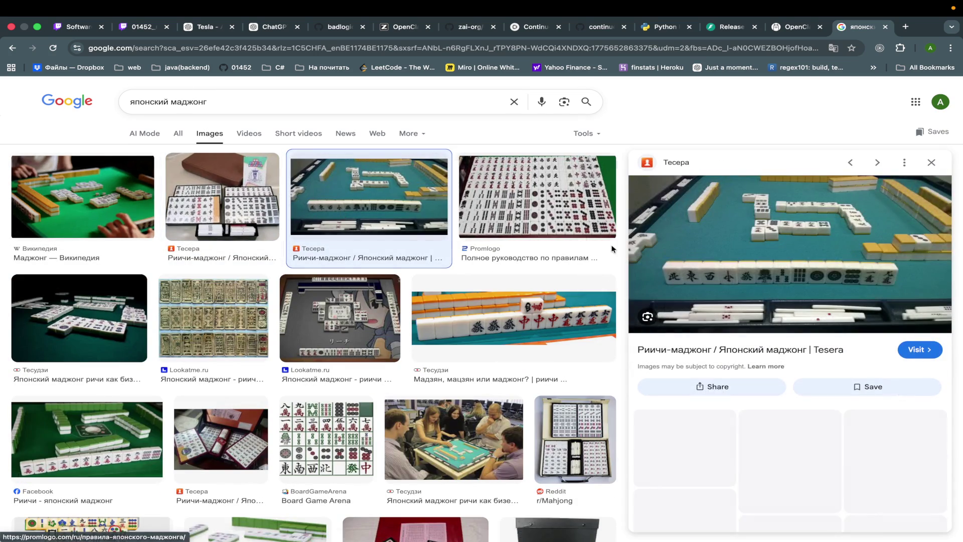
pyautogui.click(526, 208)
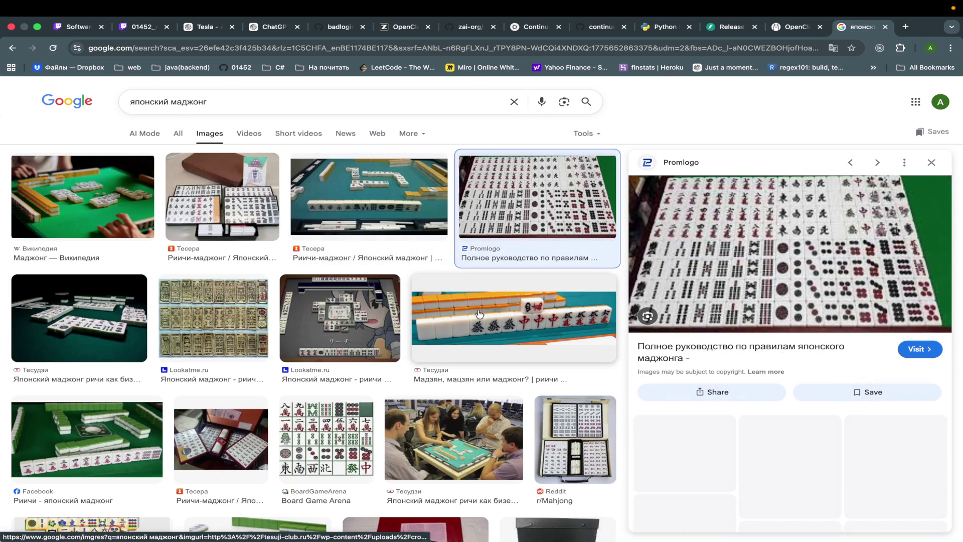
pyautogui.click(99, 331)
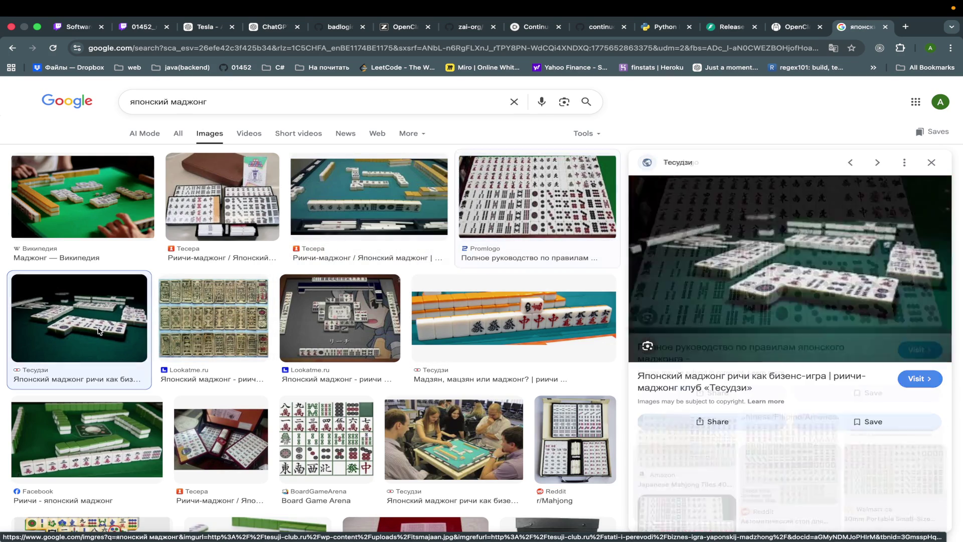
pyautogui.click(206, 337)
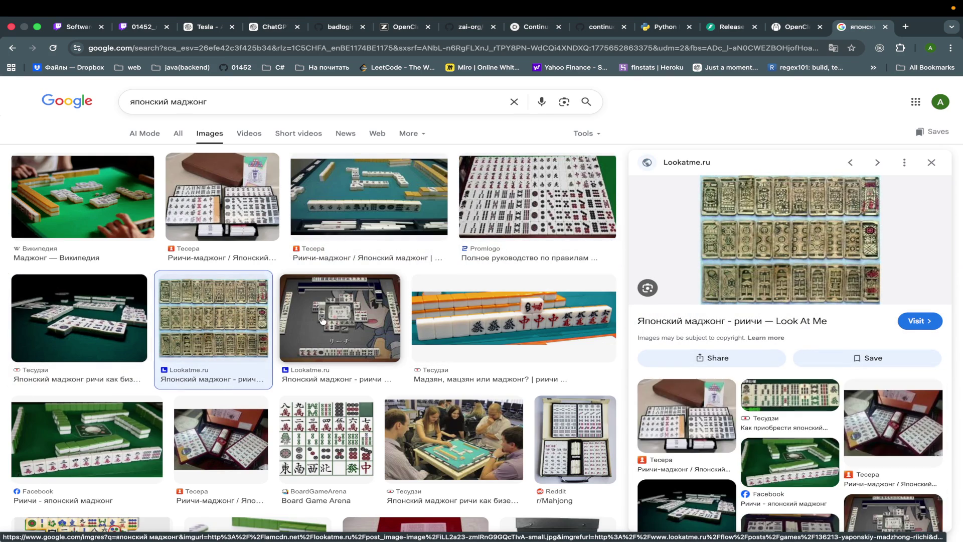
pyautogui.click(322, 320)
pyautogui.click(489, 329)
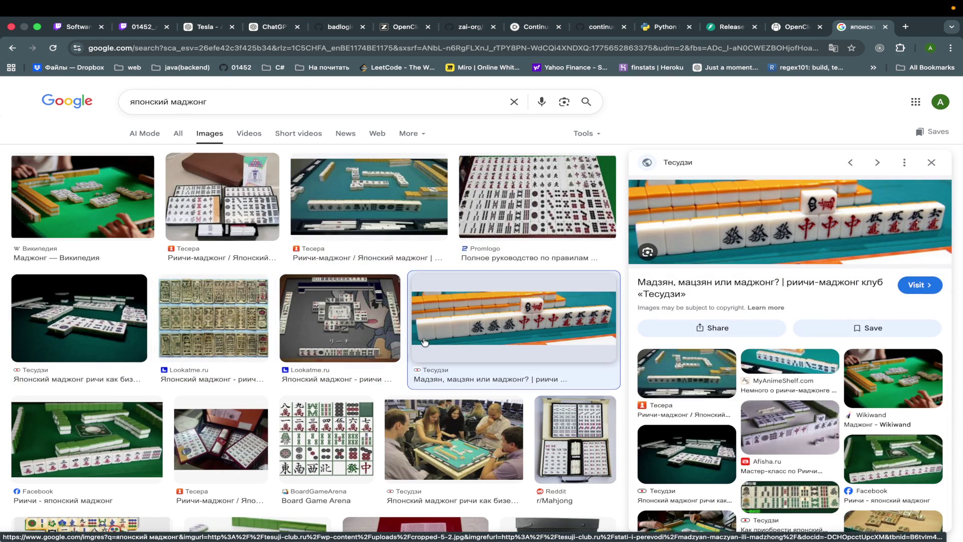
pyautogui.click(106, 446)
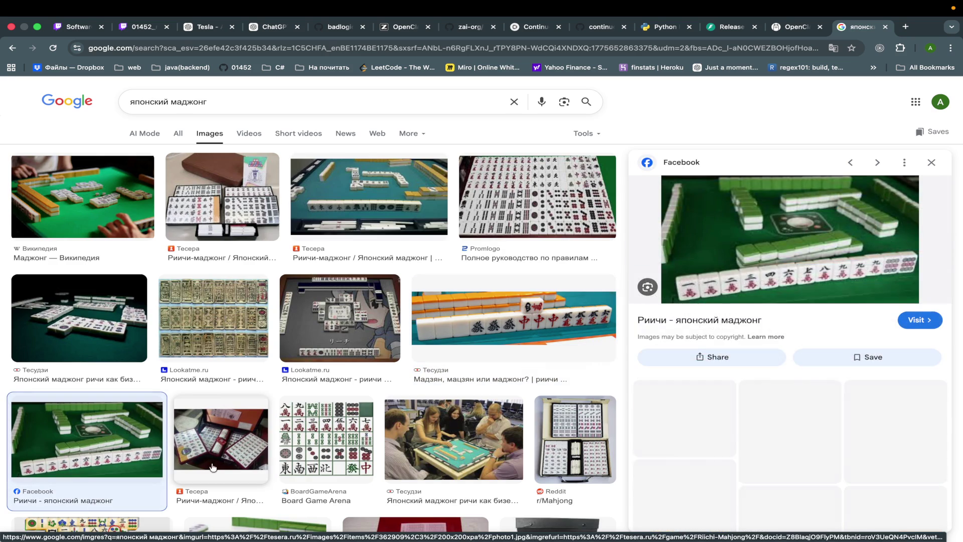
pyautogui.click(206, 464)
pyautogui.click(354, 471)
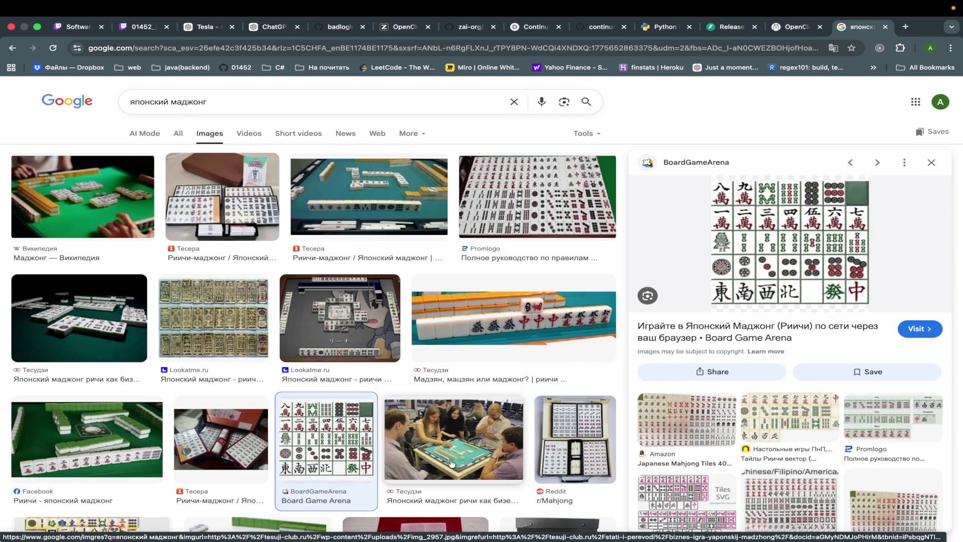
pyautogui.click(558, 452)
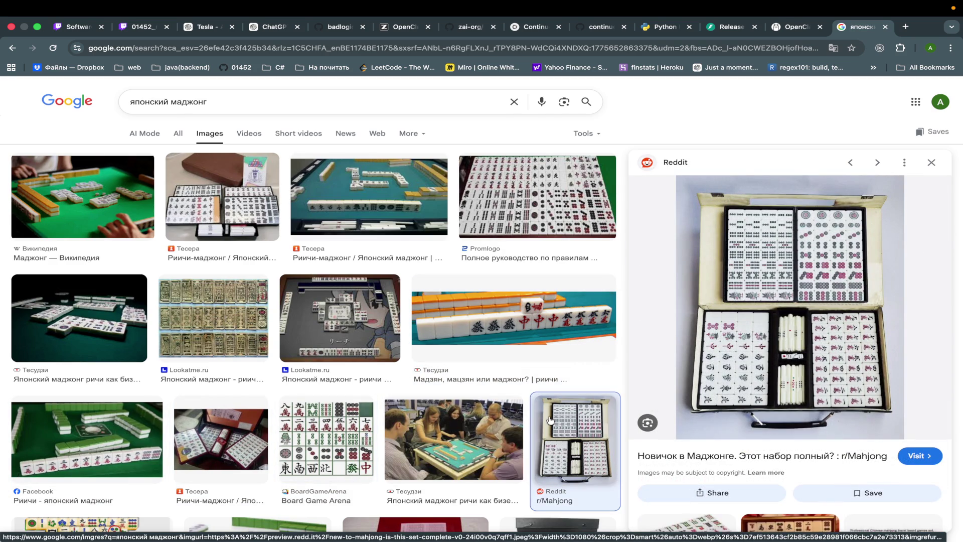
# Step: Scroll further through the mahjong image results, then move to Codex
pyautogui.scroll(-2, 623, 250)
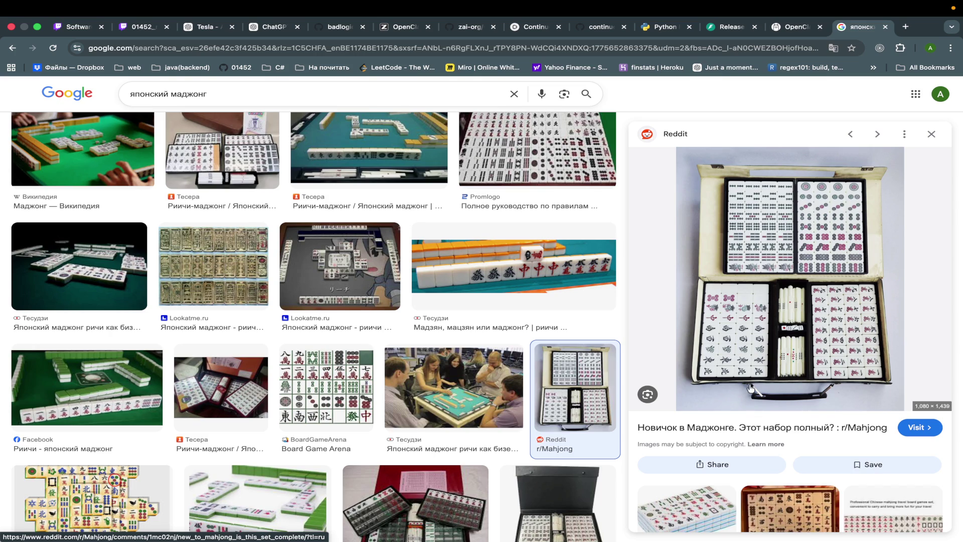
pyautogui.scroll(-2, 452, 422)
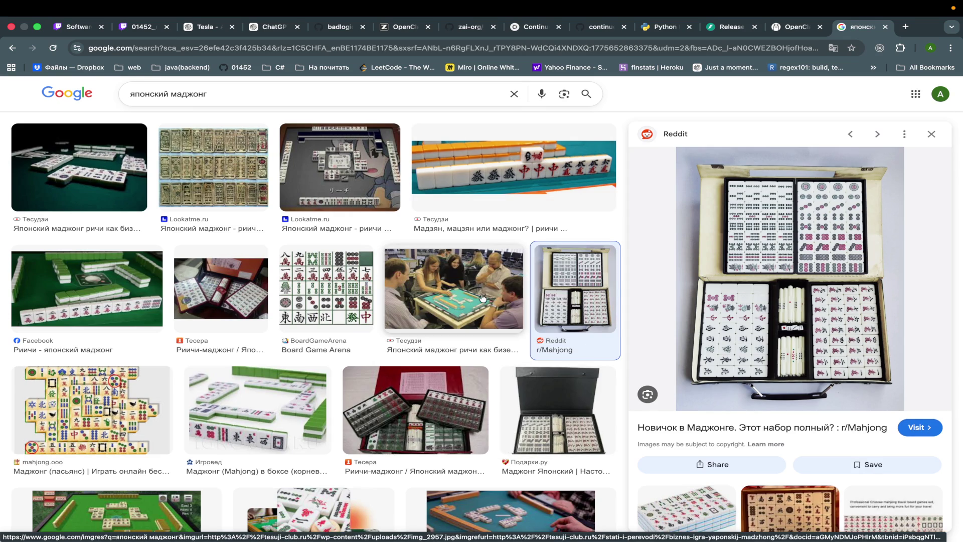
pyautogui.scroll(5, 390, 301)
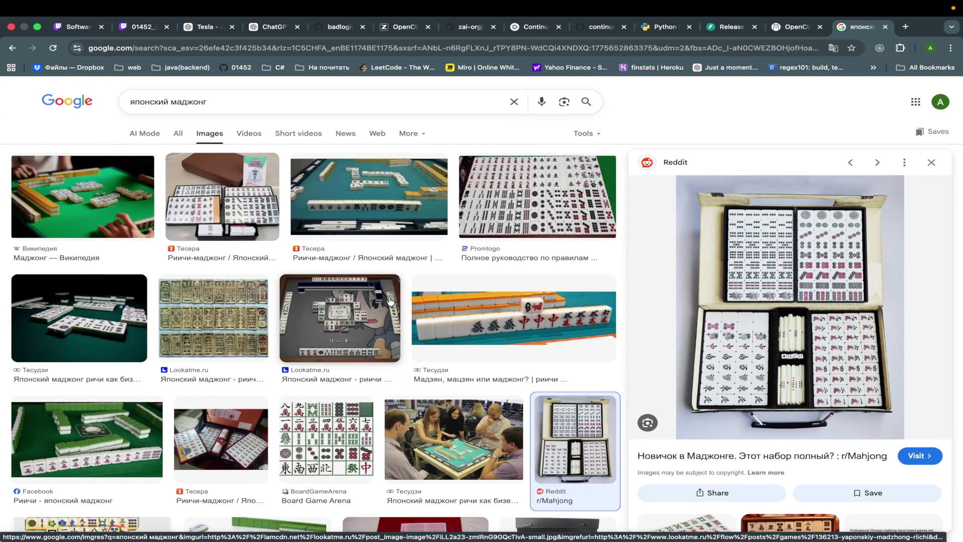
pyautogui.scroll(-2, 391, 300)
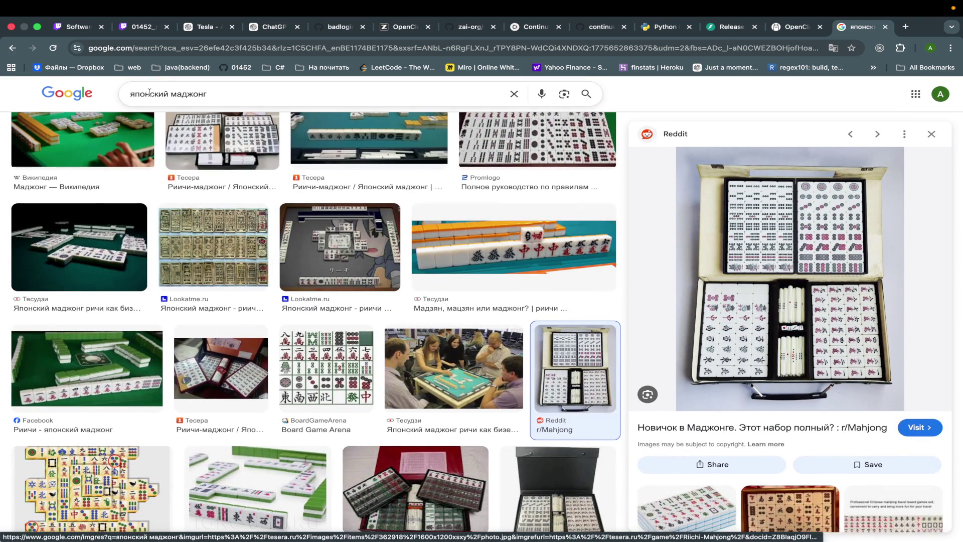
pyautogui.scroll(3, 228, 263)
pyautogui.scroll(-1, 228, 263)
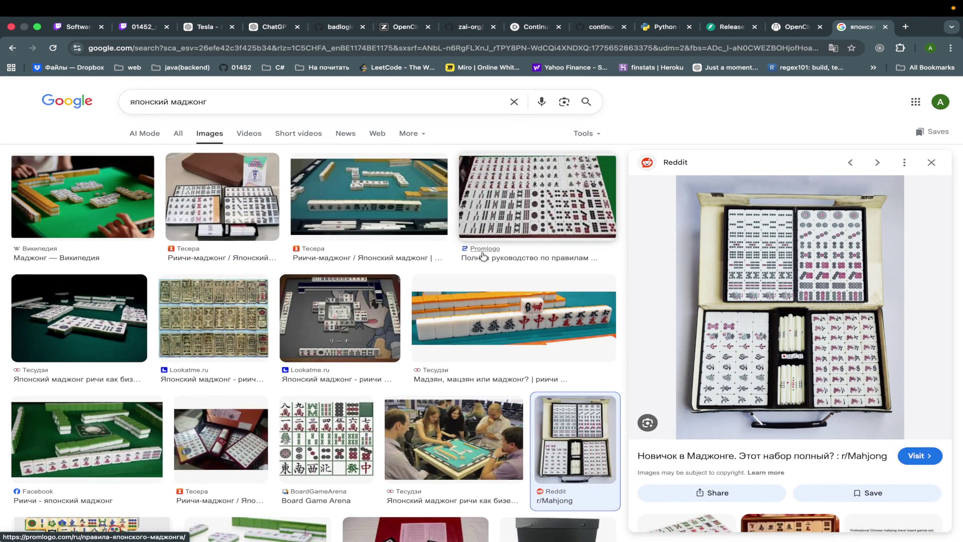
pyautogui.scroll(-5, 466, 261)
pyautogui.scroll(-5, 447, 343)
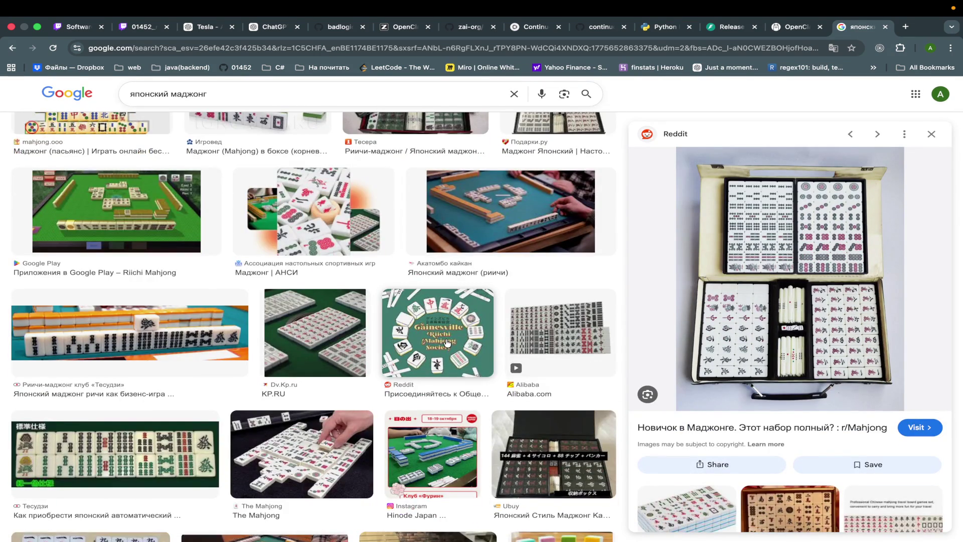
pyautogui.hotkey('ctrl', 'Left')
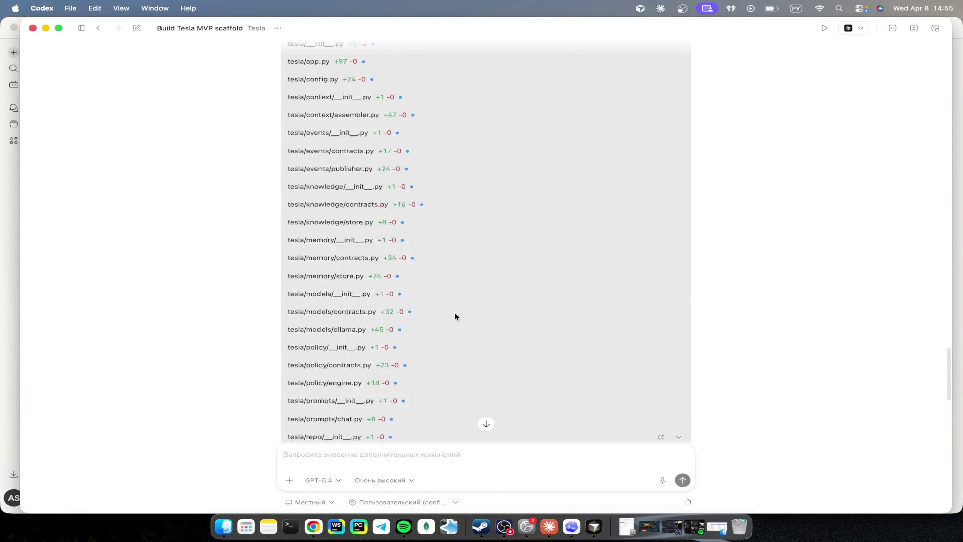
# Step: Review Codex's changed-files summary, then bring Cursor forward and open the Tesla README.md
pyautogui.scroll(10, 455, 315)
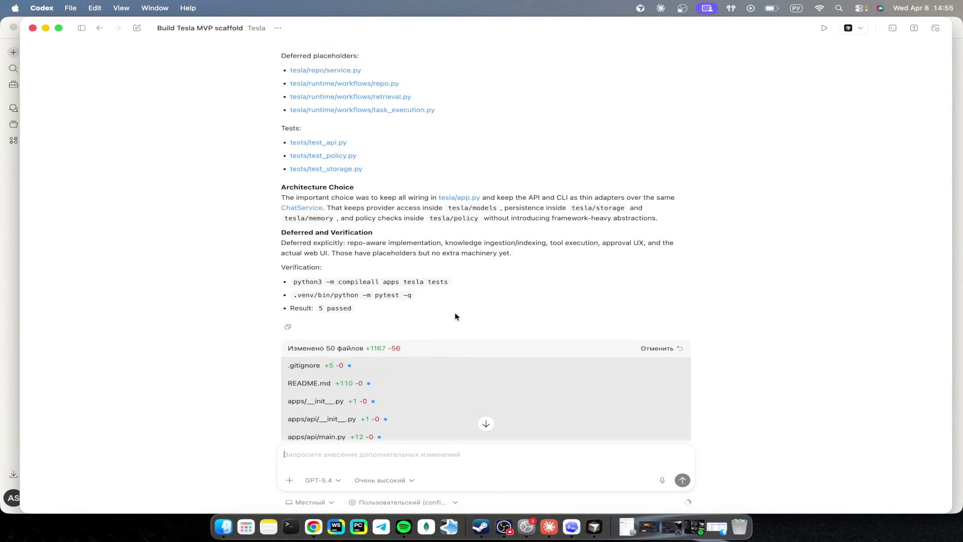
pyautogui.click(595, 527)
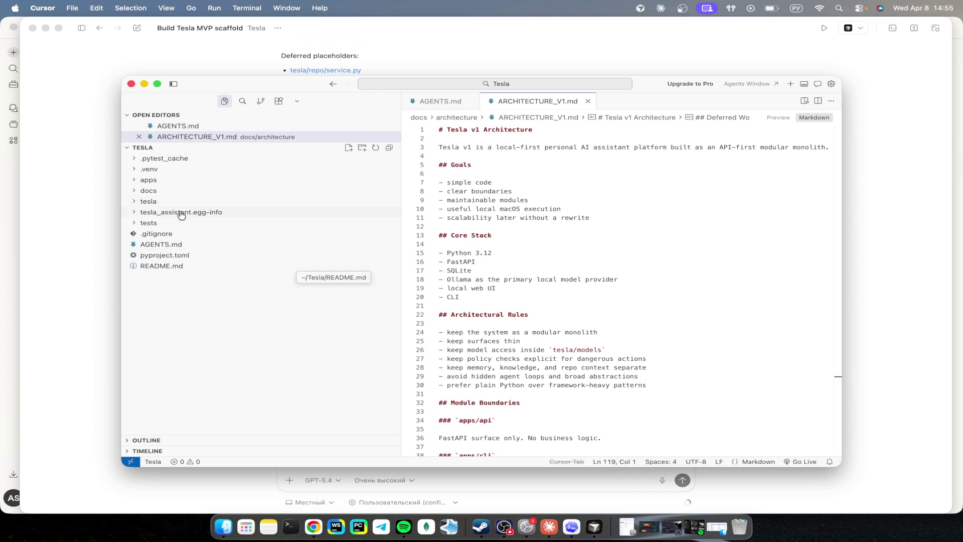
pyautogui.click(179, 267)
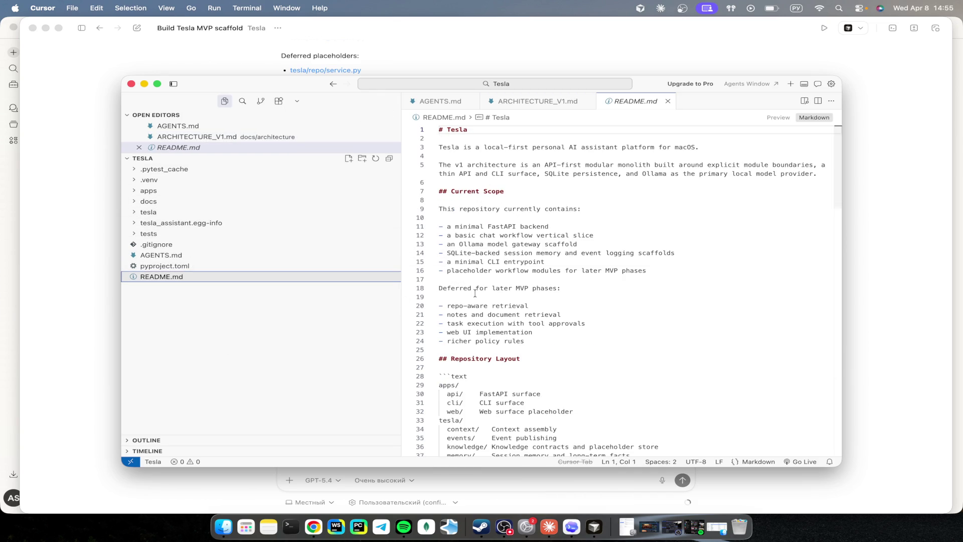
# Step: Scroll through the README.md to read the project overview
pyautogui.scroll(-5, 541, 307)
pyautogui.scroll(-15, 541, 307)
pyautogui.scroll(10, 542, 306)
pyautogui.scroll(12, 542, 307)
pyautogui.scroll(-4, 542, 307)
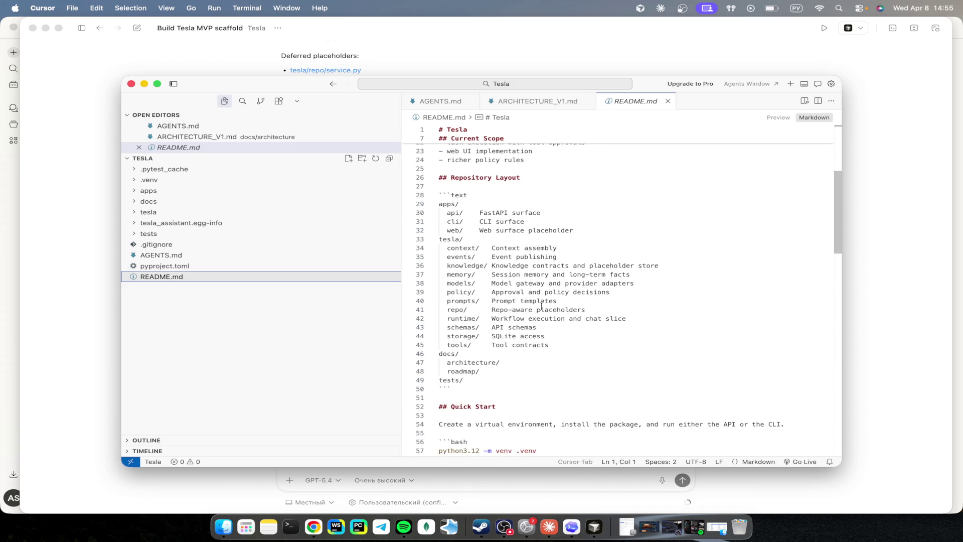
pyautogui.scroll(5, 541, 307)
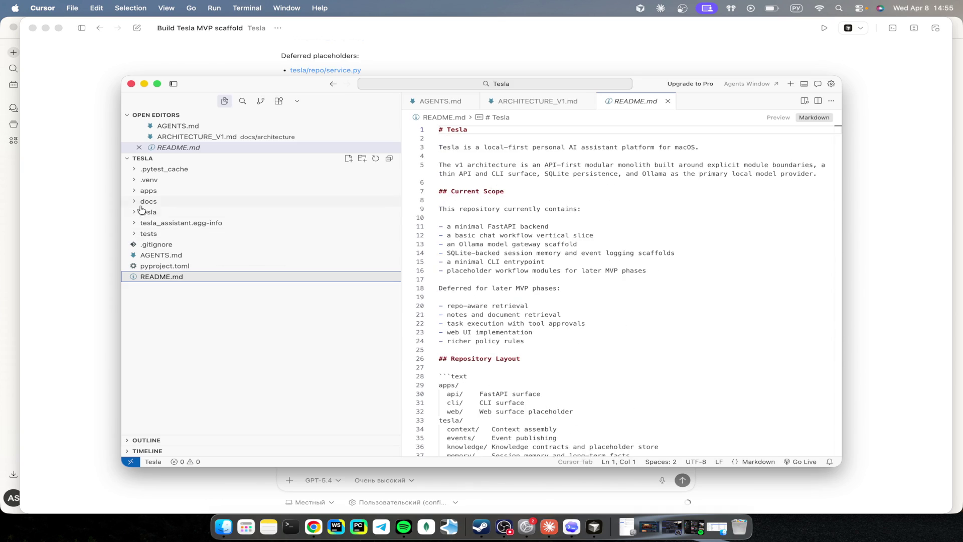
# Step: Review PKG-INFO in tesla_assistant.egg-info: version 0.1.0, Python >=3.12, FastAPI, httpx, pydantic, uvicorn
pyautogui.click(133, 225)
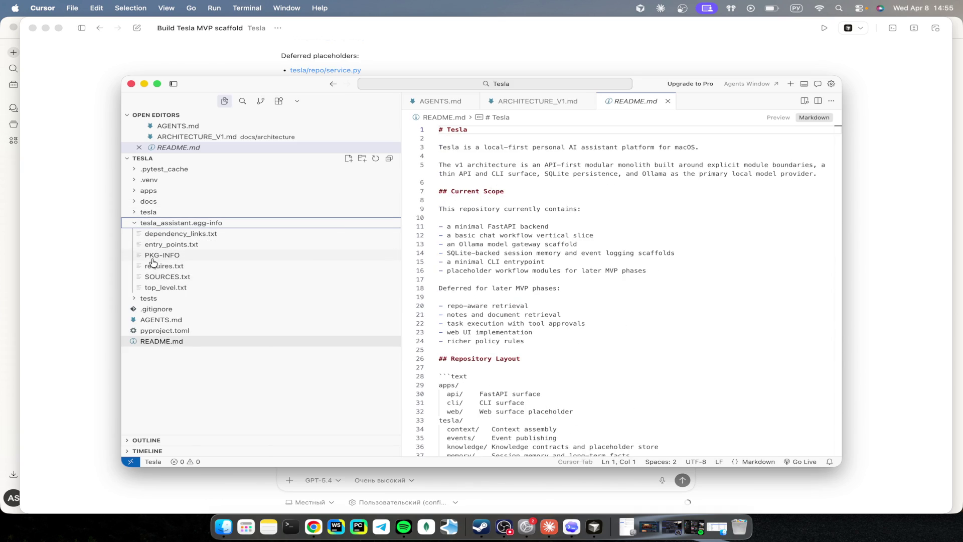
pyautogui.click(153, 256)
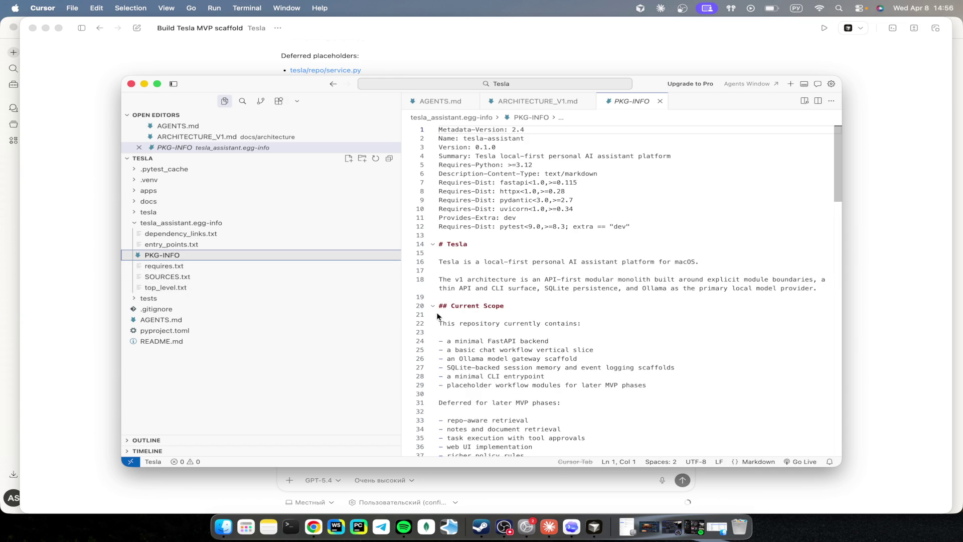
pyautogui.scroll(-2, 512, 306)
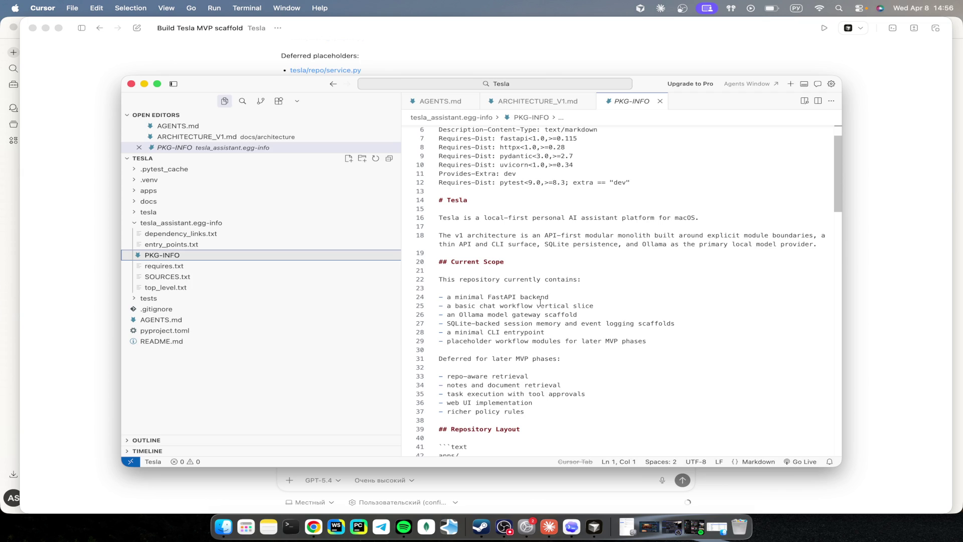
pyautogui.scroll(-10, 541, 302)
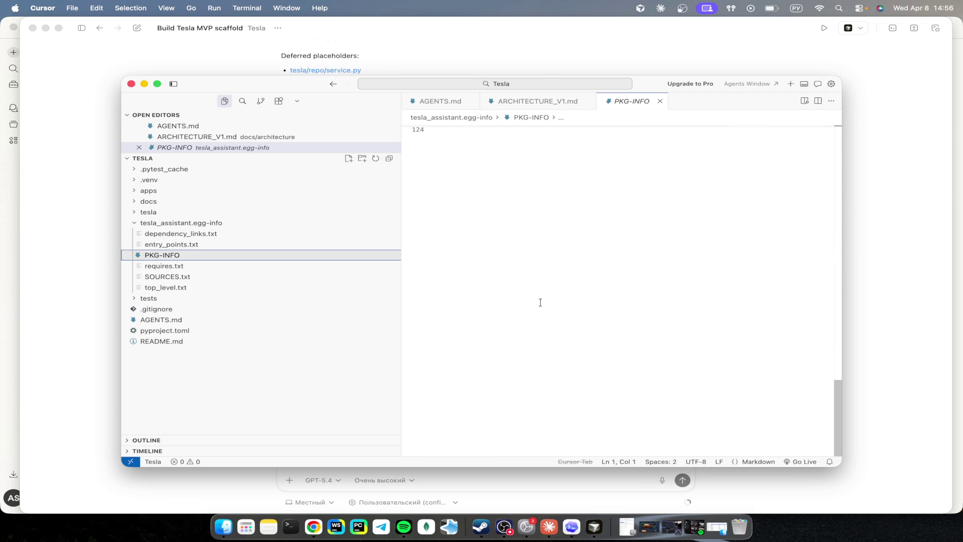
pyautogui.scroll(-10, 540, 302)
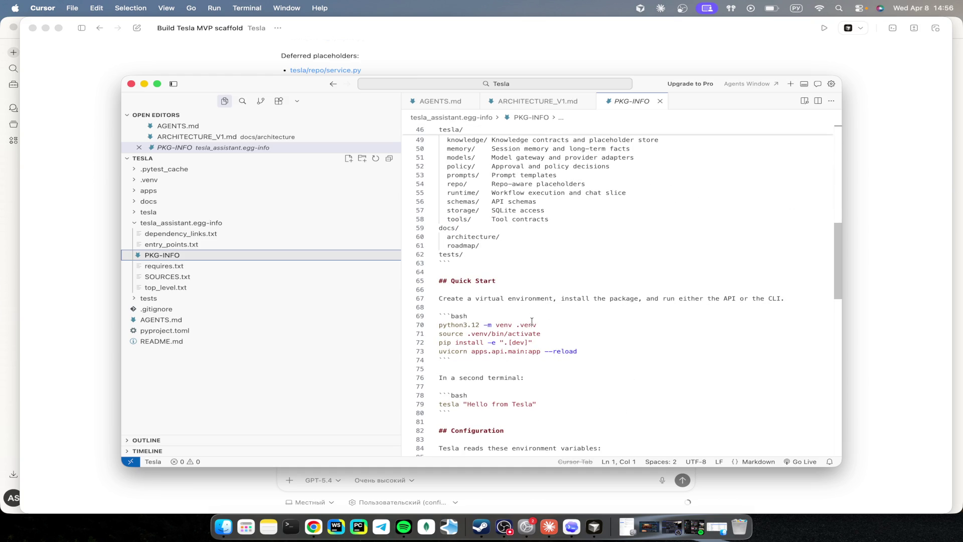
pyautogui.scroll(-15, 532, 321)
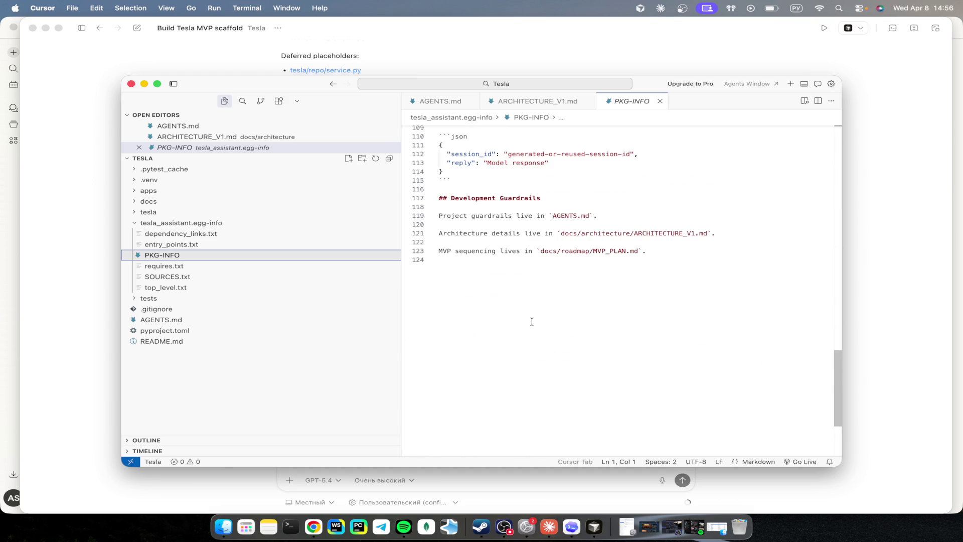
pyautogui.scroll(20, 532, 321)
pyautogui.scroll(-1, 527, 313)
pyautogui.scroll(1, 527, 313)
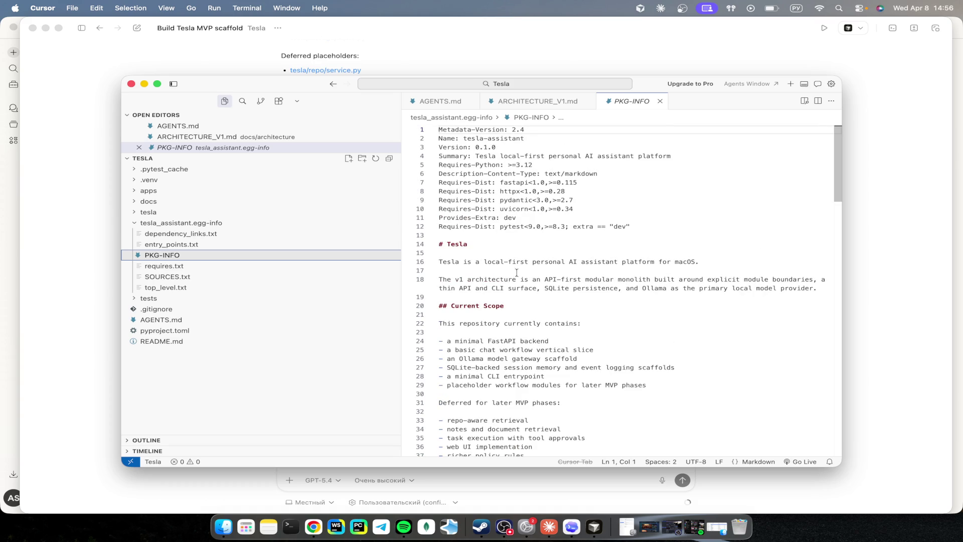
pyautogui.click(135, 222)
# Step: List the tesla package modules, skim app.py, and open config.py with its TESLA_ Settings
pyautogui.click(136, 213)
pyautogui.click(135, 214)
pyautogui.click(135, 214)
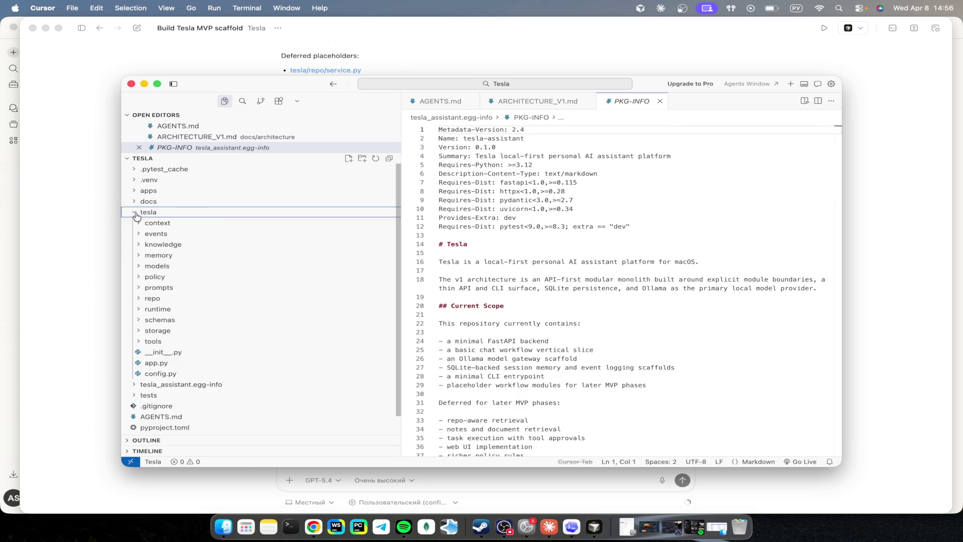
pyautogui.click(153, 363)
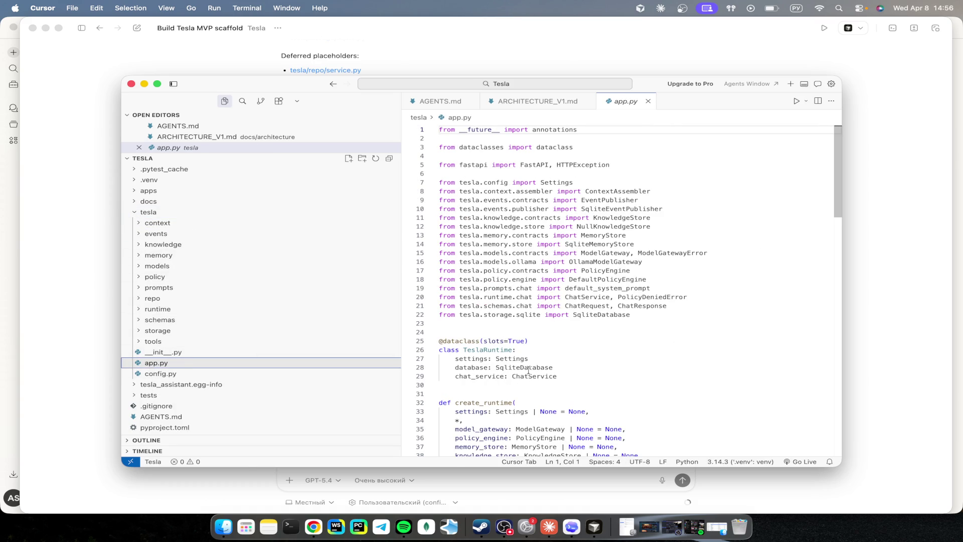
pyautogui.scroll(-10, 528, 370)
pyautogui.scroll(10, 529, 370)
pyautogui.scroll(-20, 529, 370)
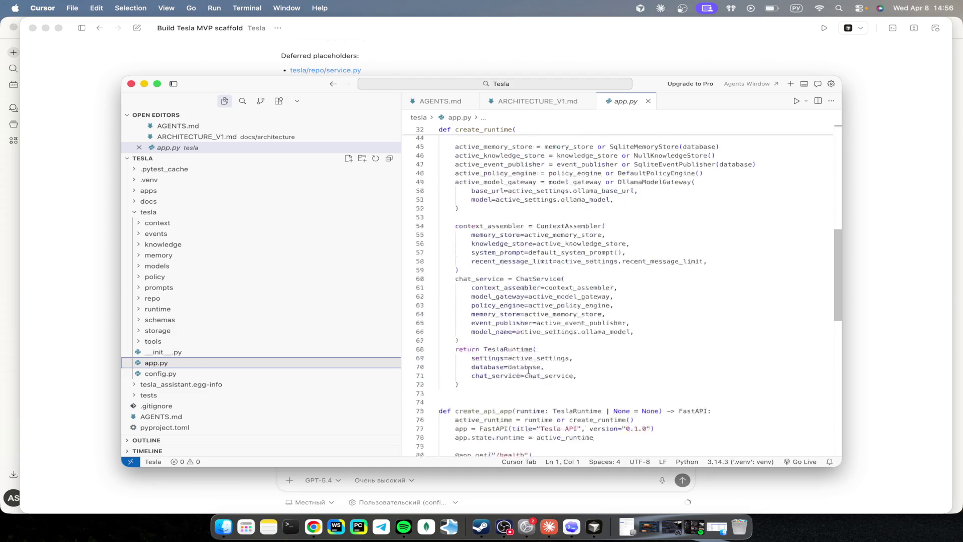
pyautogui.scroll(5, 528, 370)
pyautogui.scroll(3, 528, 370)
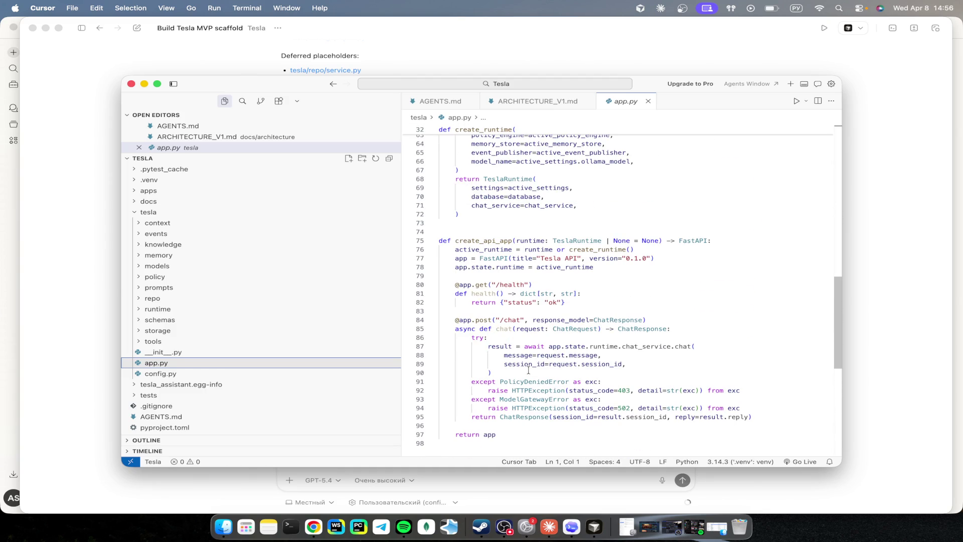
pyautogui.scroll(15, 529, 370)
pyautogui.scroll(-15, 529, 370)
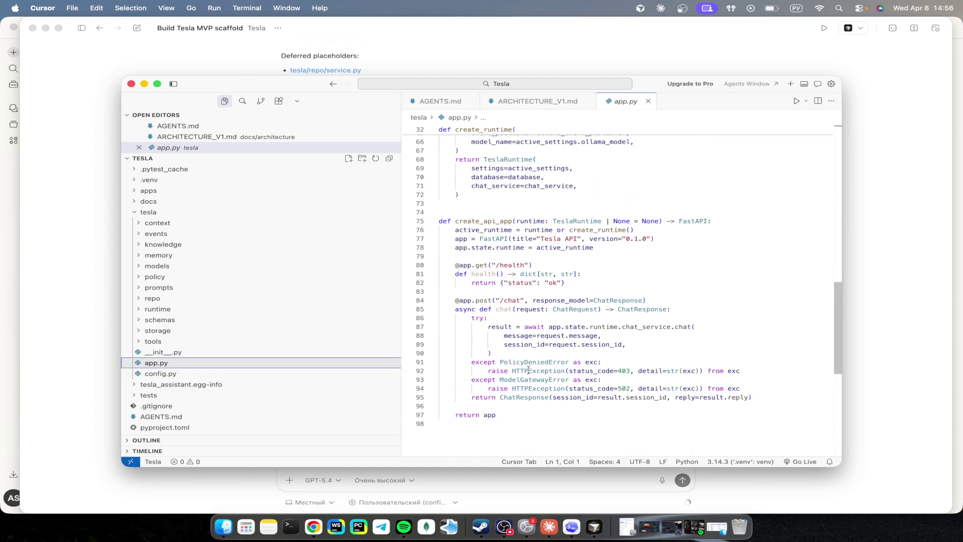
pyautogui.click(150, 375)
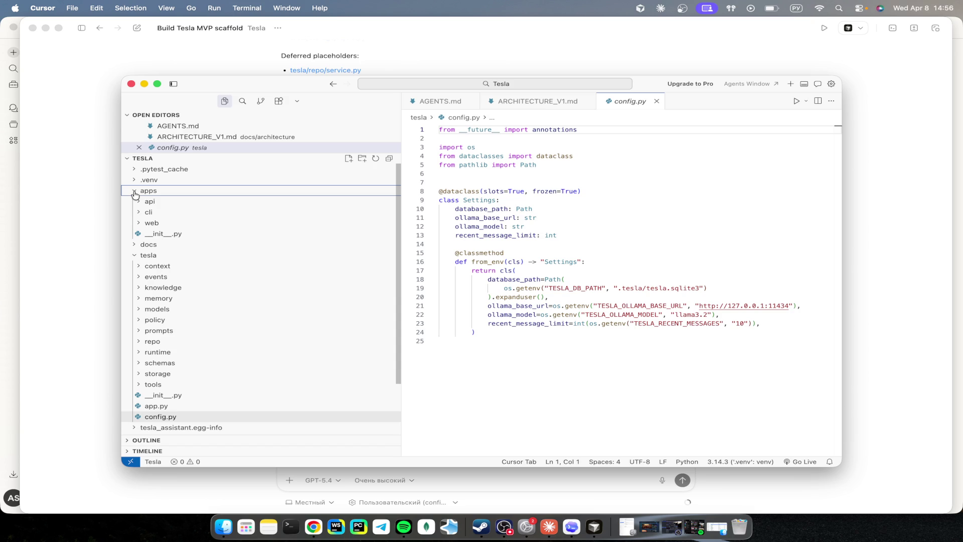
# Step: Peek into the apps, docs, tests and egg-info folders, then collapse them again
pyautogui.click(135, 193)
pyautogui.click(133, 202)
pyautogui.click(133, 203)
pyautogui.click(135, 396)
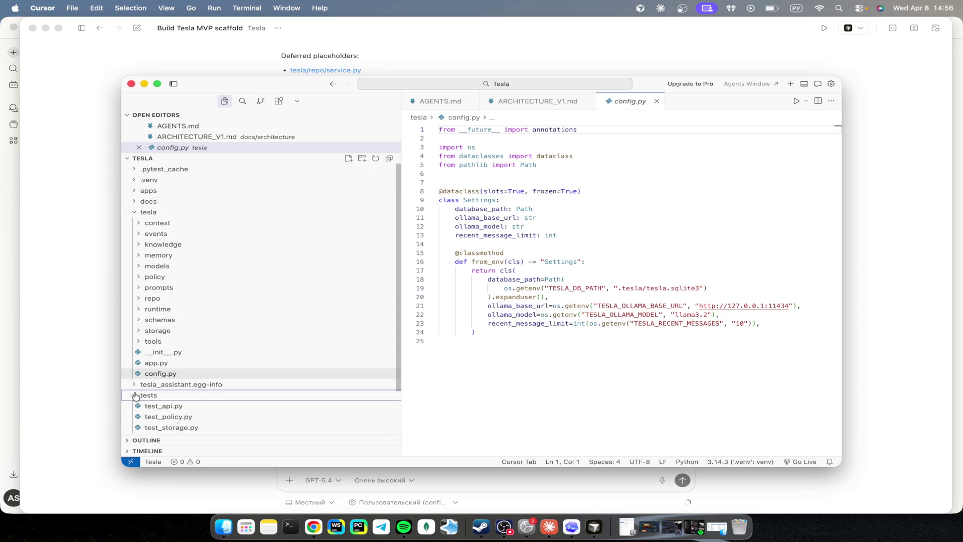
pyautogui.click(134, 384)
pyautogui.scroll(-5, 137, 366)
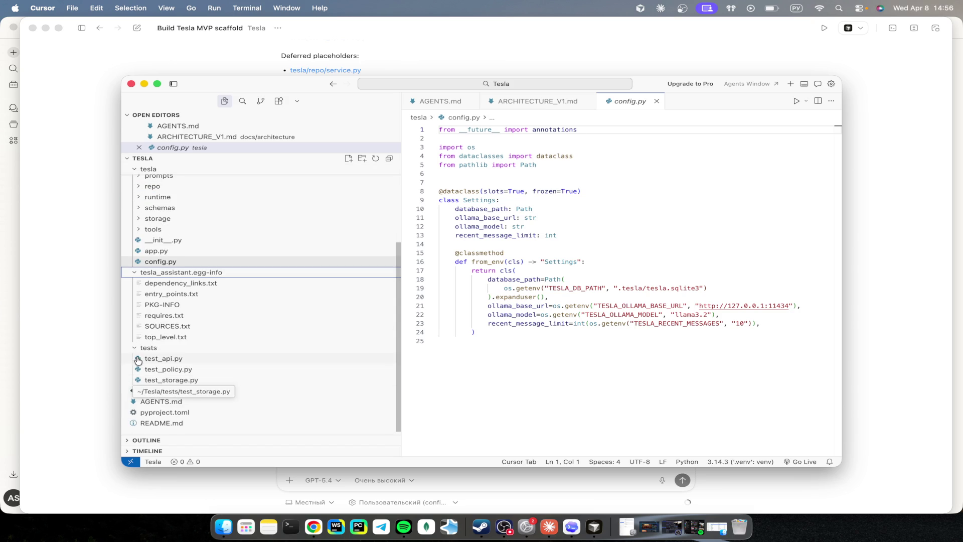
pyautogui.click(136, 349)
pyautogui.click(136, 304)
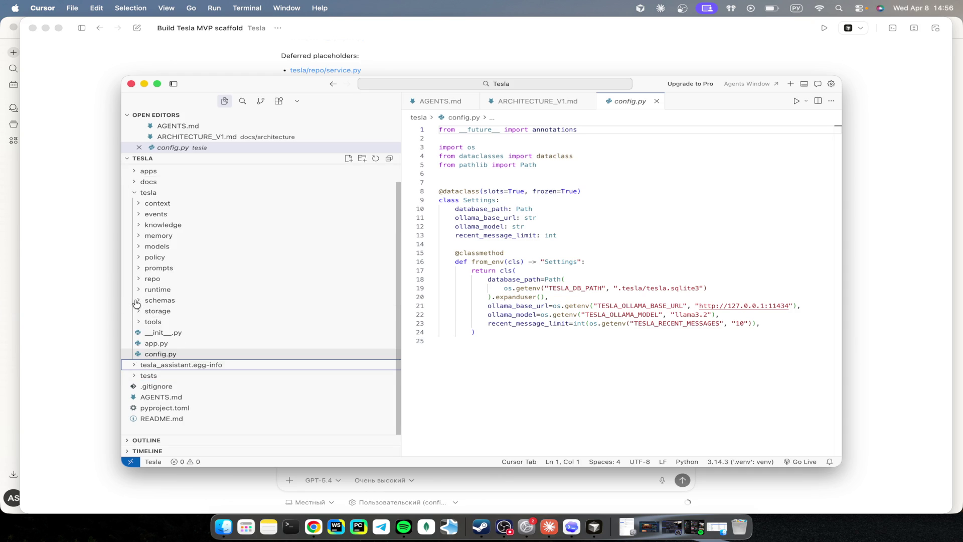
pyautogui.scroll(1, 136, 303)
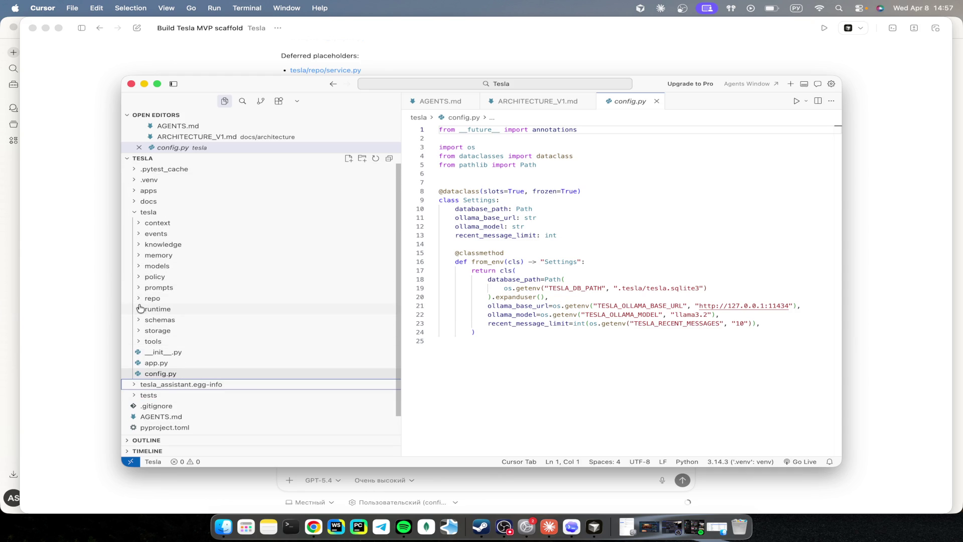
# Step: Read repo/service.py and storage/sqlite.py from the Tesla scaffold
pyautogui.click(141, 299)
pyautogui.click(154, 319)
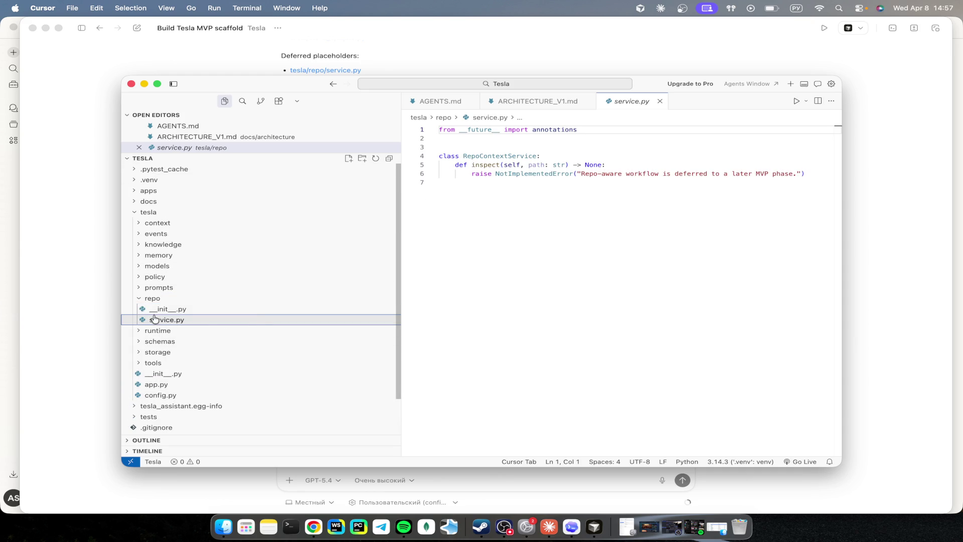
pyautogui.click(133, 353)
pyautogui.click(141, 374)
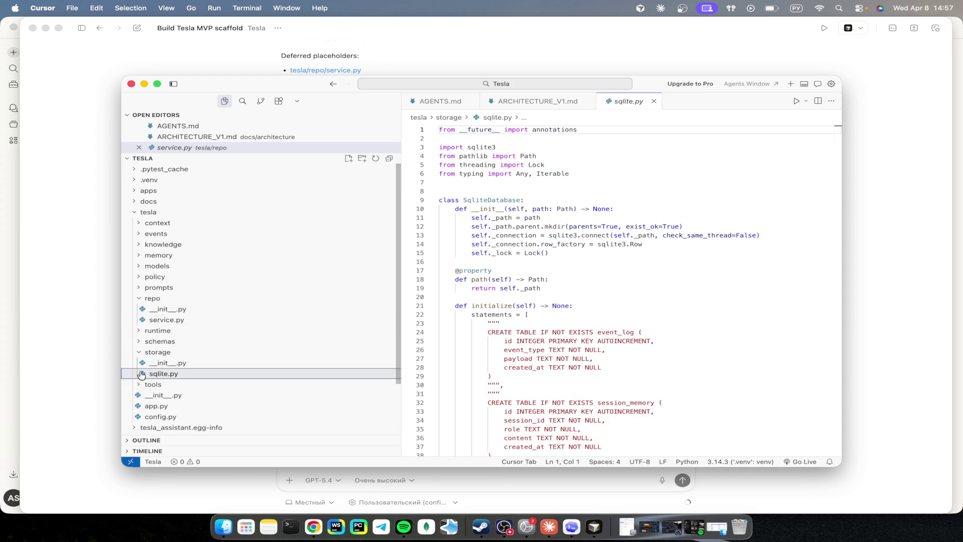
pyautogui.scroll(-10, 482, 363)
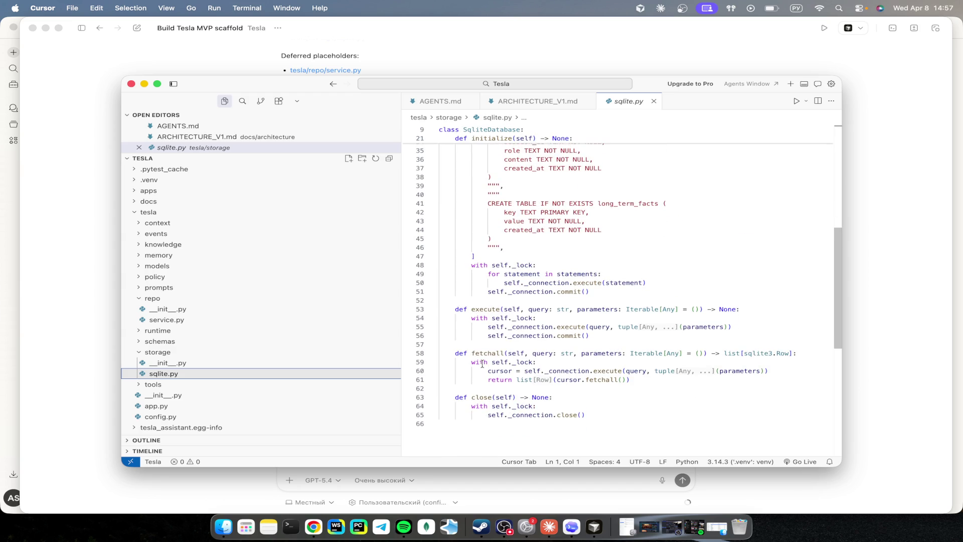
pyautogui.scroll(10, 482, 364)
# Step: Review tools/contracts.py and the tools, storage and repo __init__.py files, then leave Cursor
pyautogui.click(141, 383)
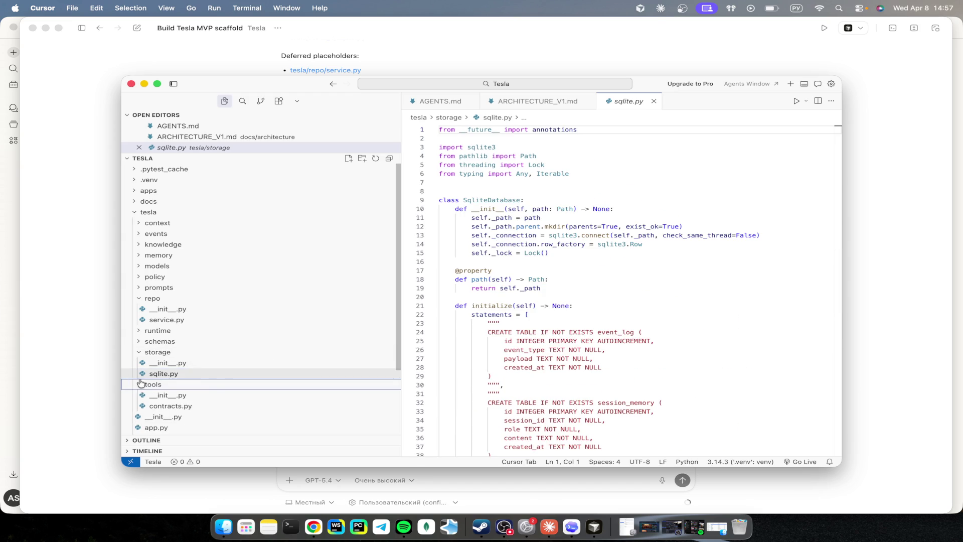
pyautogui.click(176, 406)
pyautogui.scroll(-3, 445, 314)
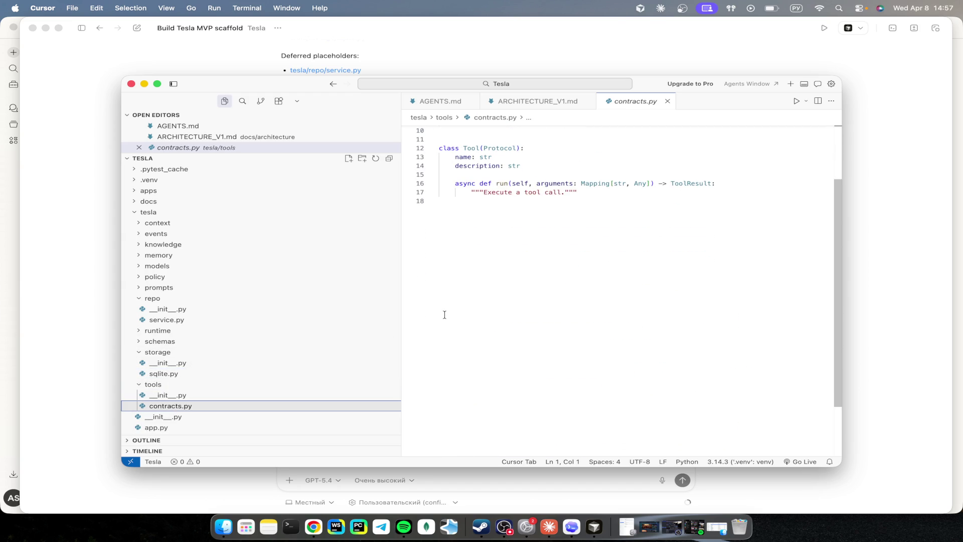
pyautogui.click(188, 394)
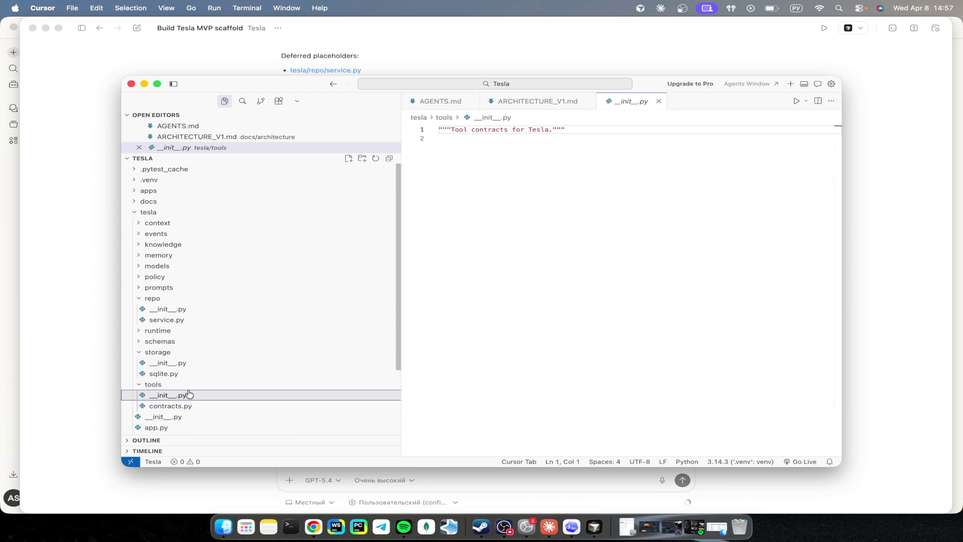
pyautogui.click(179, 364)
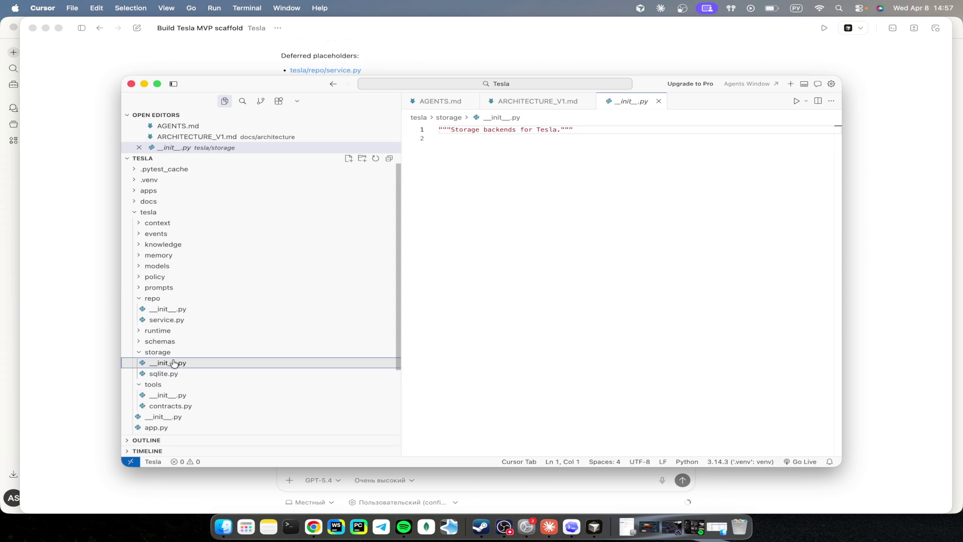
pyautogui.click(173, 310)
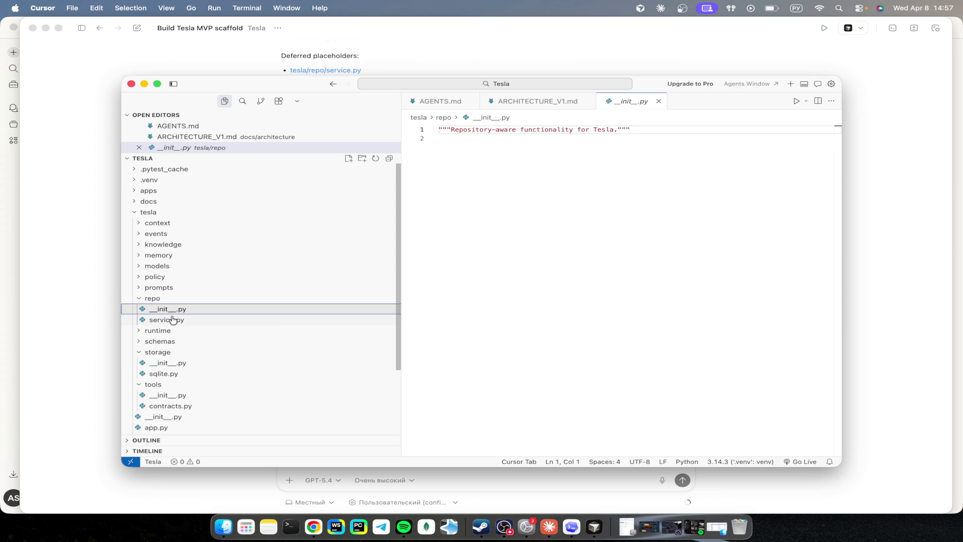
pyautogui.click(172, 321)
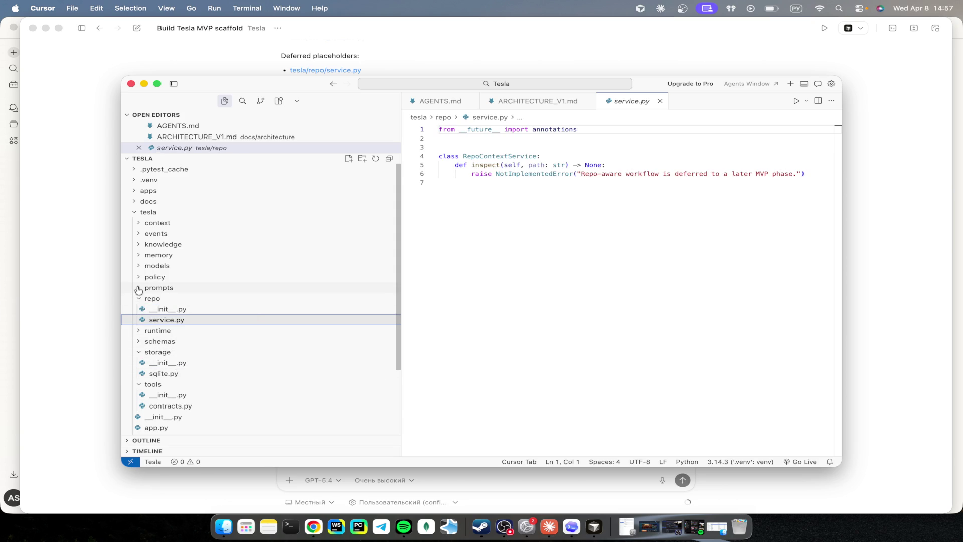
pyautogui.click(902, 334)
pyautogui.hotkey('ctrl', 'Right')
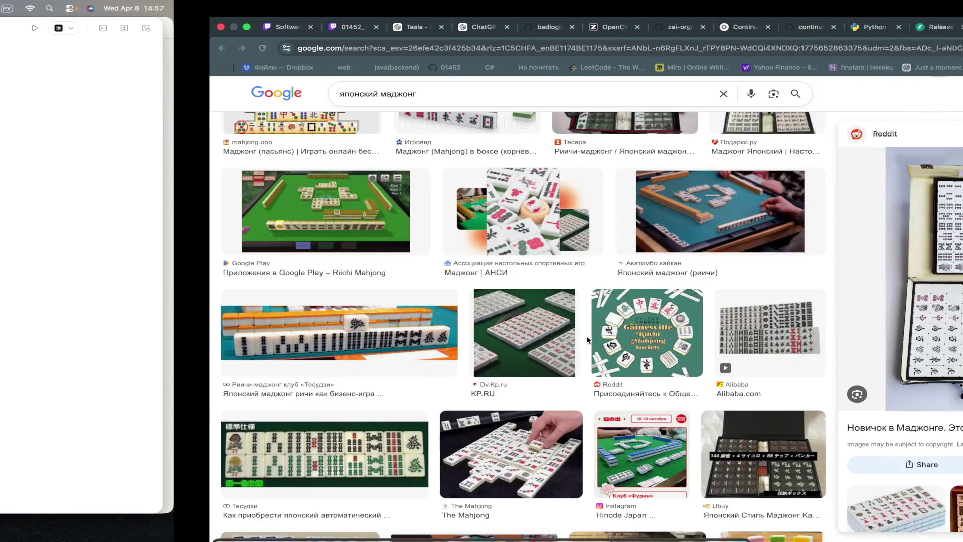
# Step: Bring up the Tesla project chat and scroll to the answer's G. Risks / Notes section
pyautogui.click(257, 31)
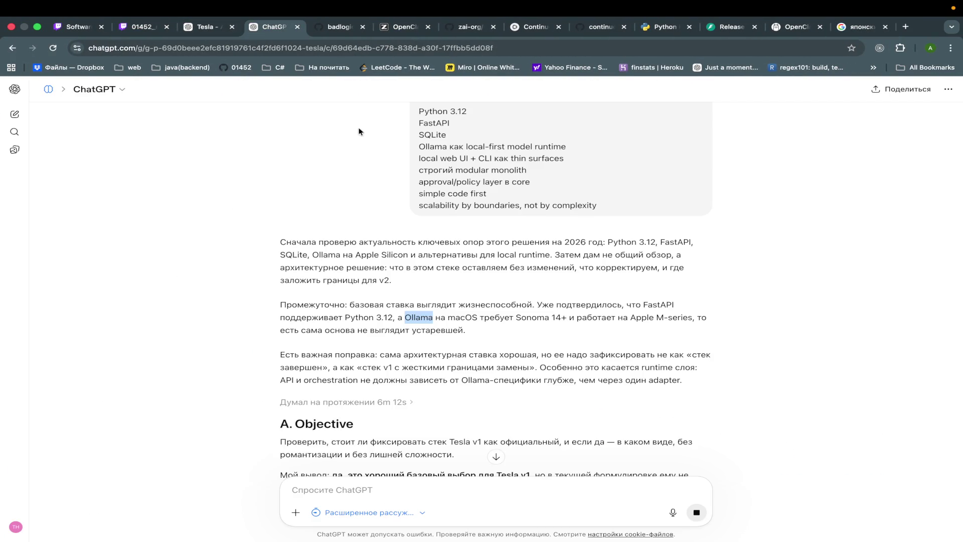
pyautogui.click(206, 27)
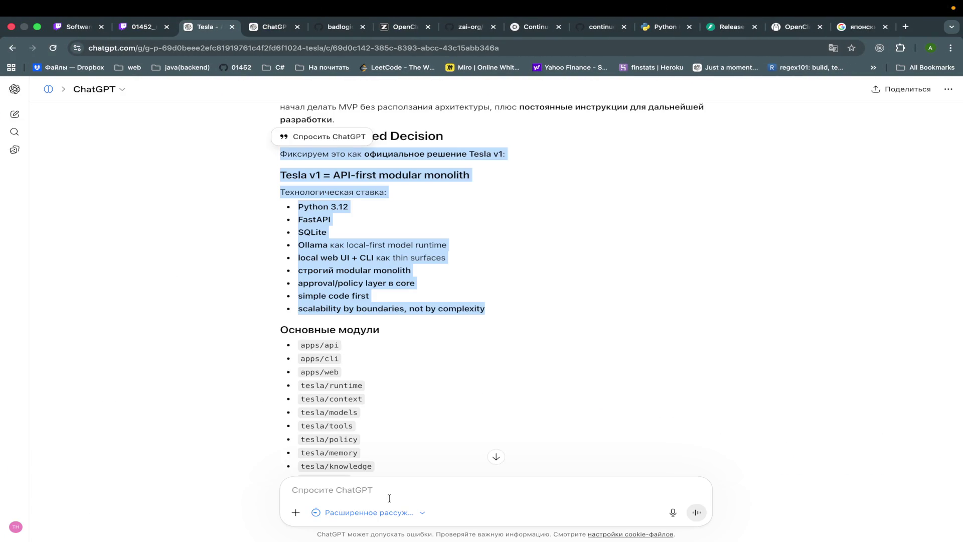
pyautogui.scroll(-15, 430, 399)
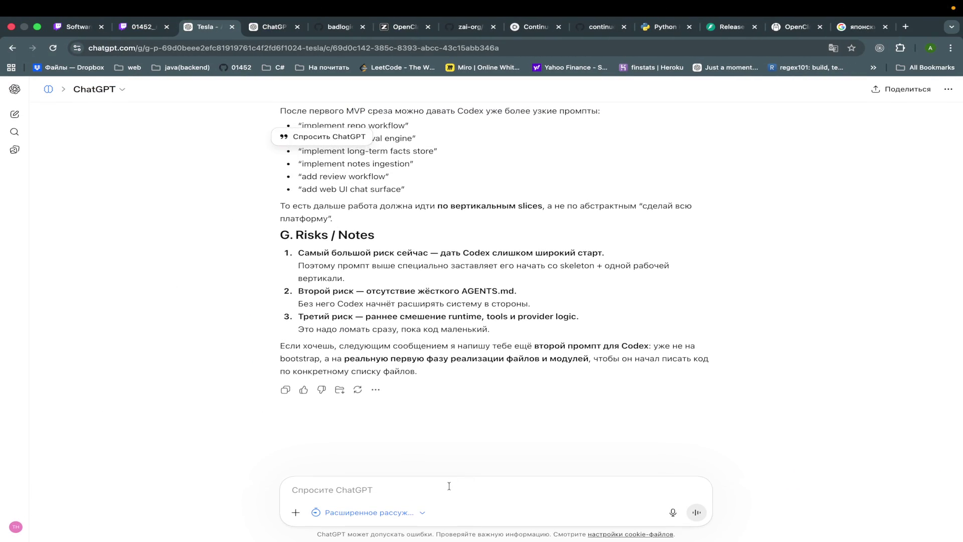
pyautogui.click(449, 486)
pyautogui.scroll(15, 498, 311)
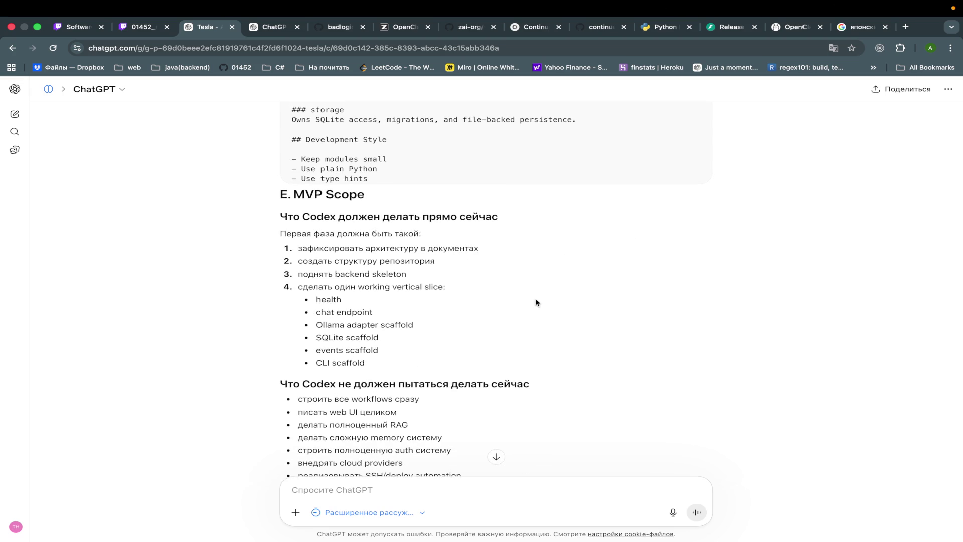
pyautogui.scroll(4, 535, 298)
pyautogui.scroll(-15, 458, 400)
pyautogui.scroll(20, 459, 400)
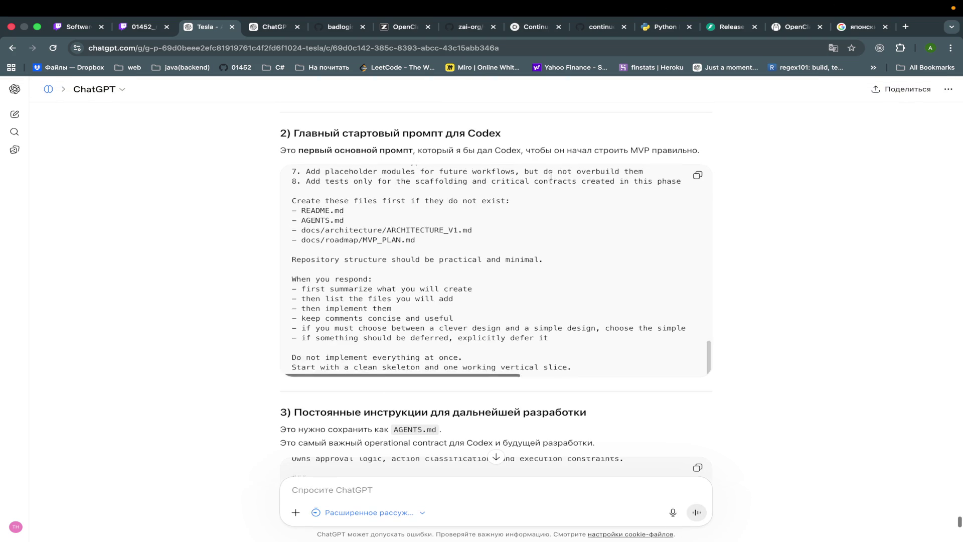
pyautogui.scroll(-20, 624, 388)
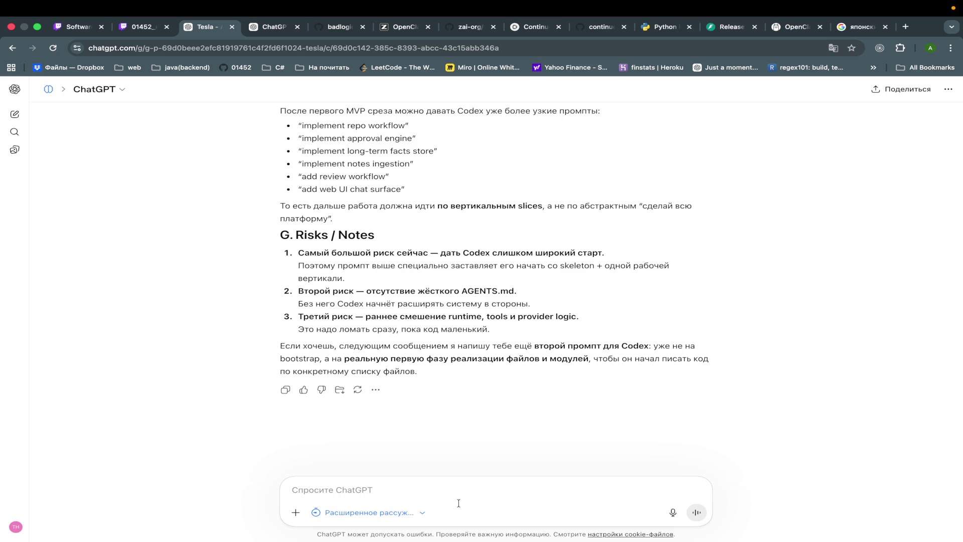
# Step: Glance at the Codex app, then return to the ChatGPT conversation
pyautogui.hotkey('ctrl', 'Left')
pyautogui.scroll(-10, 562, 393)
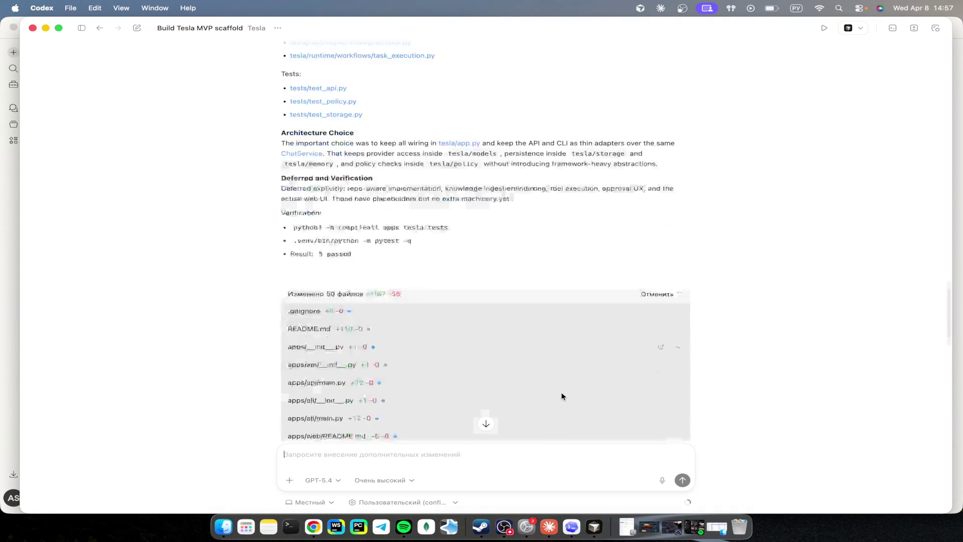
pyautogui.hotkey('ctrl', 'Right')
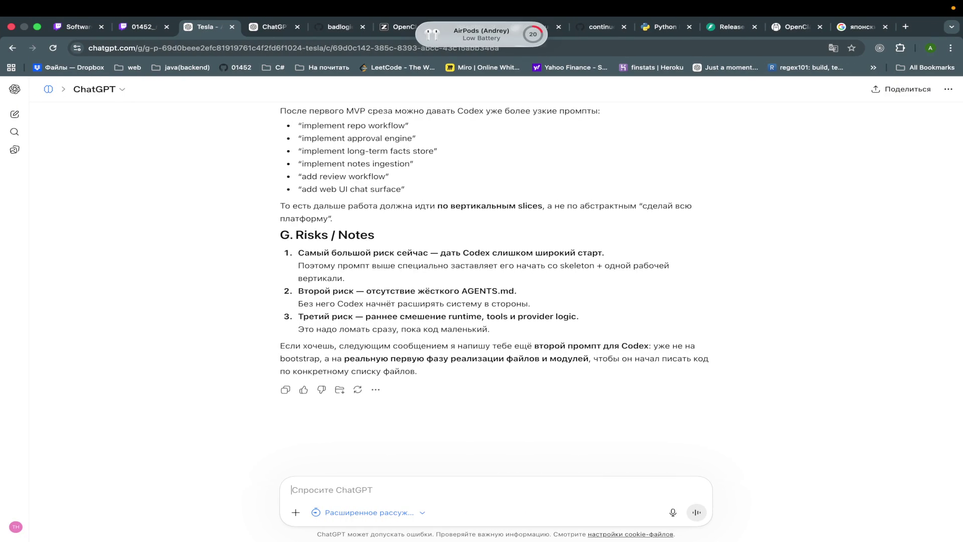
# Step: Send 'давай второй промпт' and follow the second Codex prompt for Tesla MVP phase 1 as it streams
pyautogui.write('давай второй промпт')
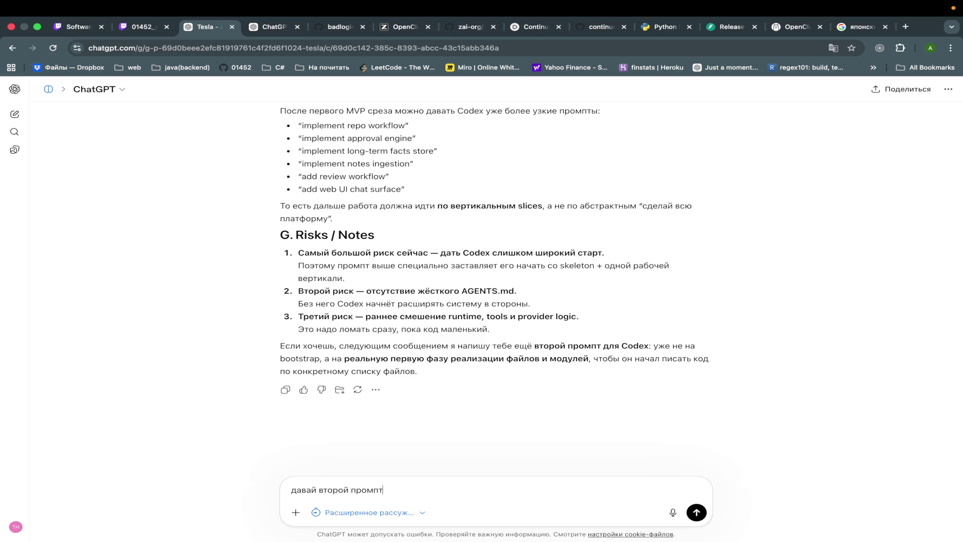
pyautogui.press('Return')
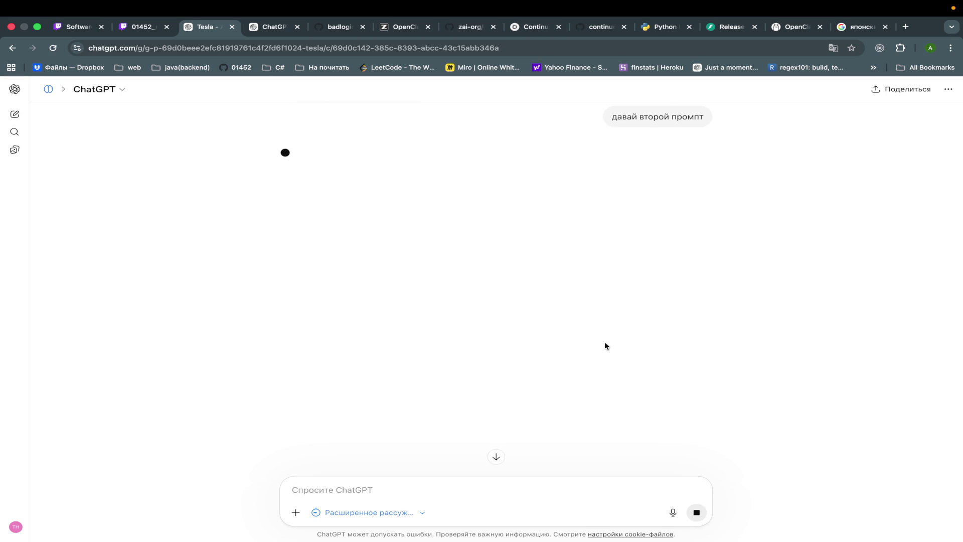
pyautogui.scroll(3, 605, 346)
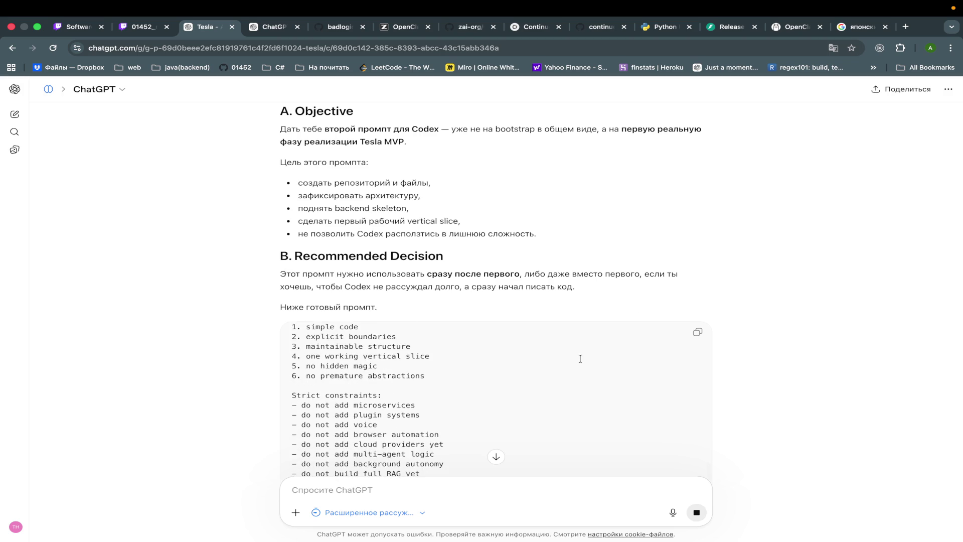
pyautogui.scroll(-3, 552, 369)
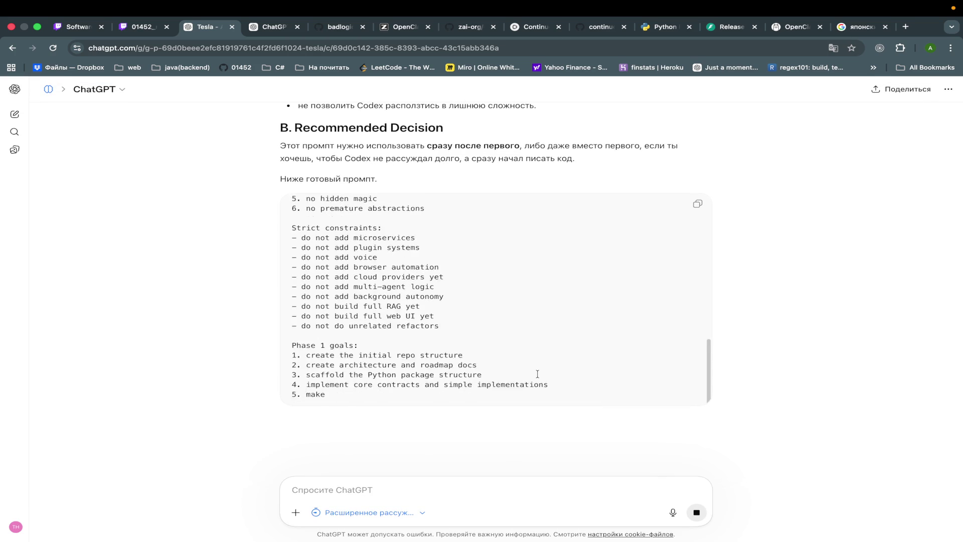
pyautogui.moveTo(677, 12)
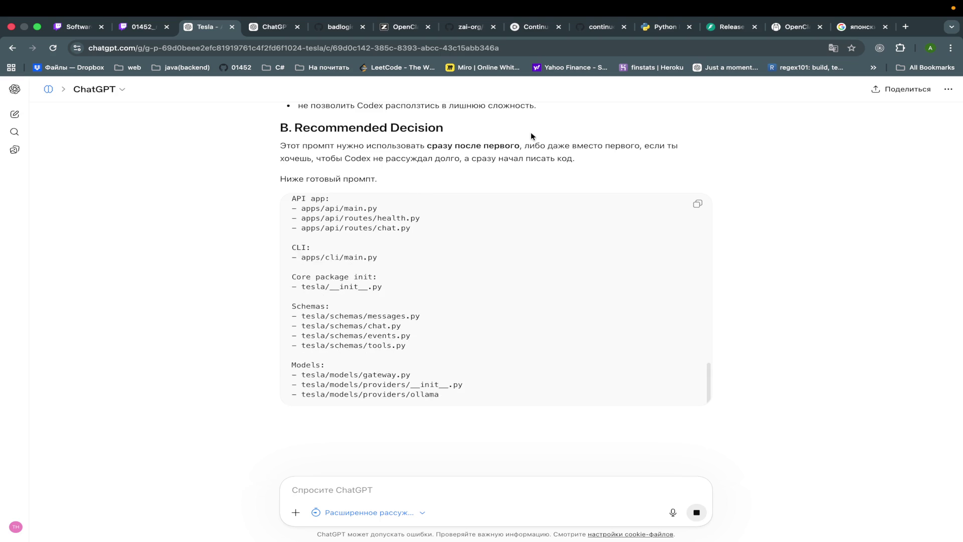
pyautogui.scroll(5, 531, 132)
pyautogui.scroll(-4, 529, 142)
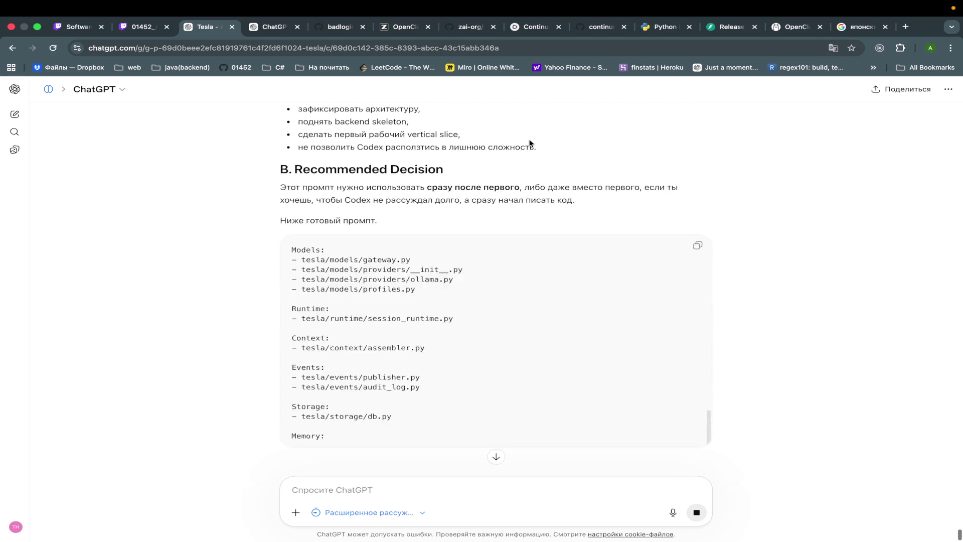